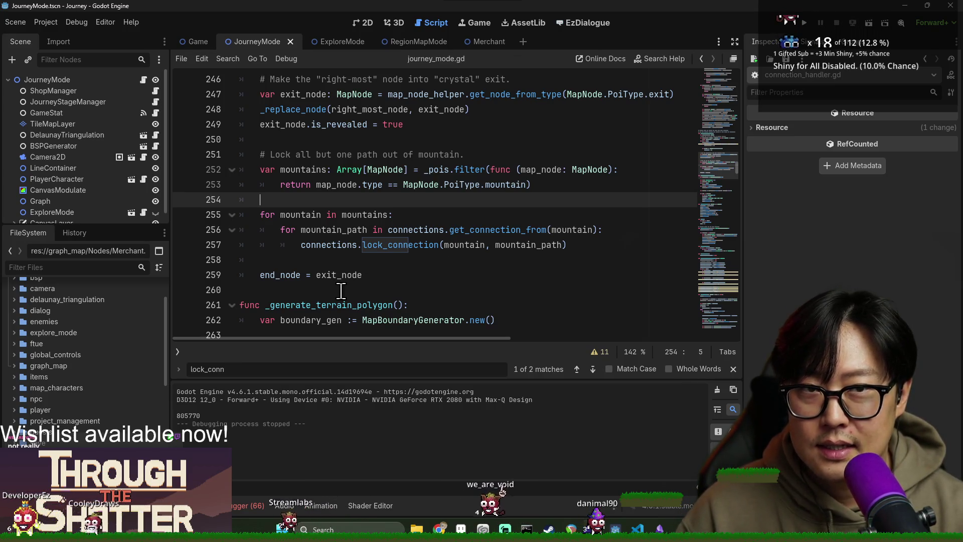
Check the lock_connection documentation and the connections reference in the inner locking loop.
left_click(391, 229)
left_click(419, 245)
double_click(419, 245)
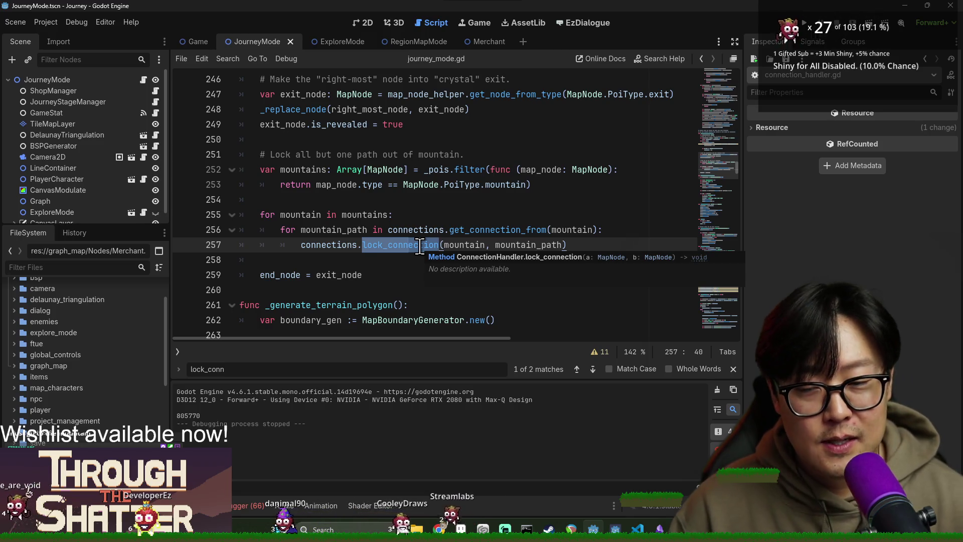
double_click(349, 244)
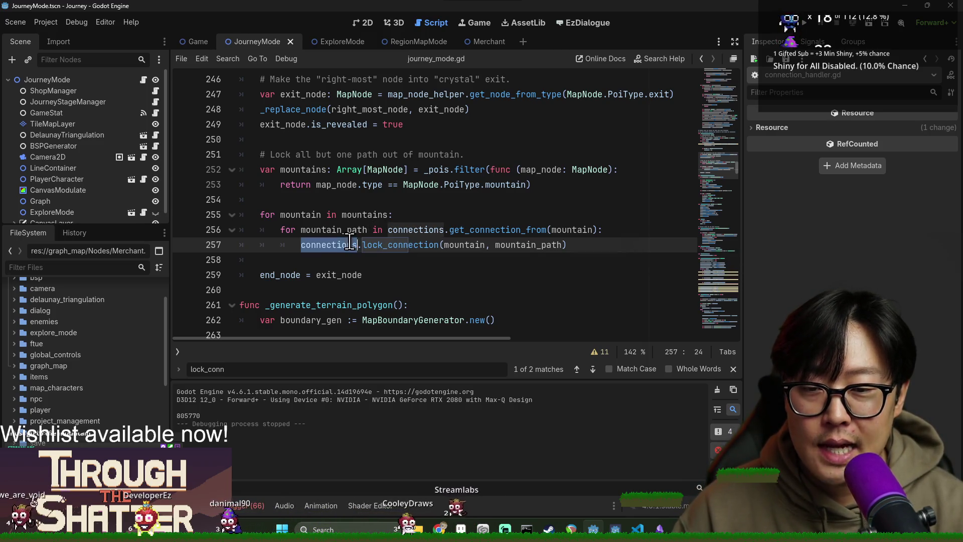
double_click(303, 215)
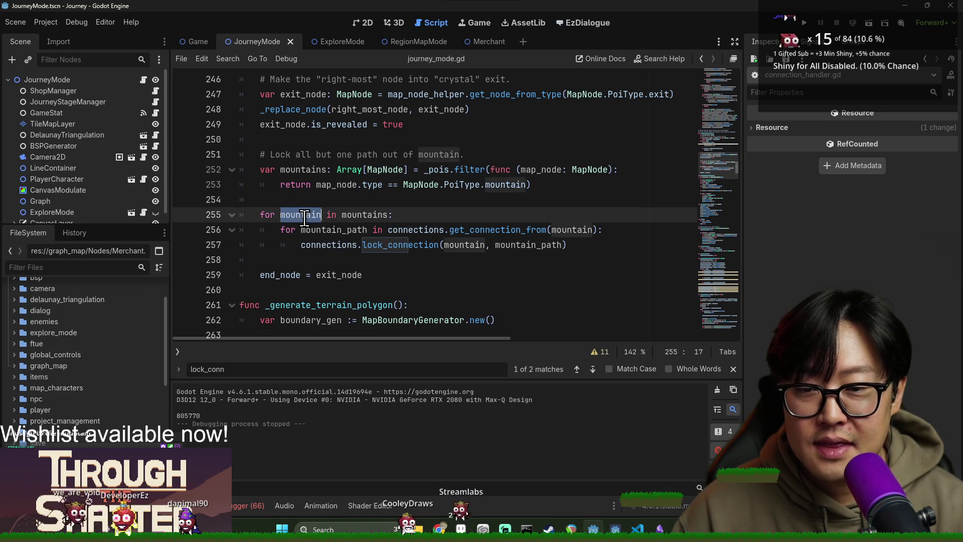
double_click(429, 229)
left_click(571, 243)
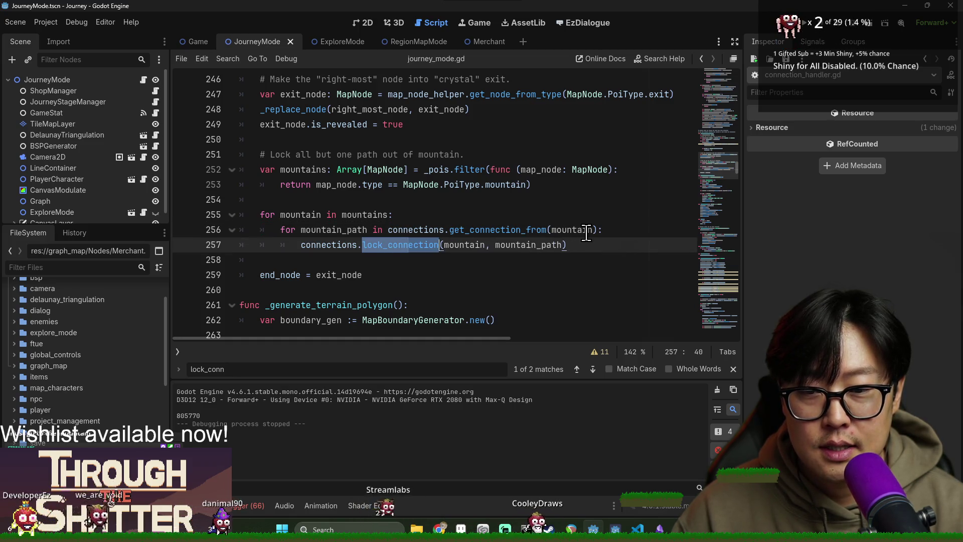
left_click(576, 243)
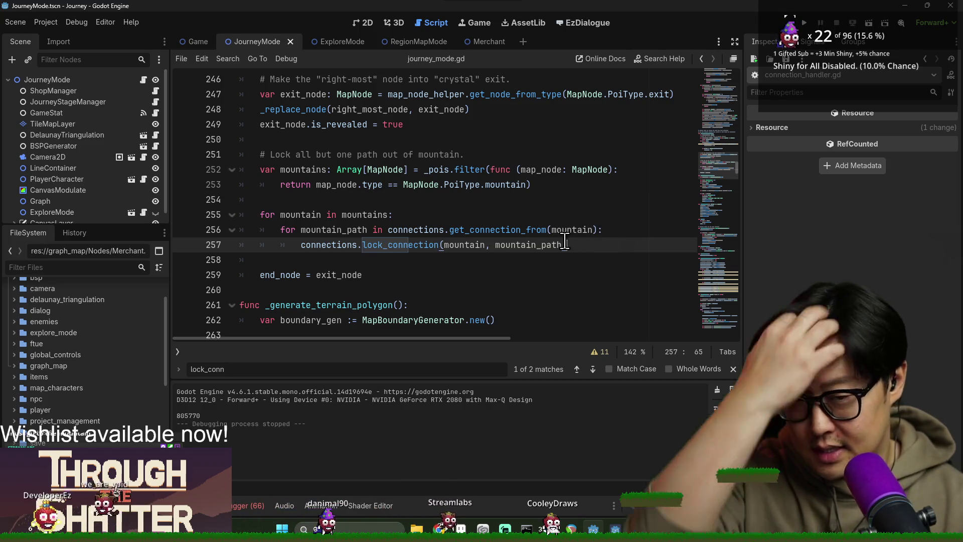
Highlight where mountain, mountains and mountain_path are used around the loop.
scroll(411, 233, "up", 1)
scroll(351, 240, "down", 1)
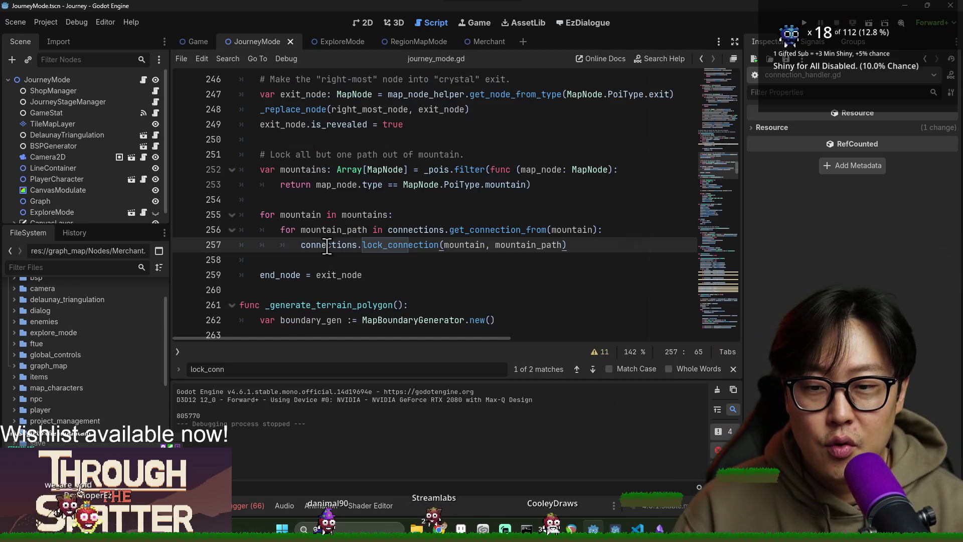
double_click(296, 213)
double_click(357, 215)
scroll(439, 236, "down", 1)
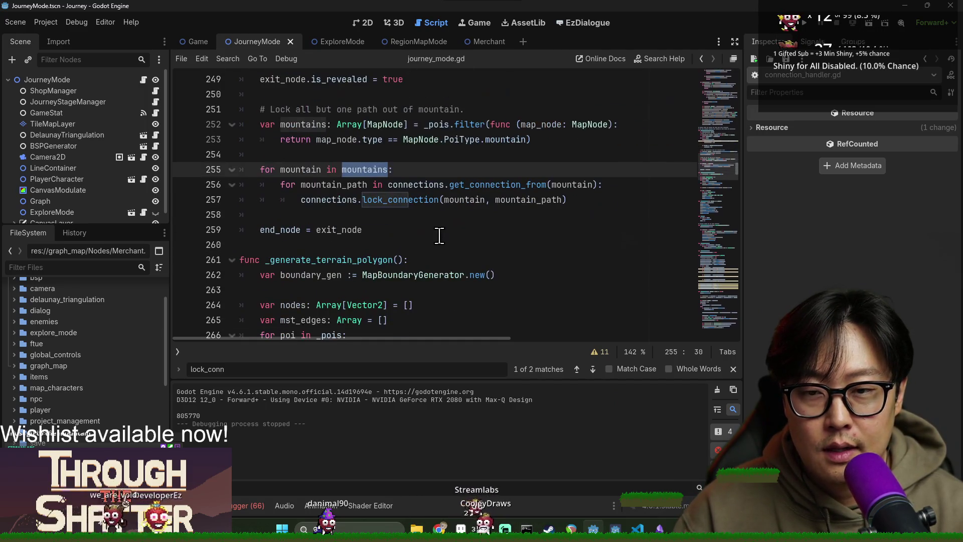
scroll(363, 220, "up", 1)
double_click(333, 232)
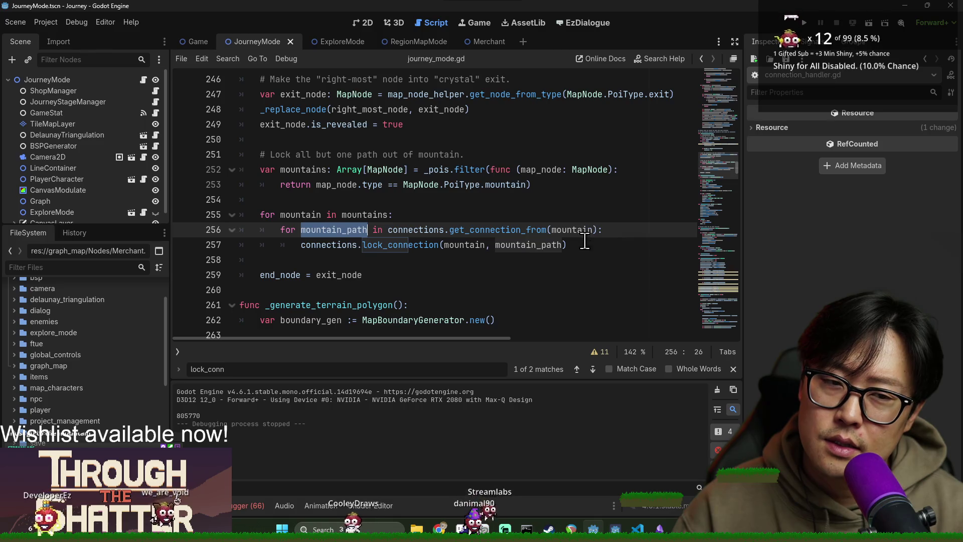
left_click(584, 245)
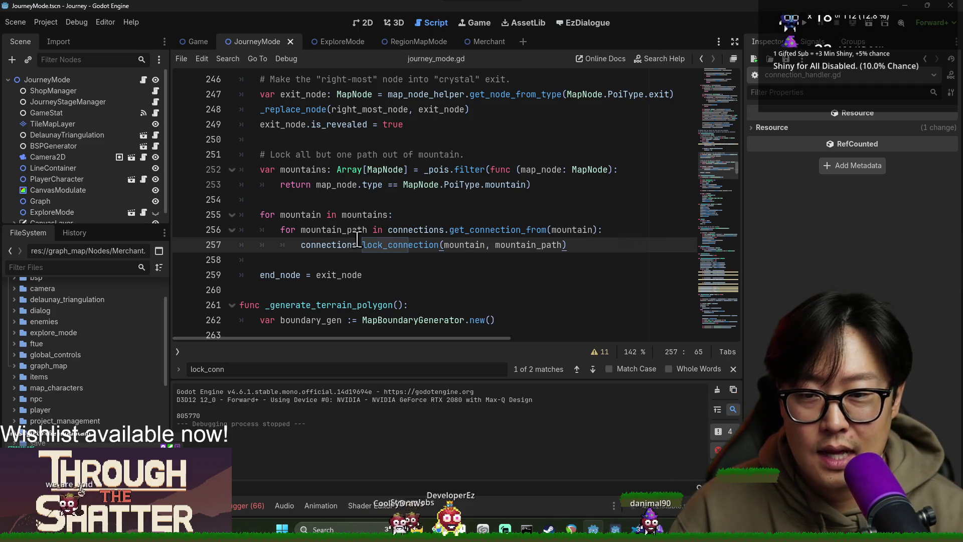
Delete the inner path-locking loop on lines 256–257.
double_click(325, 230)
double_click(333, 244)
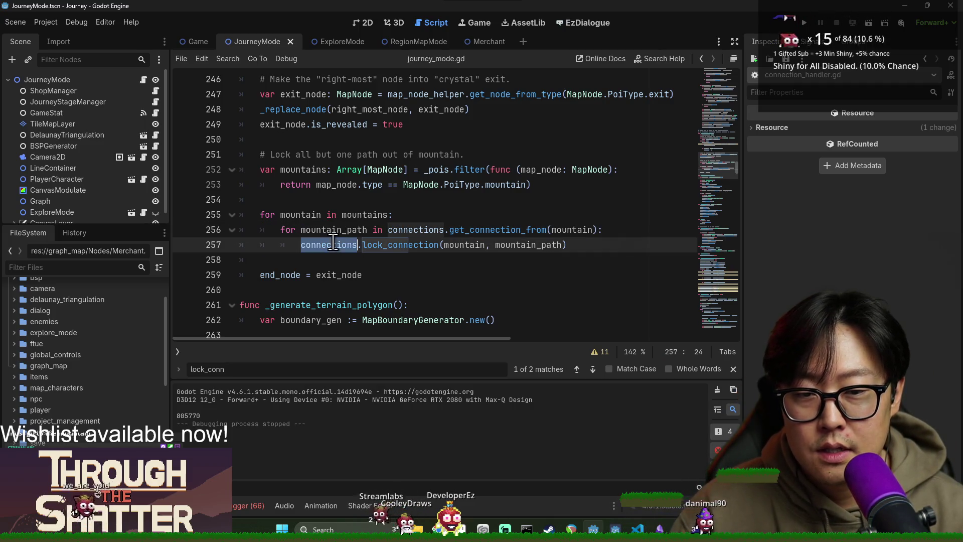
double_click(300, 215)
left_click(288, 230)
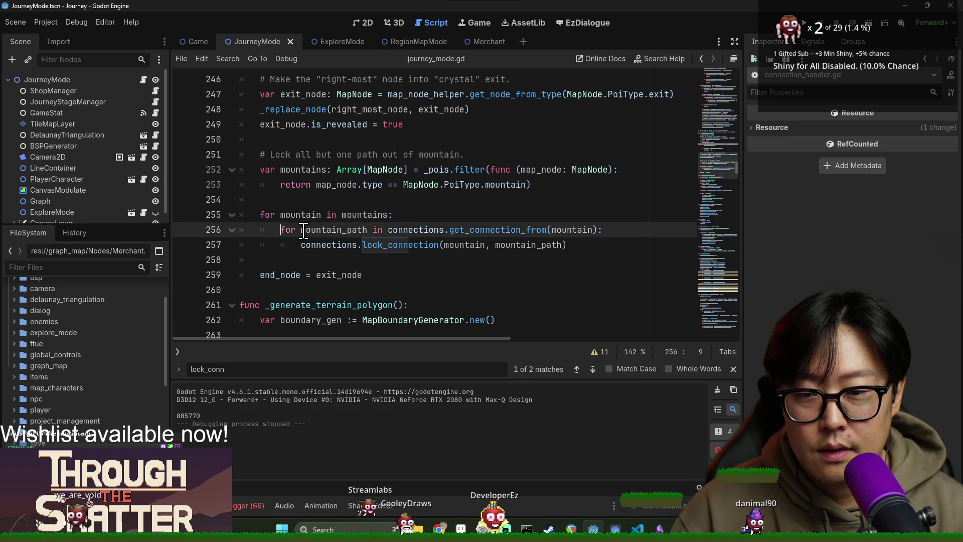
left_click(587, 244, "shift")
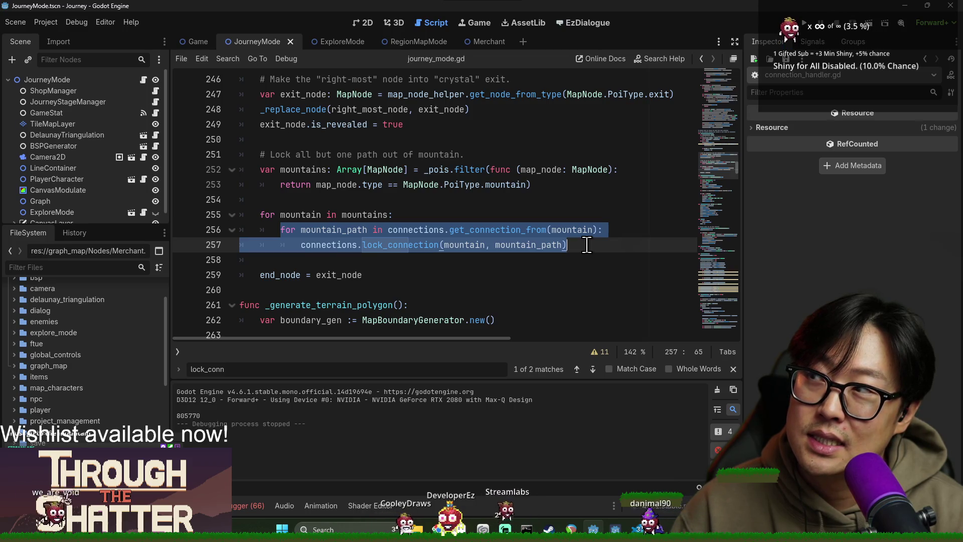
key("BackSpace")
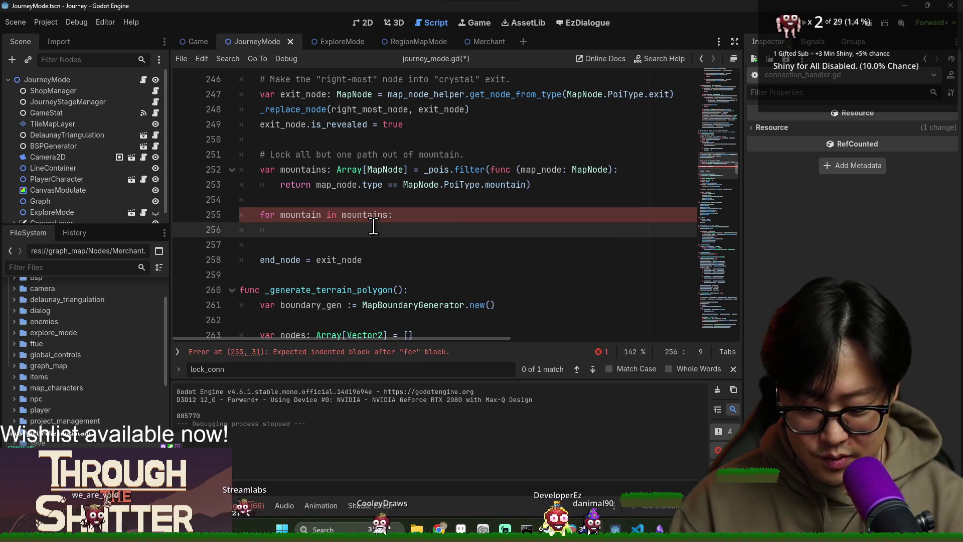
Write 'for other_mountain in mountains:' with an unfinished 'if other_mountain' line beneath.
type("for ")
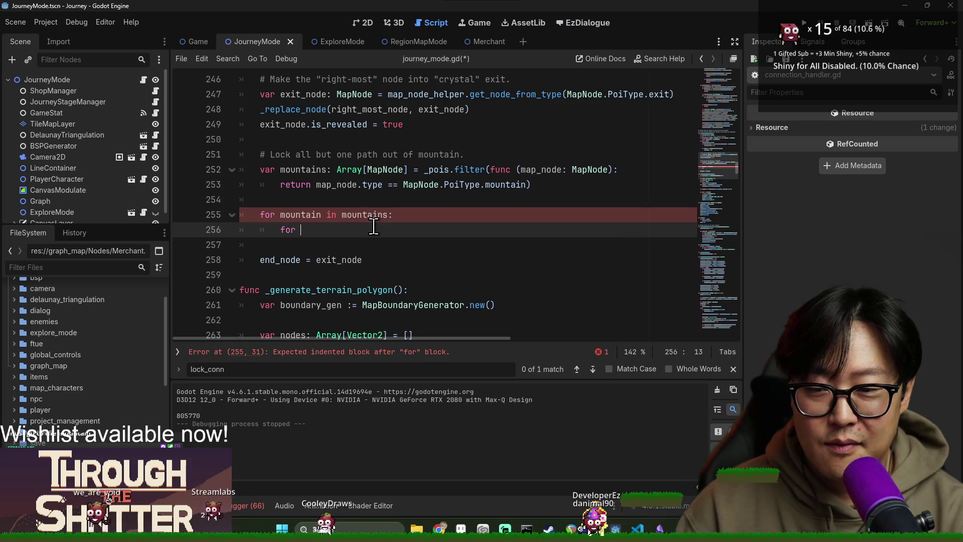
type("mountain in m")
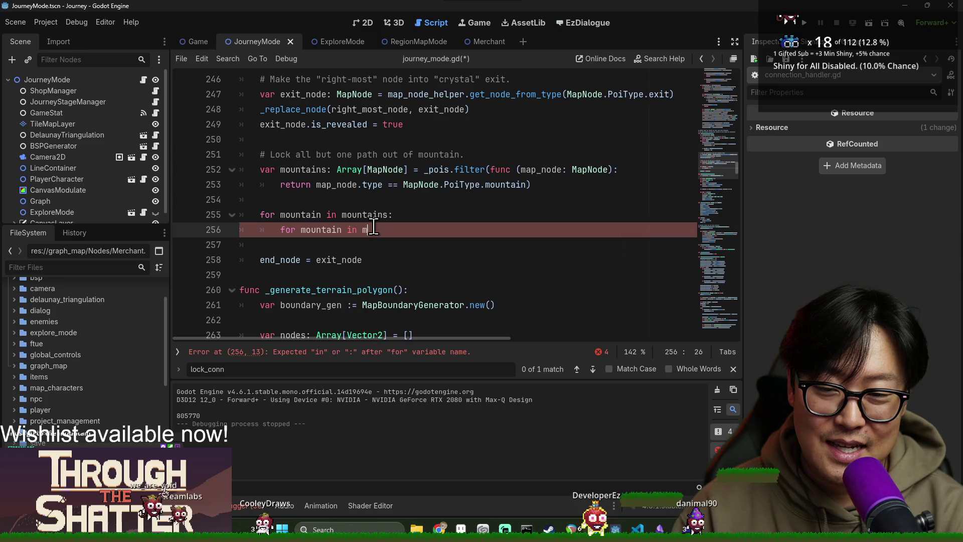
type("ountains:")
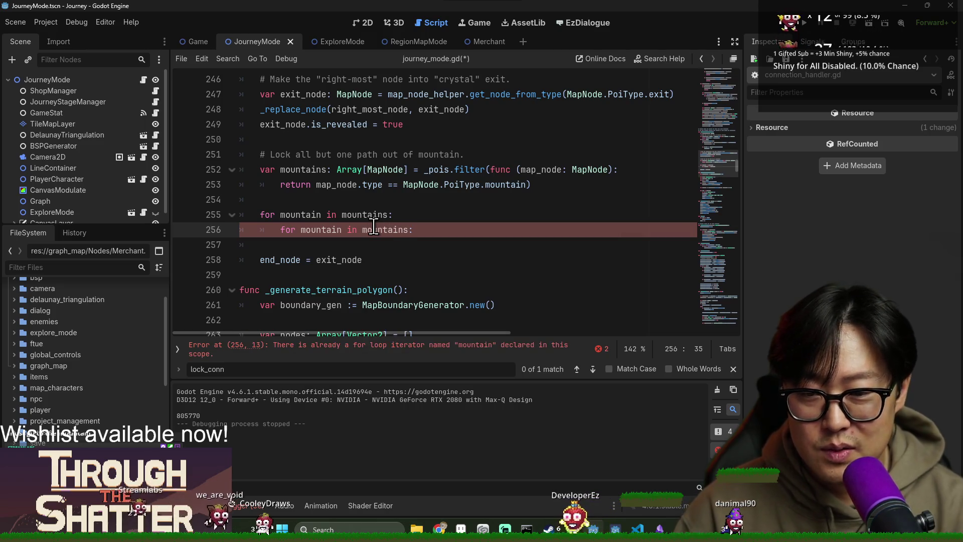
key("Return")
type("if mou")
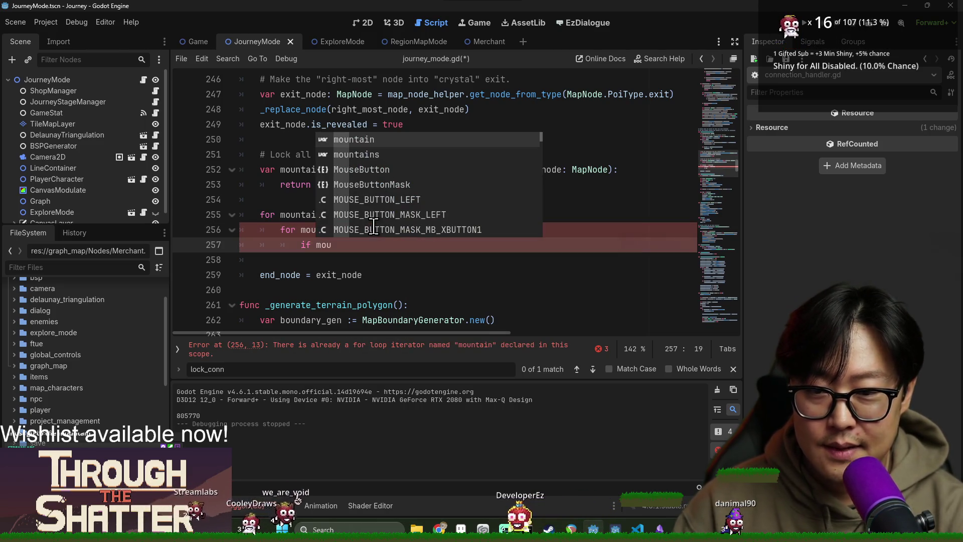
left_click(302, 229)
type("oth")
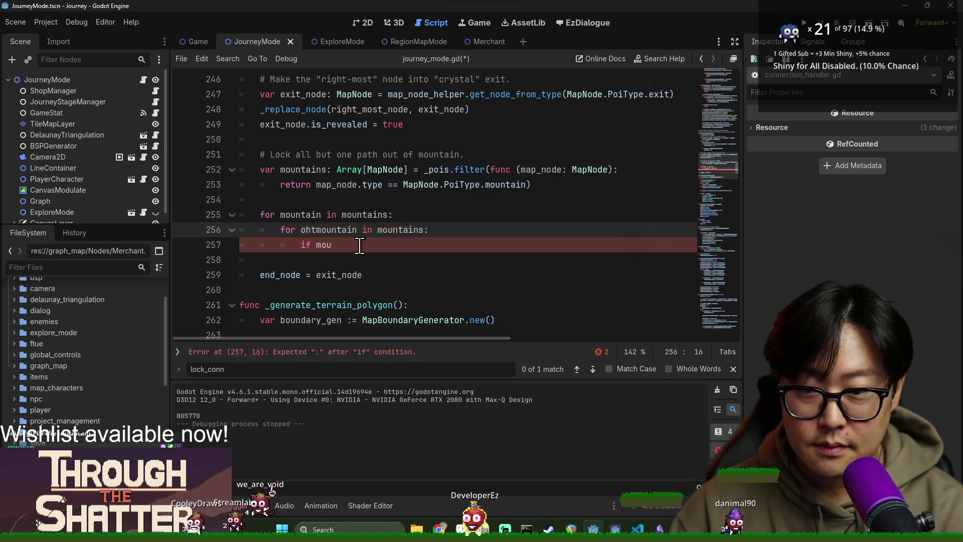
type("er_")
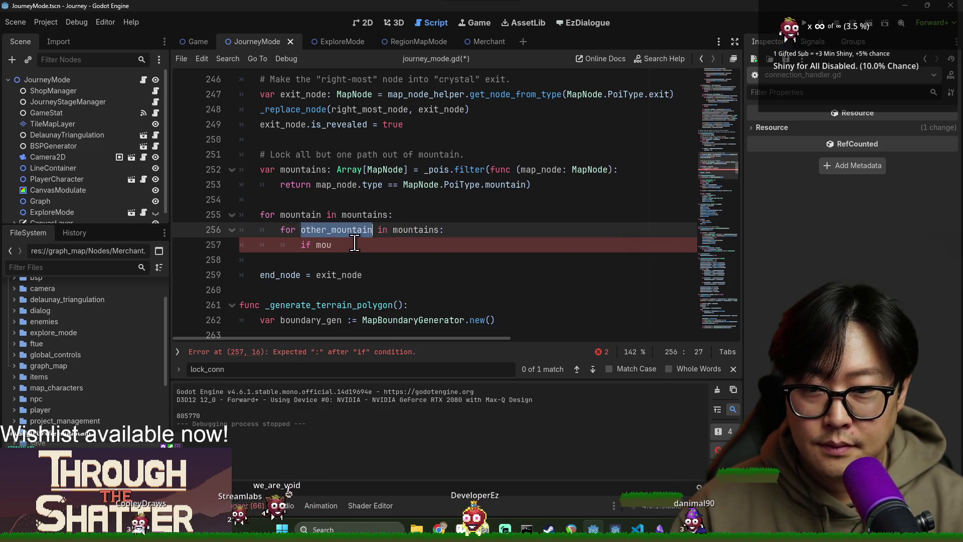
key("Down")
type("other_mountain")
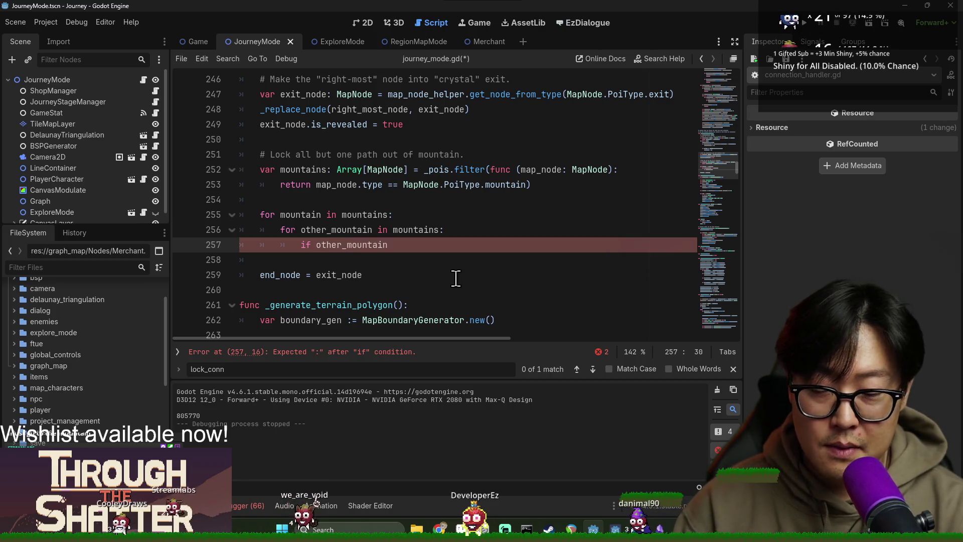
Close the lock_conn Find bar and insert a new line after the outer loop header.
left_click(733, 368)
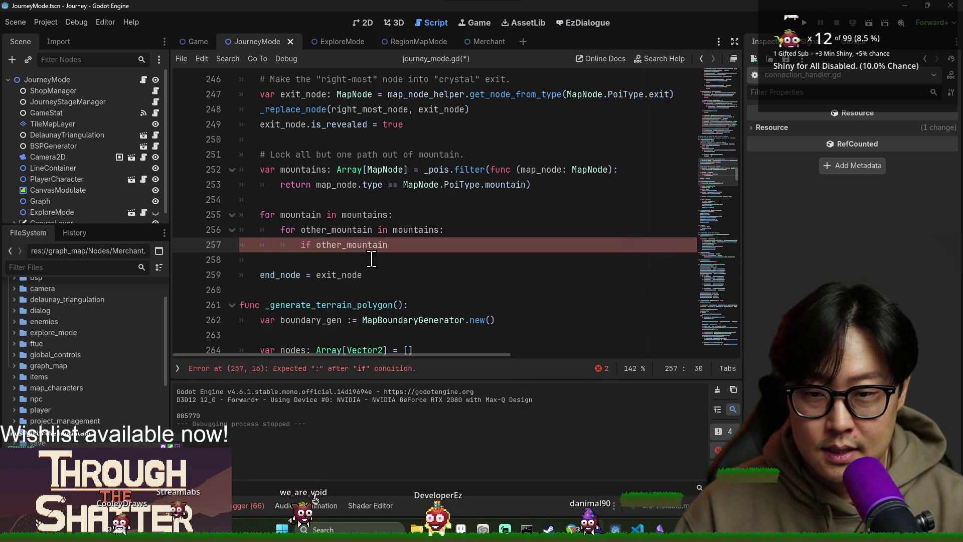
left_click(436, 229)
left_click(447, 216)
key("Return")
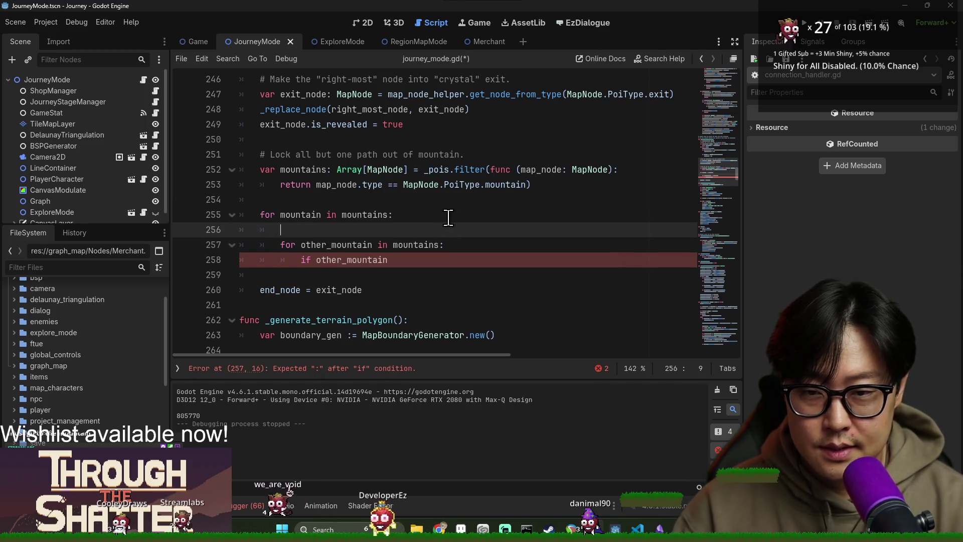
Declare 'var closest_mountain' typed as MapNode above the inner loop.
type("var ")
type("closest_m")
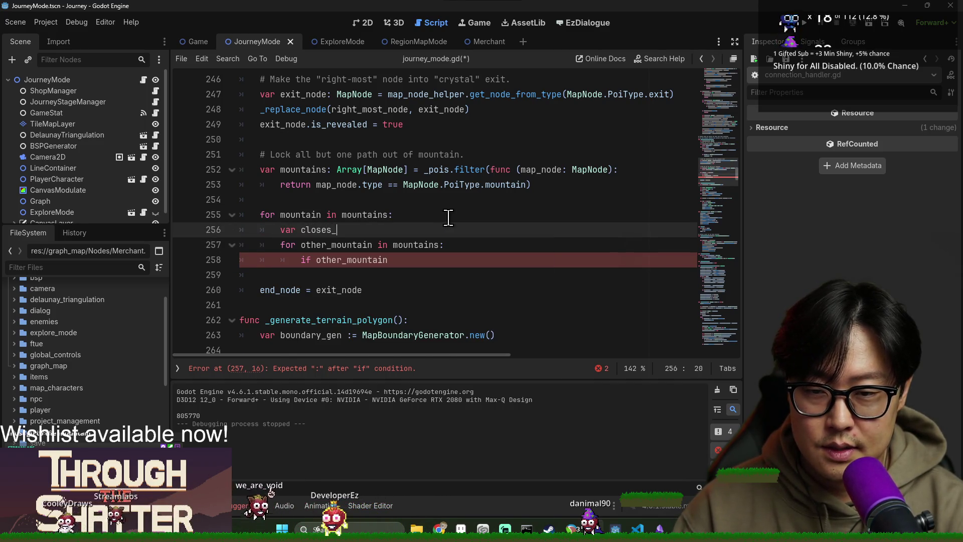
type("ountaind")
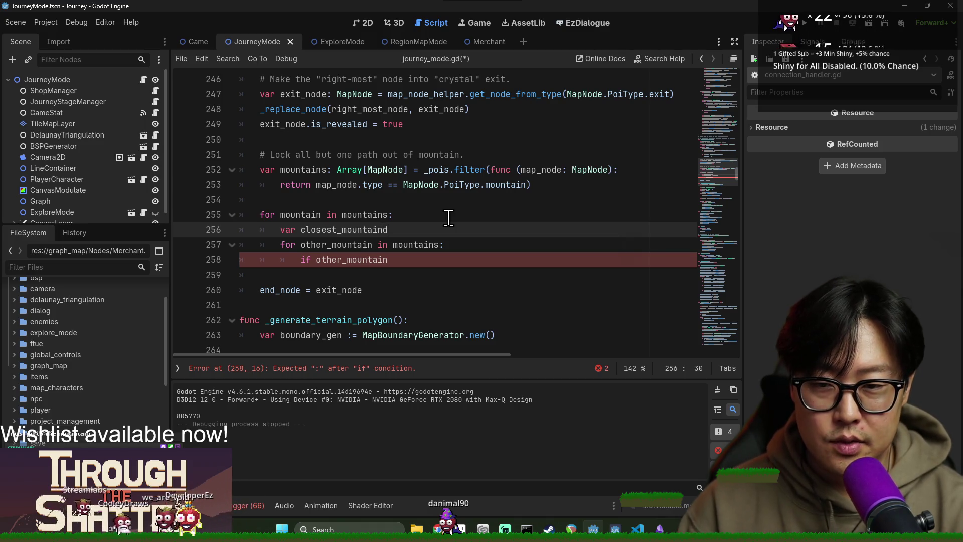
key("BackSpace")
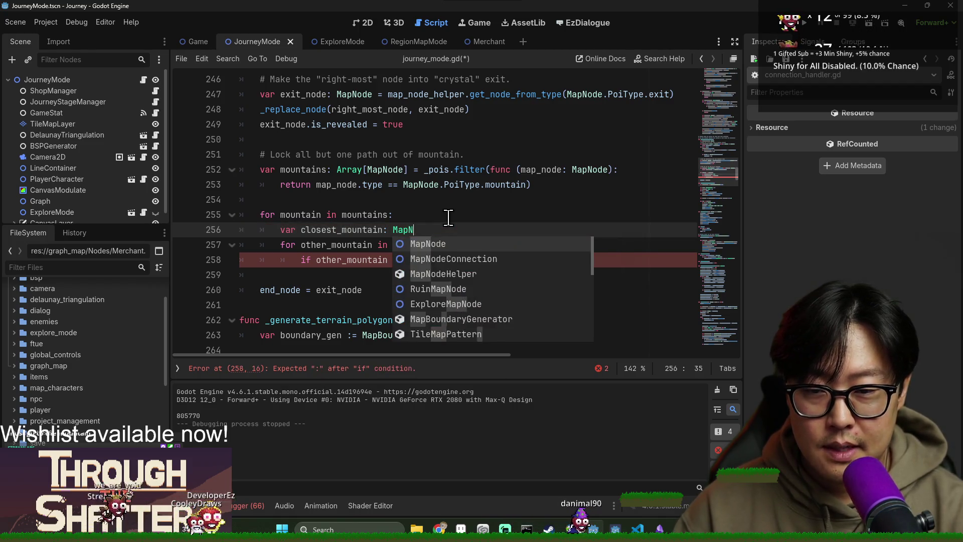
key("Return")
double_click(409, 245)
left_click(474, 232)
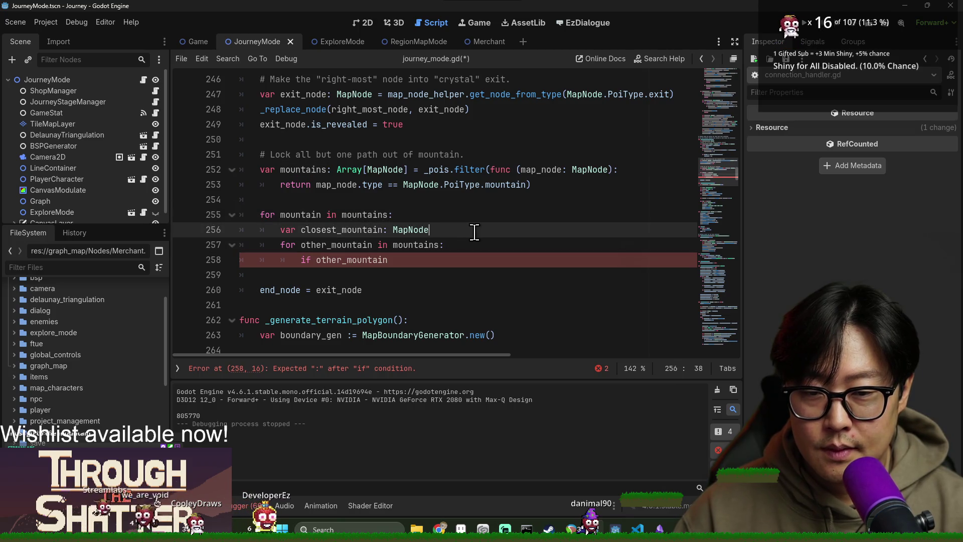
double_click(326, 231)
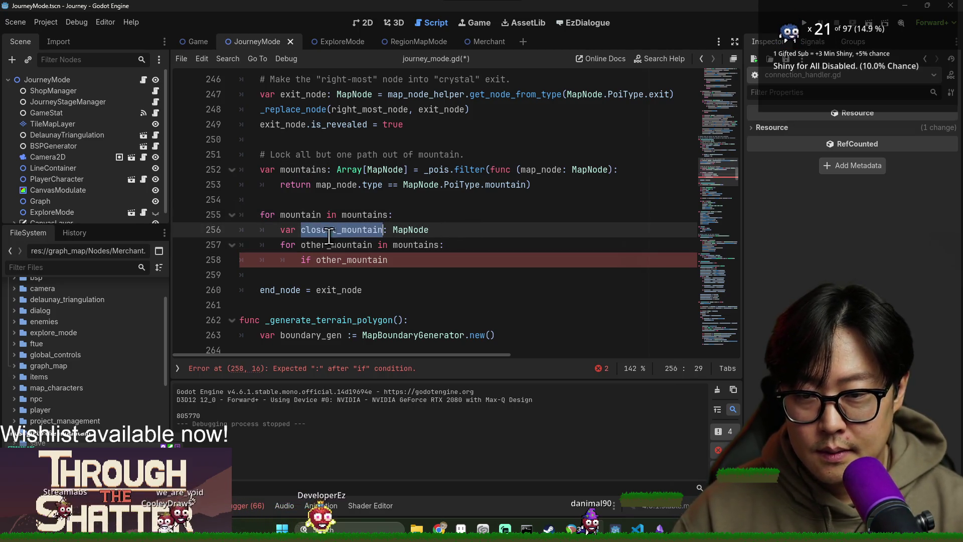
Extend line 258's condition with '!= mountain && connections.has_path()', then jump to the connections declaration.
left_click(357, 265)
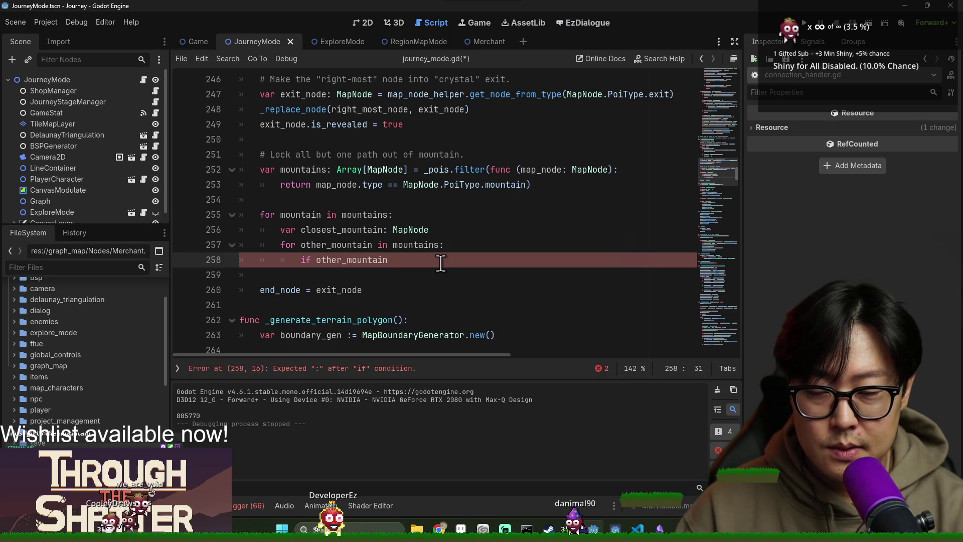
type(" != mountain")
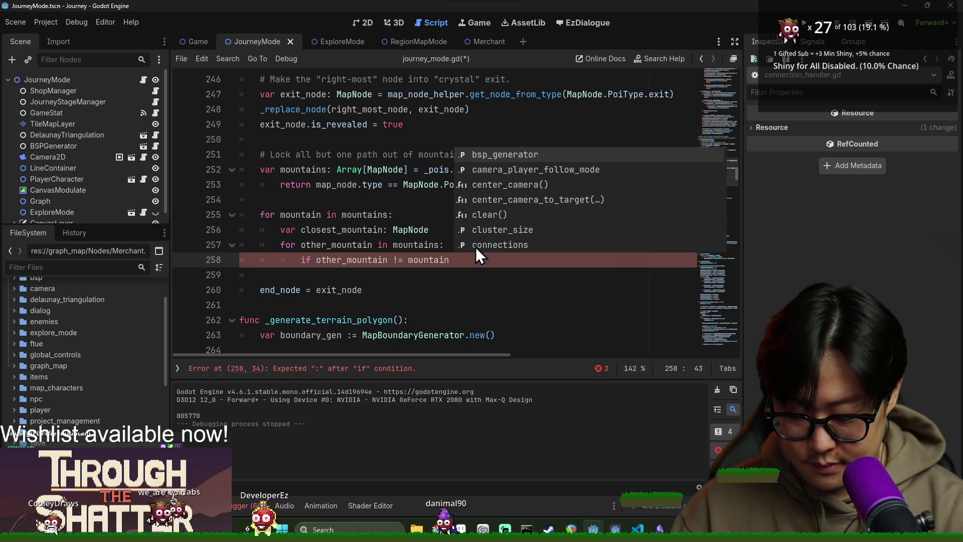
type(" && conn")
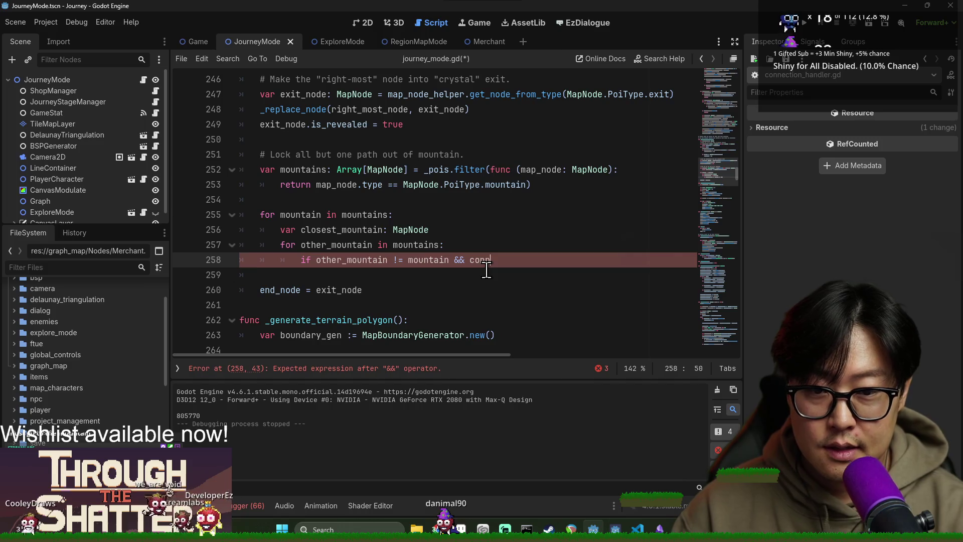
type("ections.has")
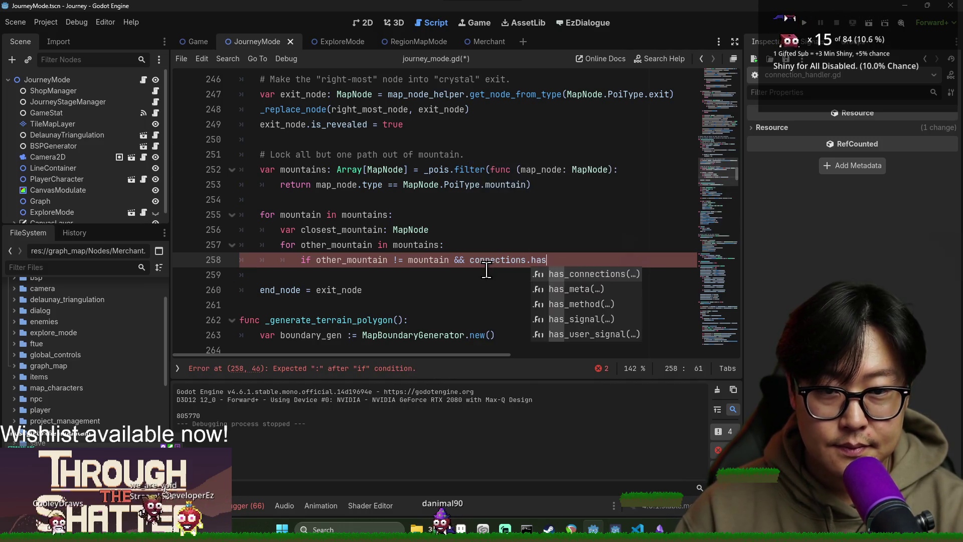
key("Return")
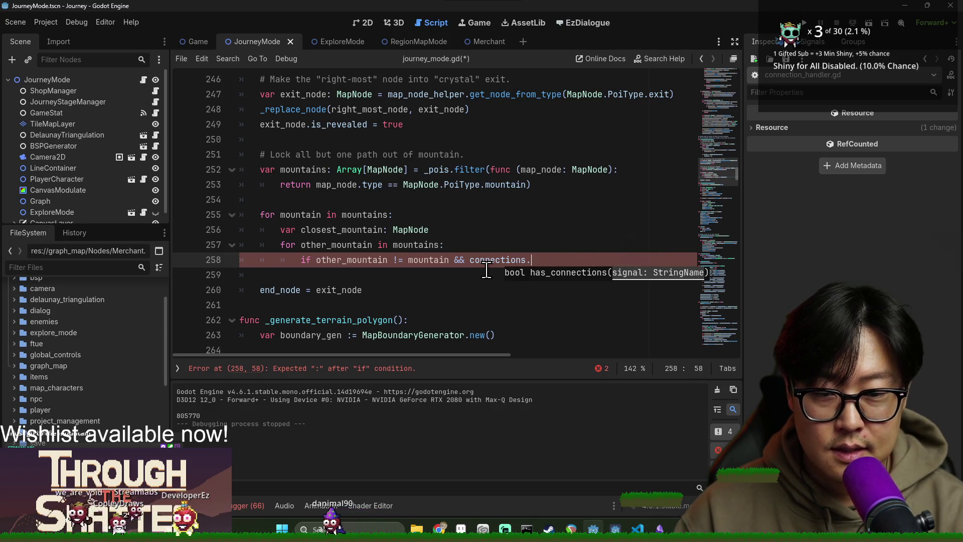
type(".s_conn")
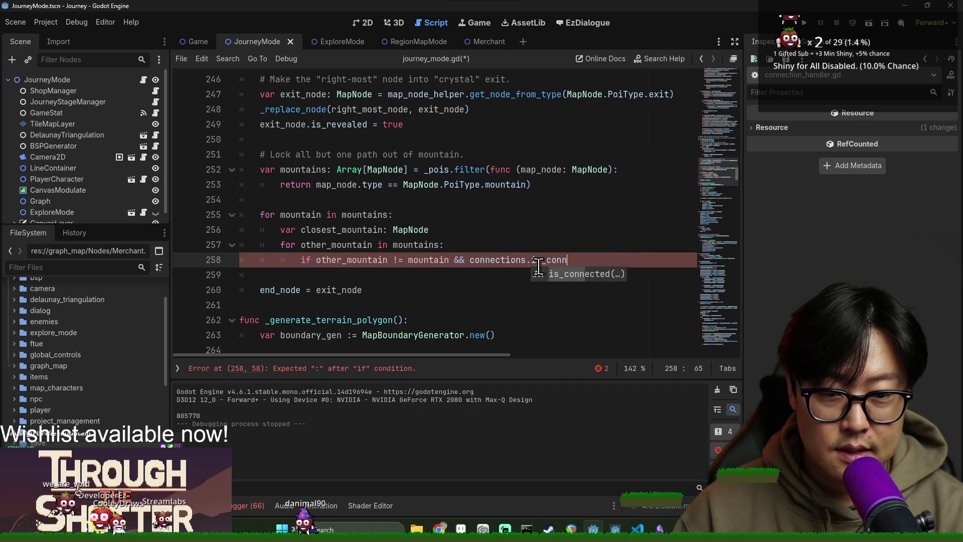
key("Return")
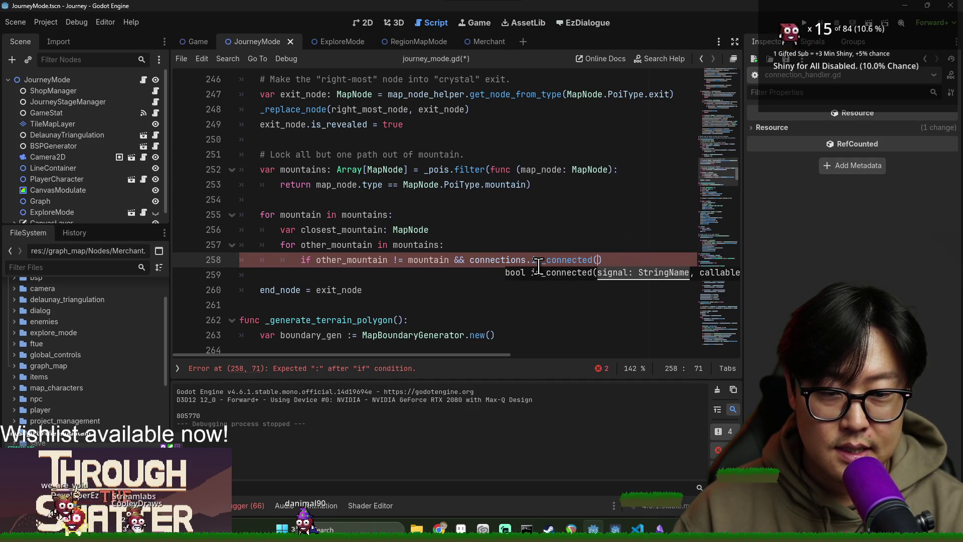
double_click(538, 261)
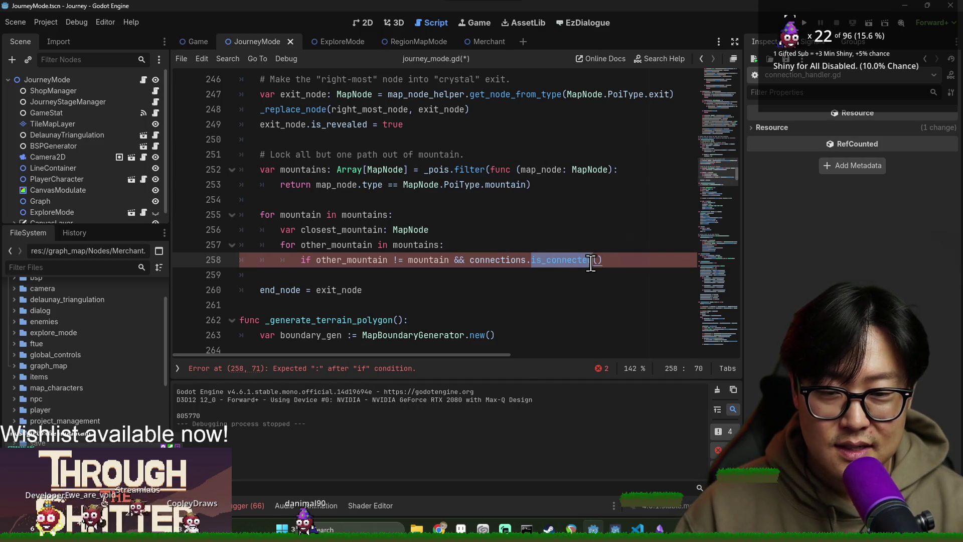
type("has_")
key("BackSpace")
key("BackSpace")
key("BackSpace")
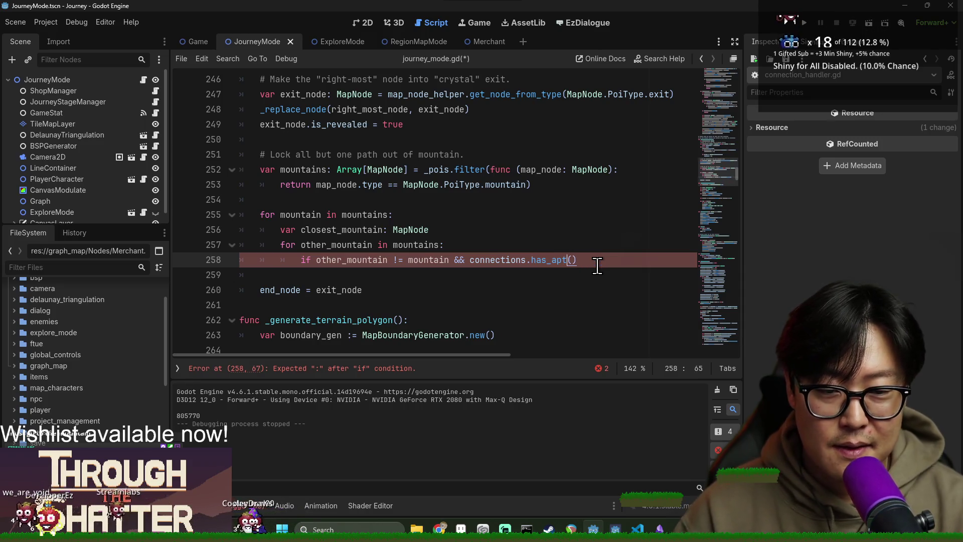
type("path")
left_click(552, 261)
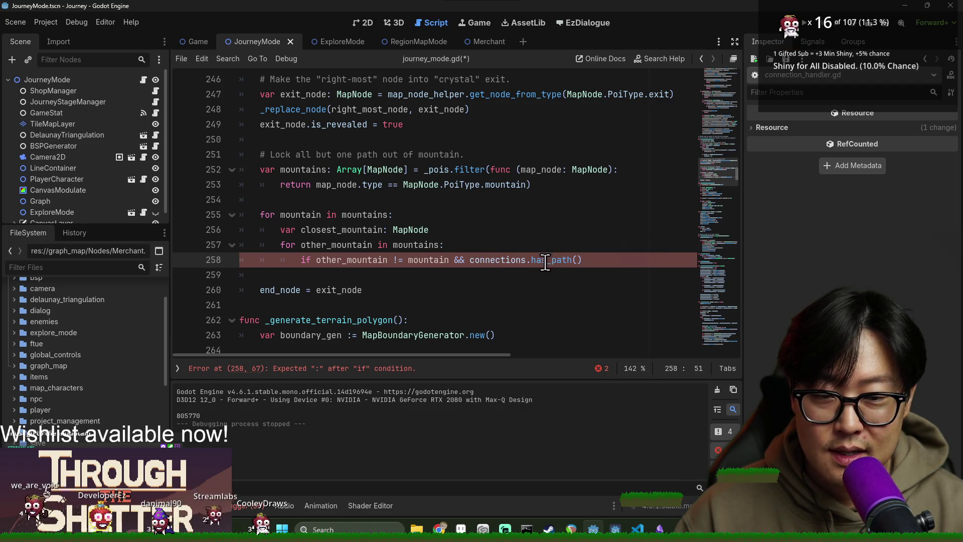
left_click(489, 260, "ctrl")
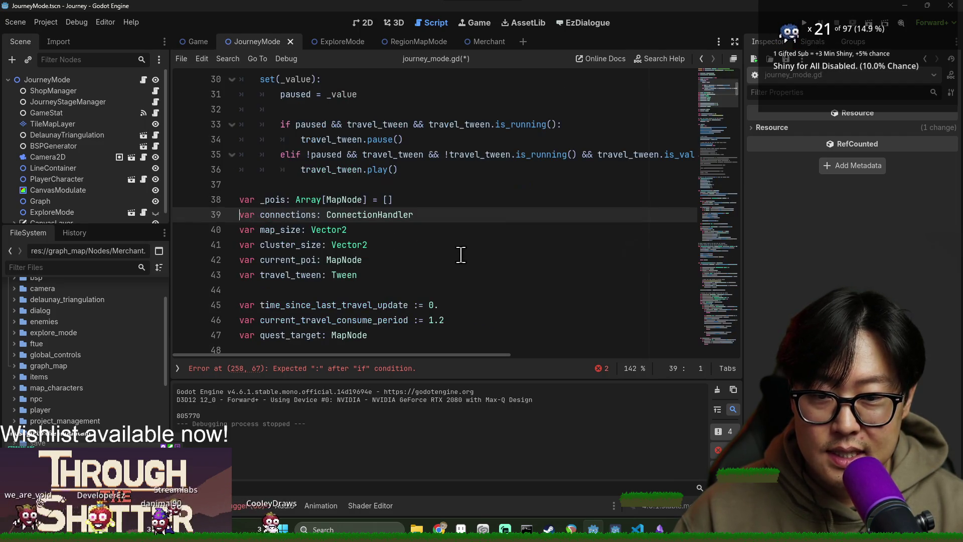
Open connection_handler.gd and browse its lock_connection, unlock_connection and get_connection_from functions.
left_click(369, 215, "ctrl")
scroll(280, 192, "down", 6)
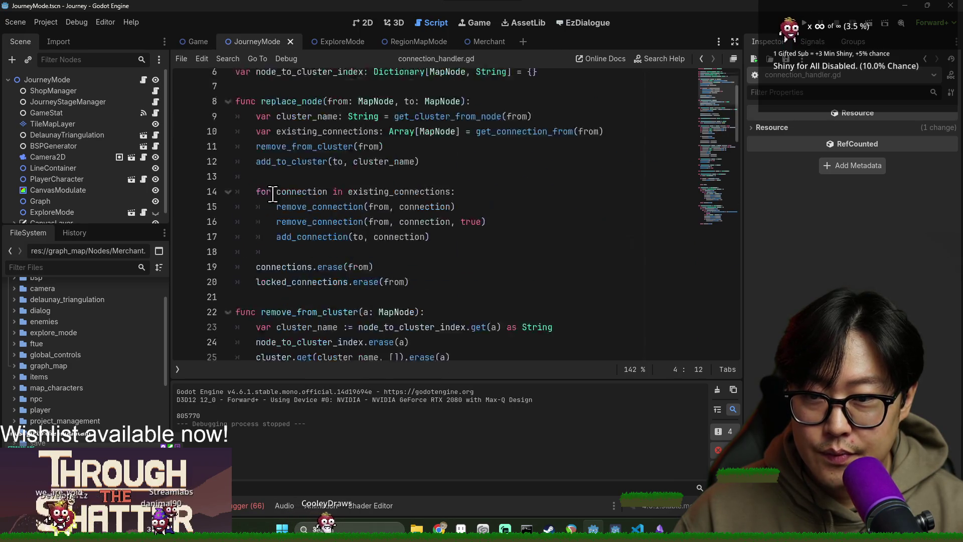
scroll(325, 154, "down", 2)
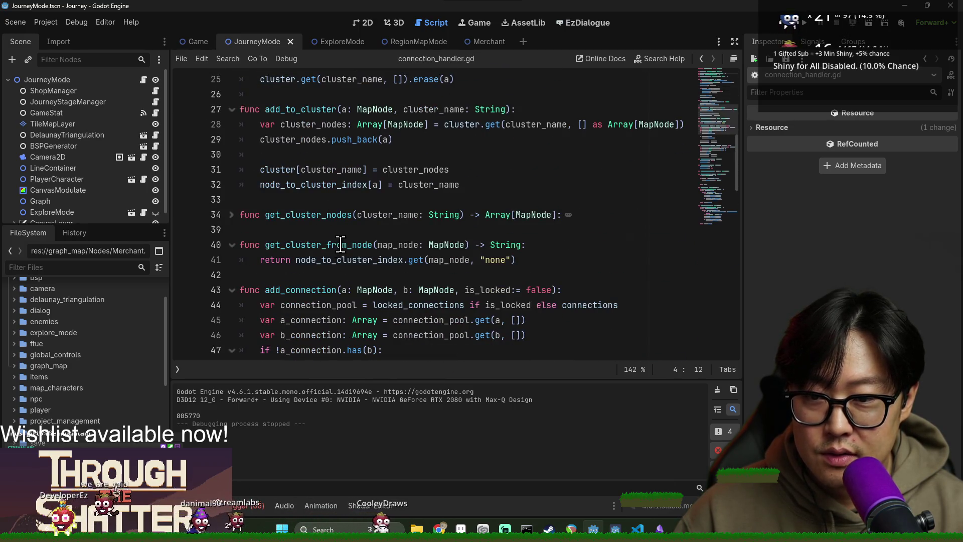
scroll(340, 248, "down", 4)
scroll(321, 193, "down", 6)
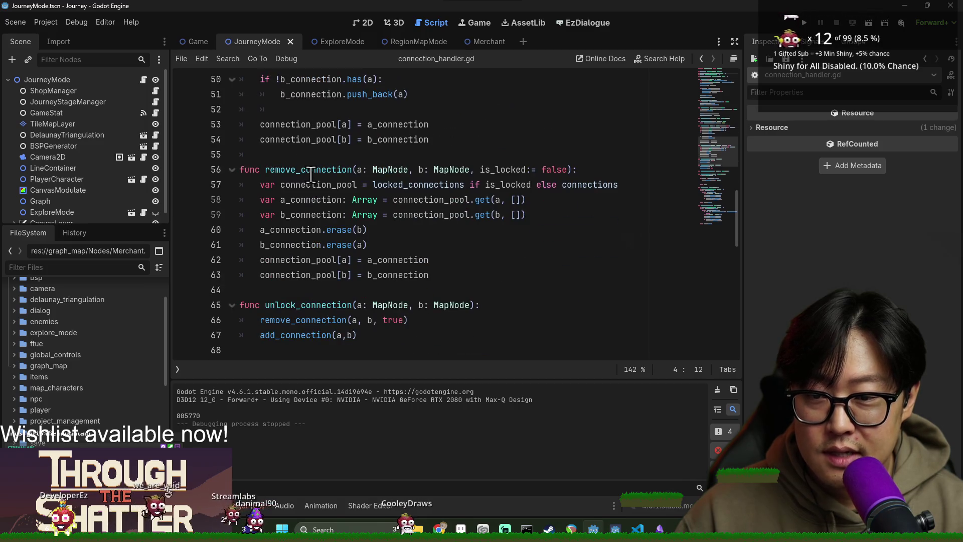
scroll(318, 194, "down", 5)
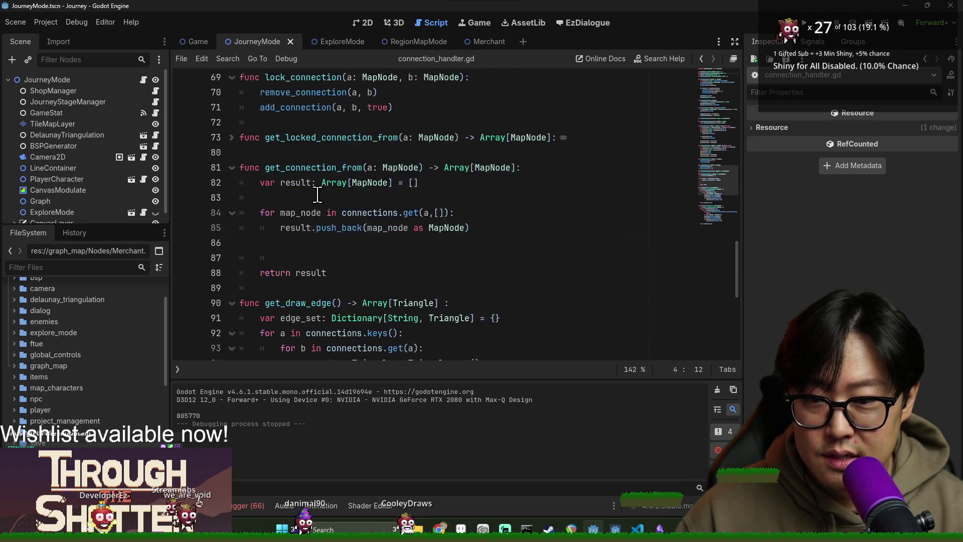
scroll(315, 188, "down", 5)
scroll(312, 211, "up", 7)
scroll(312, 211, "up", 3)
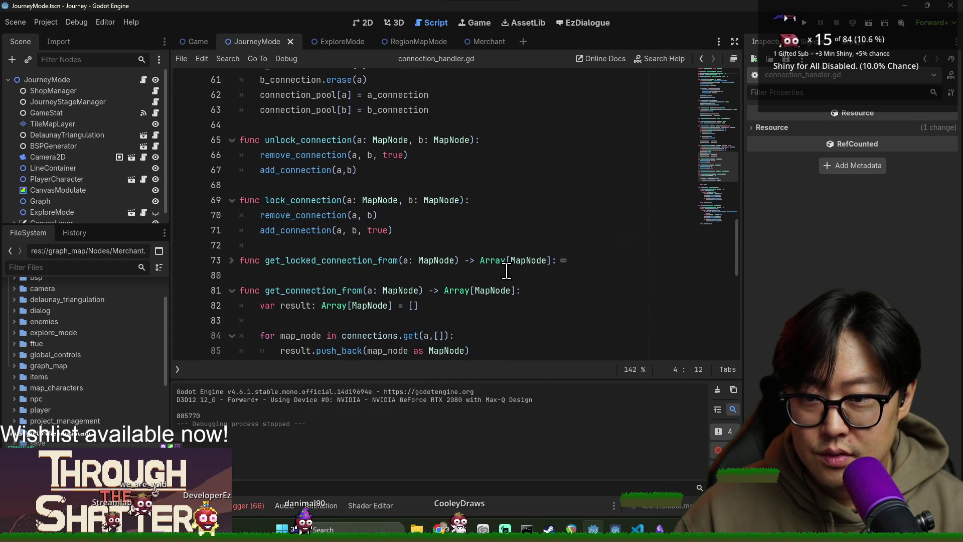
left_click(611, 259)
scroll(548, 260, "down", 3)
left_click(395, 157)
scroll(323, 259, "up", 3)
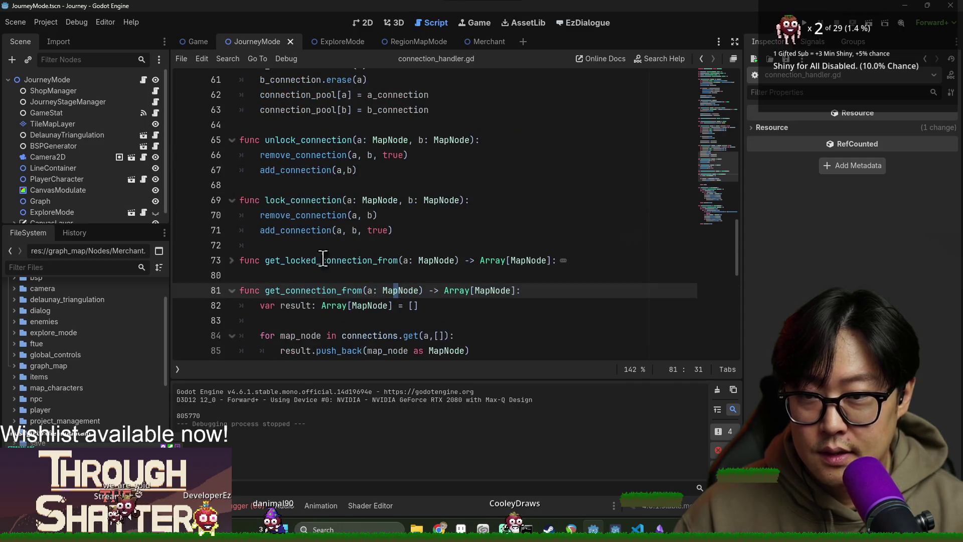
left_click(307, 246)
Start a new has_path(a: MapNode, b: MapNode) function below lock_connection.
key("BackSpace")
type("func has_path(a: MapNode,")
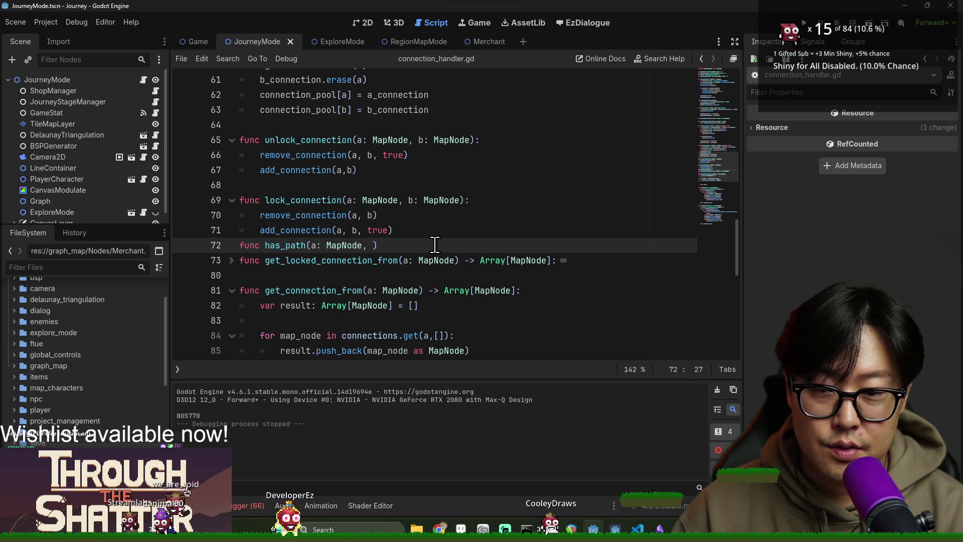
type("Node):")
key("Return")
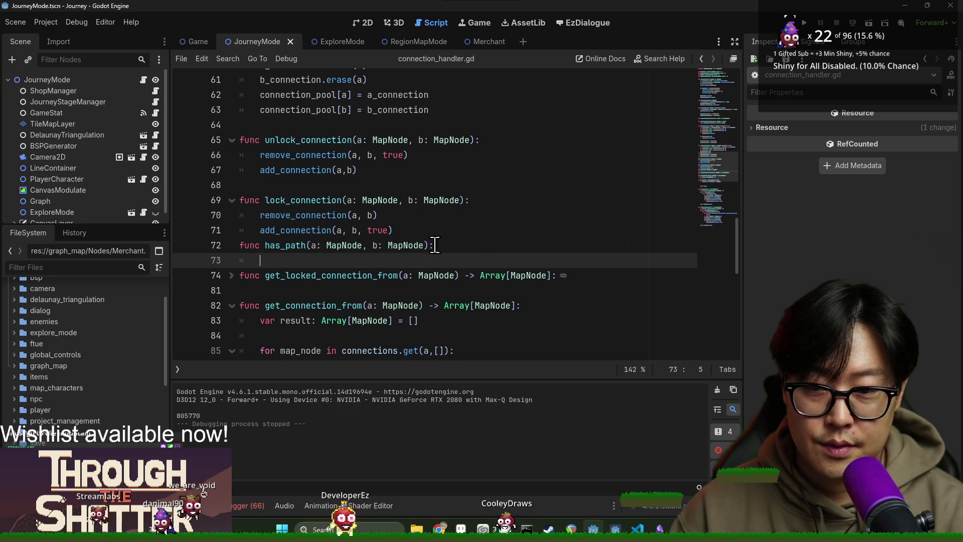
left_click(439, 228)
key("Return")
Add a '-> bool' return type to the function and space it with blank lines.
left_click(460, 260)
key("Left")
type("b")
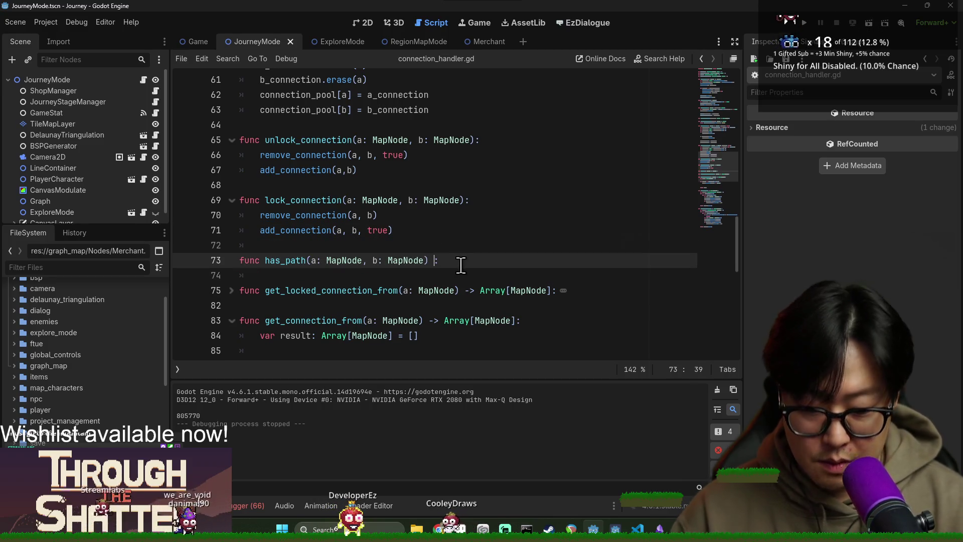
type("ool")
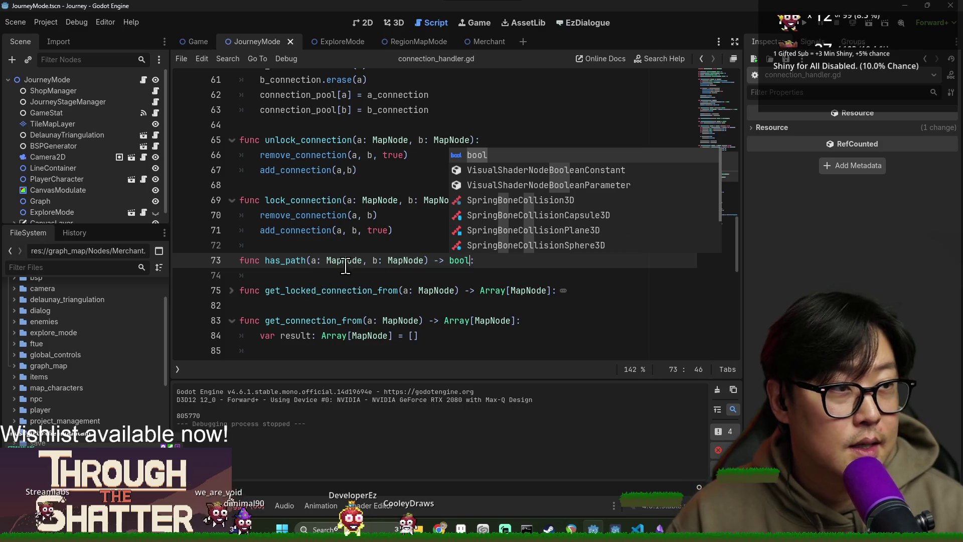
key("Right")
key("Return")
scroll(464, 252, "down", 1)
key("Return")
key("Up")
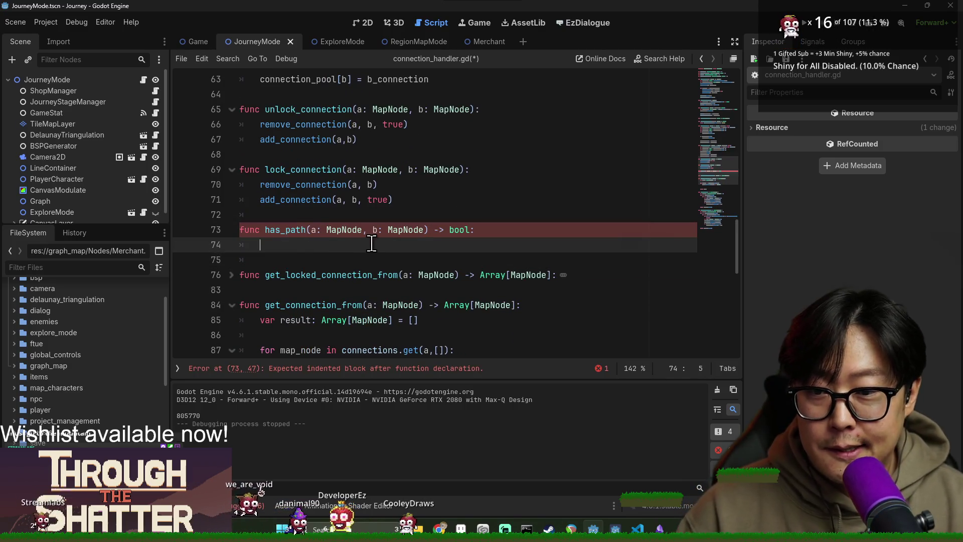
Rename the function to has_connected_path, leaving its body empty.
left_click(287, 229)
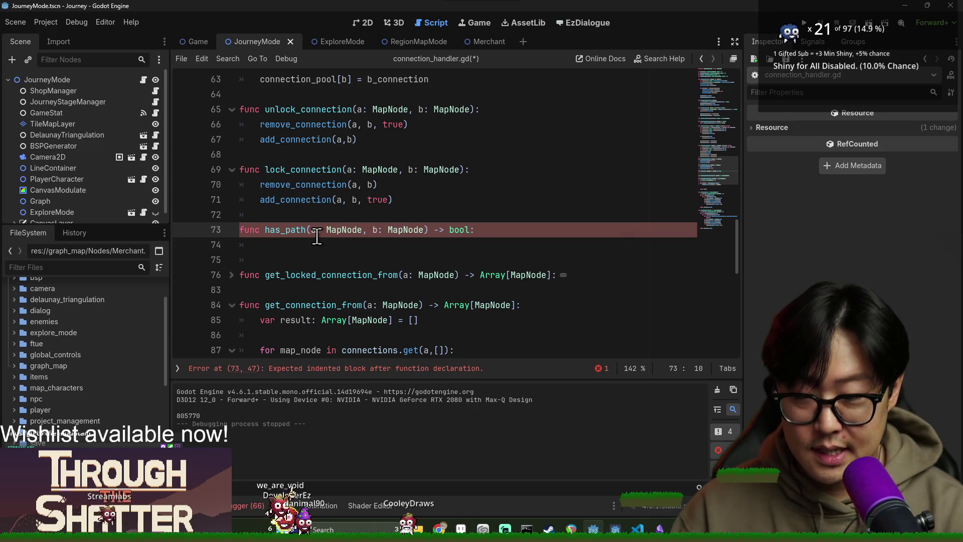
type("connected_")
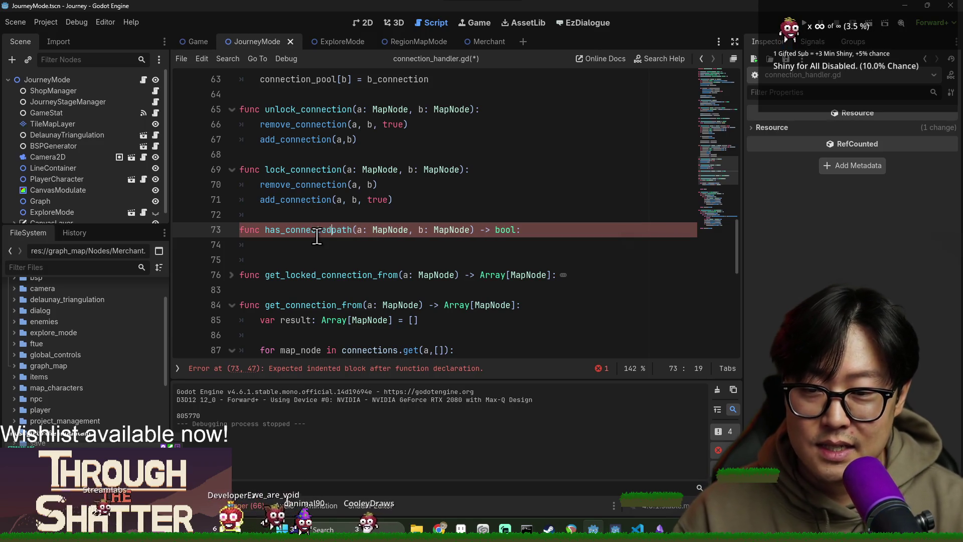
key("Left")
key("Left")
key("Left")
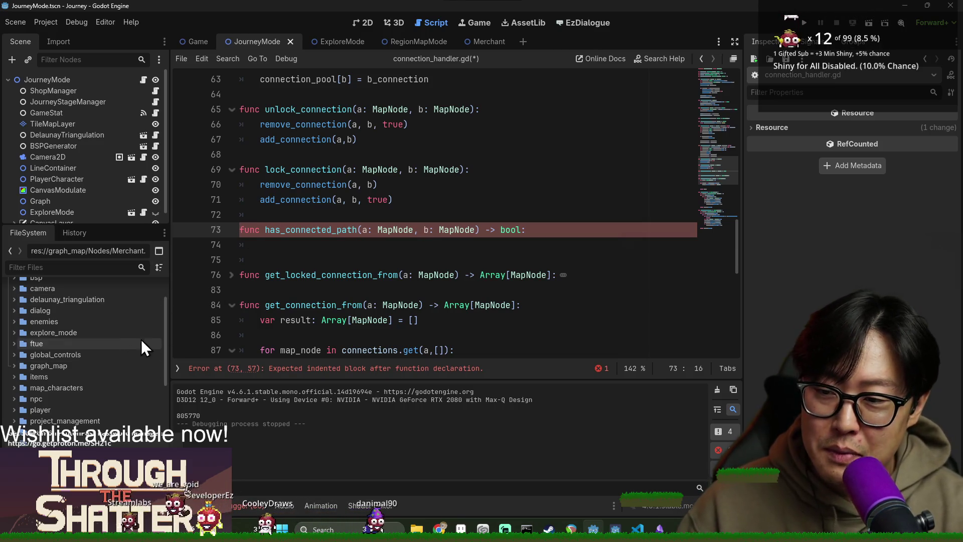
left_click(302, 242)
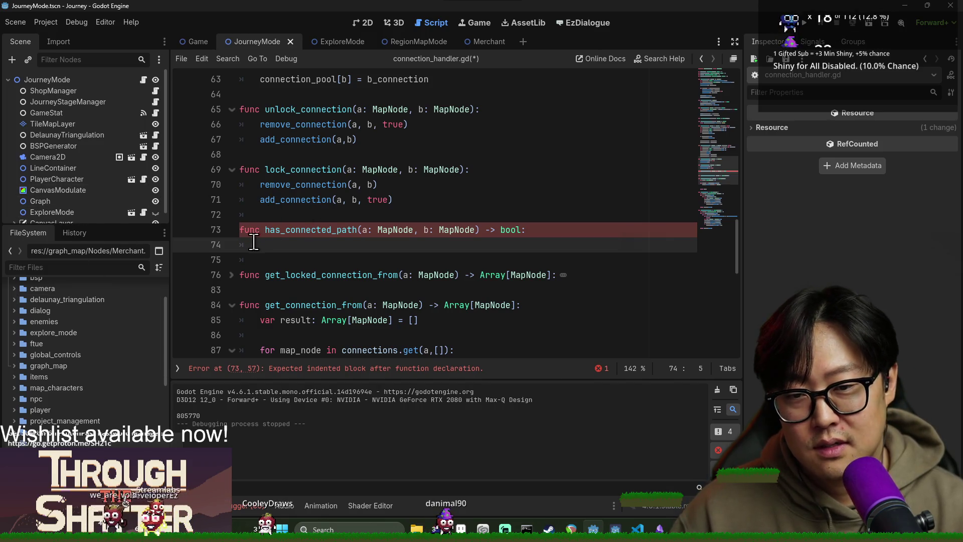
type("d")
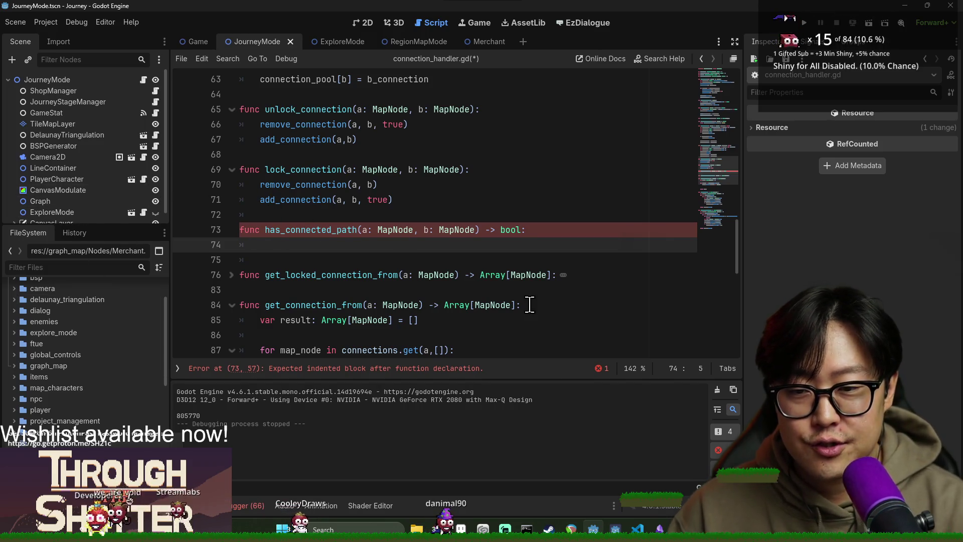
scroll(336, 250, "up", 5)
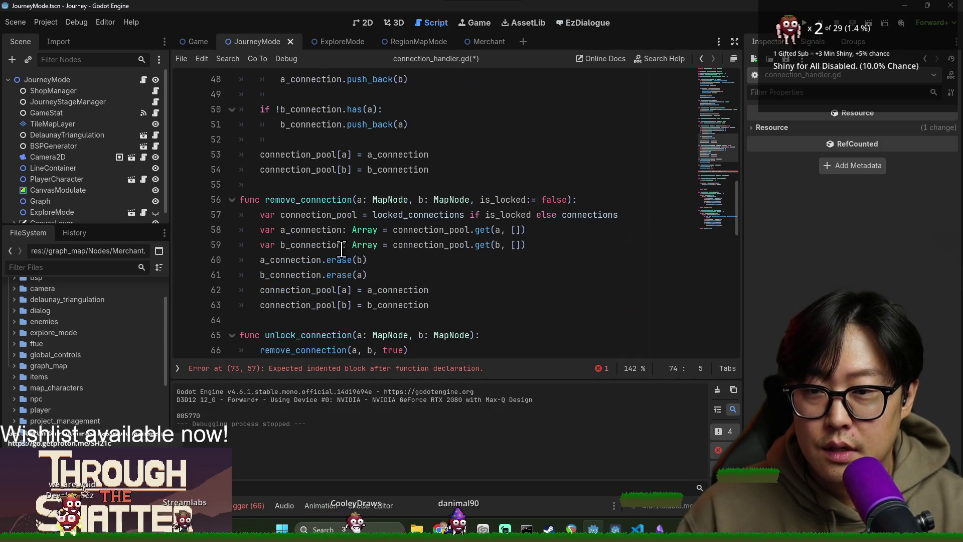
Review where connection_pool is used throughout connection_handler.gd.
scroll(342, 244, "up", 3)
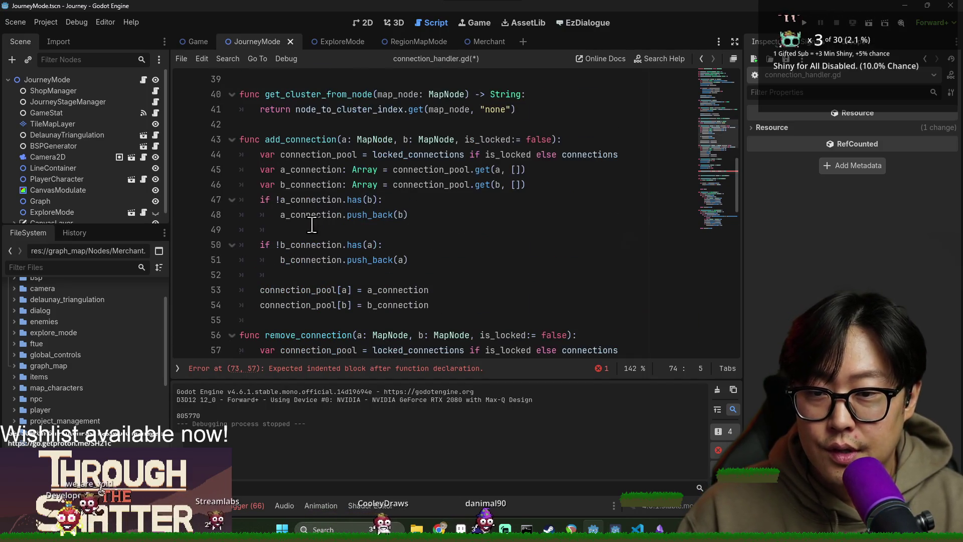
left_click(298, 143)
double_click(318, 153)
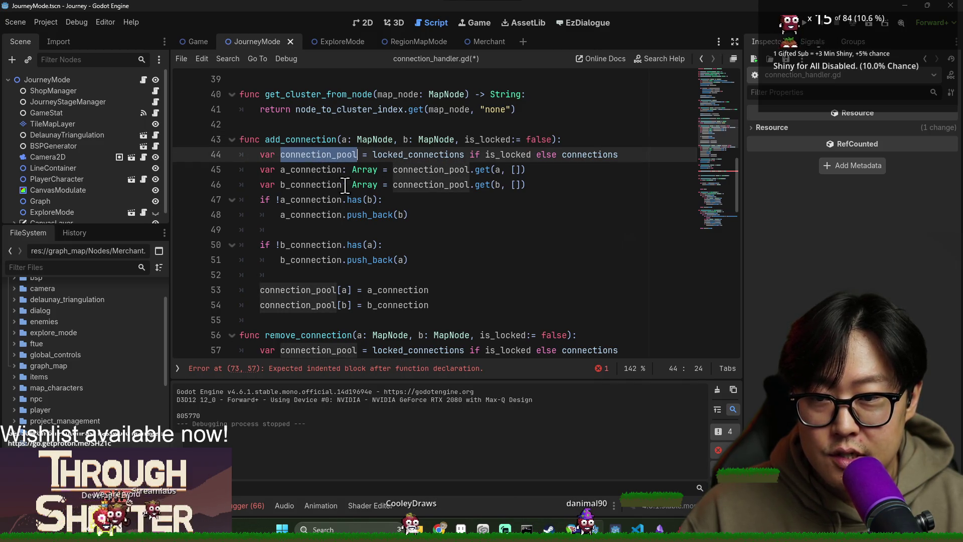
double_click(419, 171)
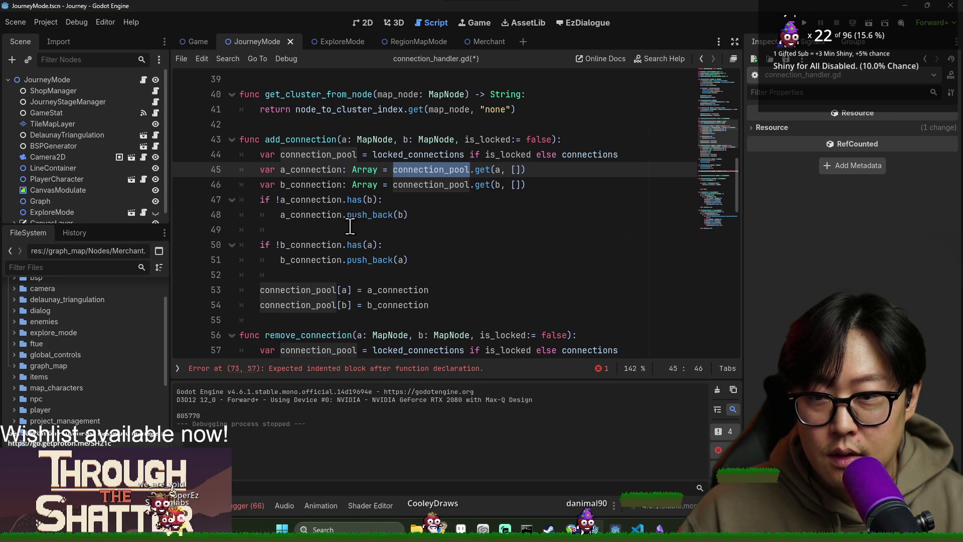
scroll(350, 226, "up", 2)
scroll(311, 234, "up", 3)
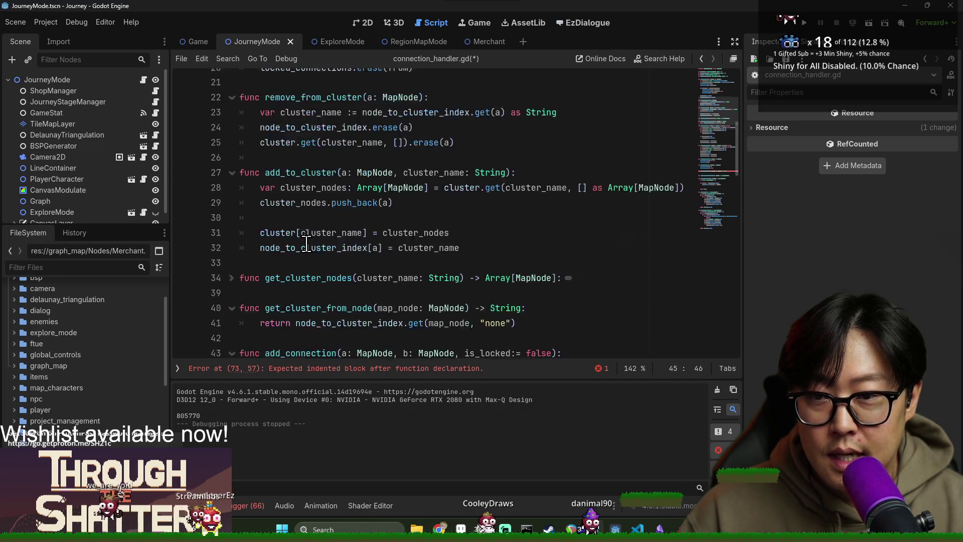
scroll(311, 200, "up", 3)
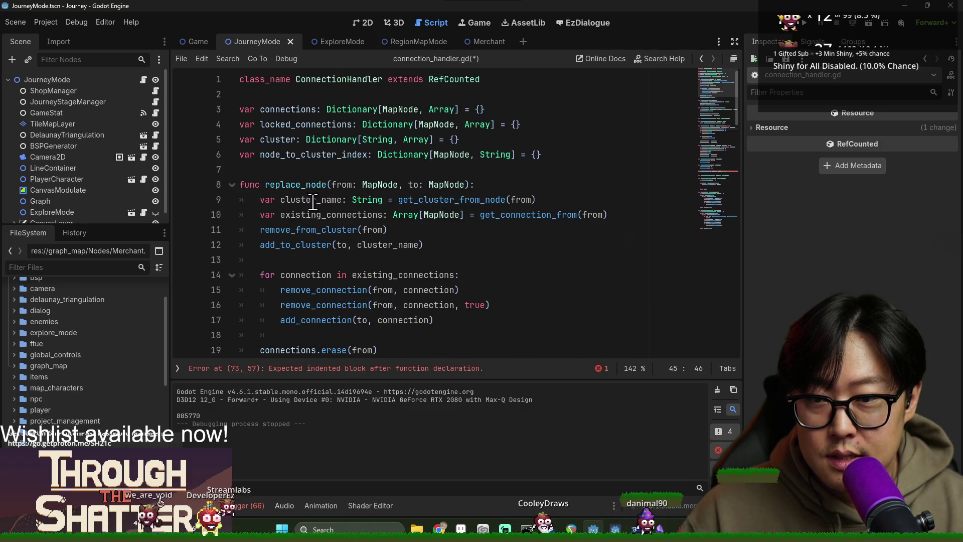
scroll(308, 210, "down", 3)
scroll(317, 233, "down", 4)
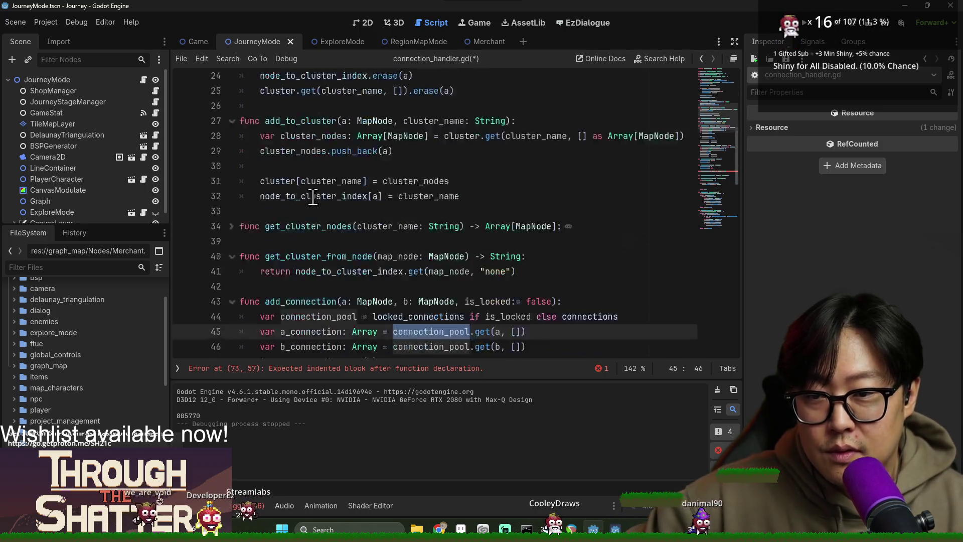
scroll(316, 142, "down", 1)
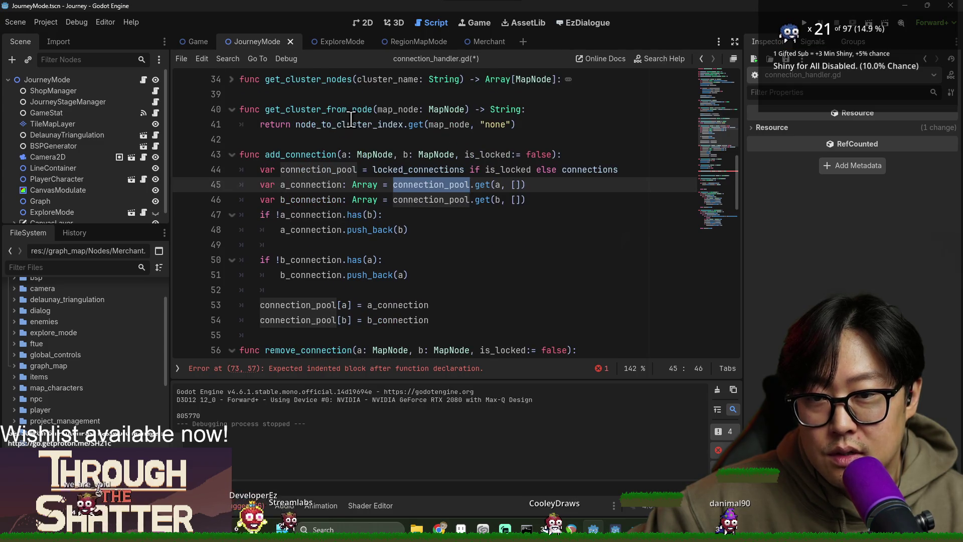
scroll(327, 163, "down", 3)
scroll(326, 161, "down", 4)
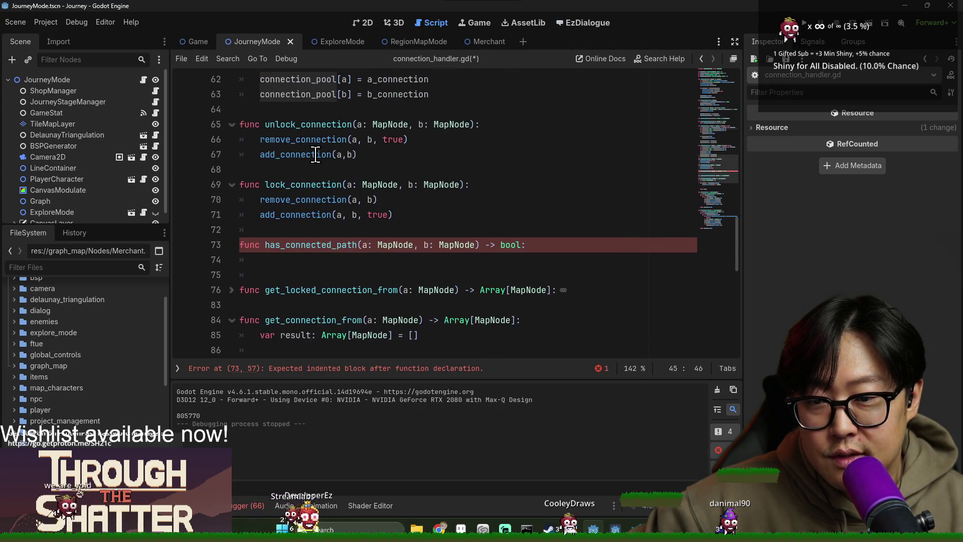
scroll(316, 156, "down", 2)
Unfold get_locked_connection_from and inspect its push_back call and name.
left_click(231, 200)
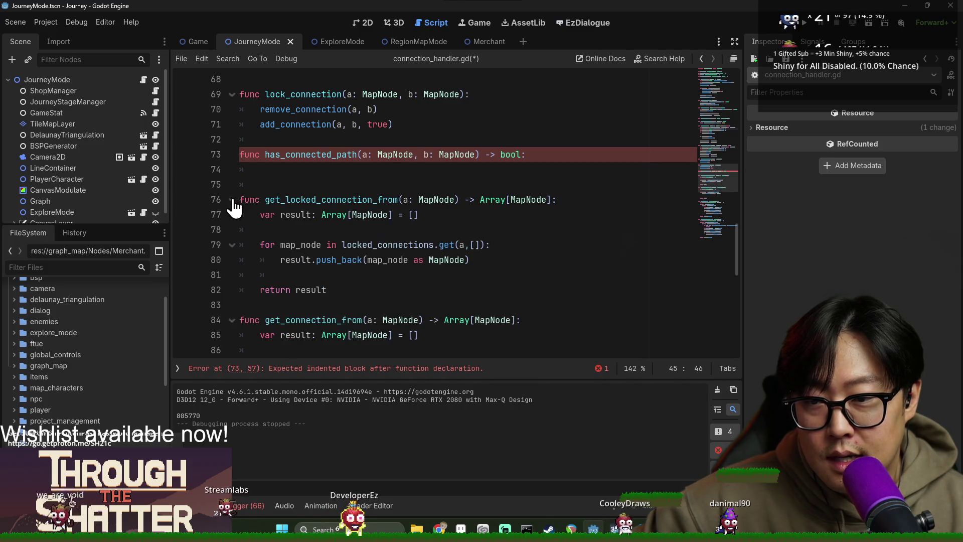
scroll(314, 245, "down", 2)
double_click(346, 169)
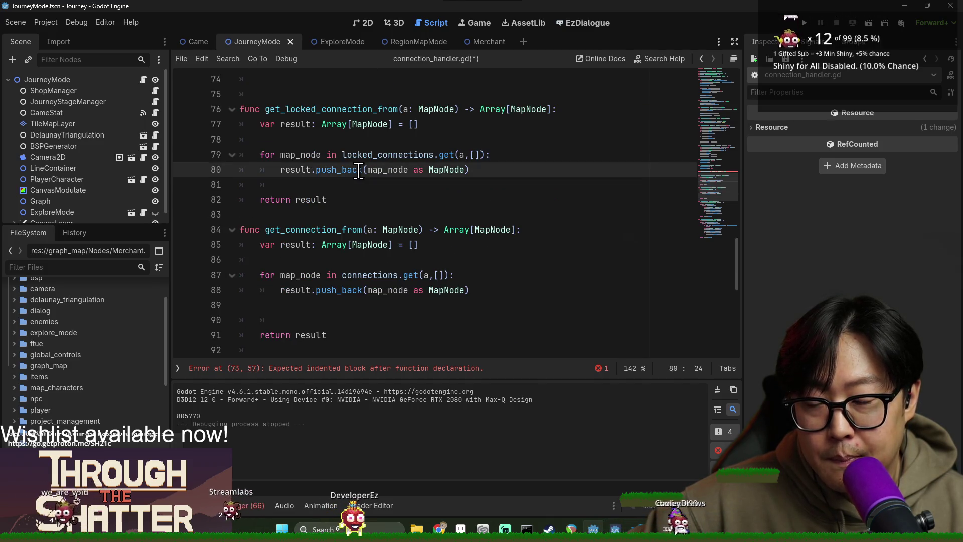
scroll(391, 157, "up", 1)
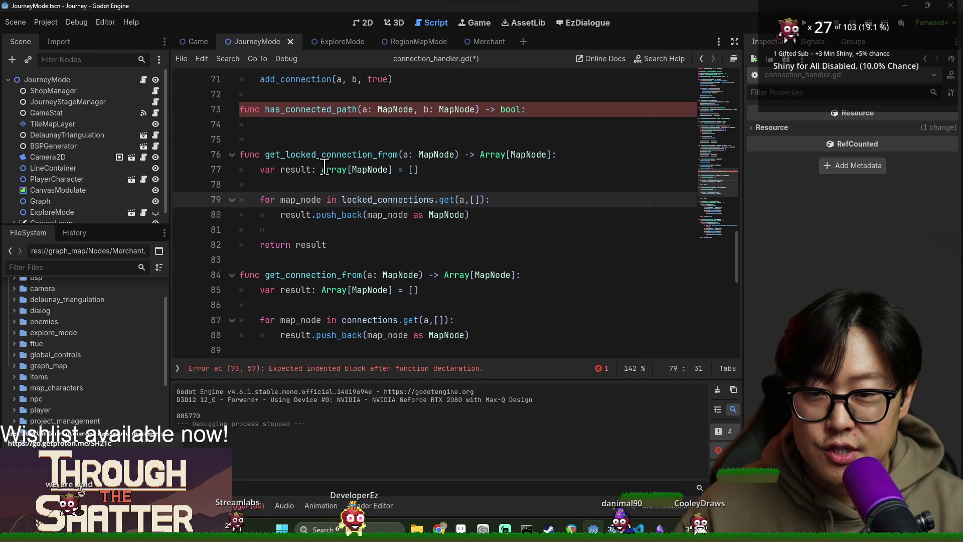
double_click(394, 143)
scroll(400, 199, "up", 2)
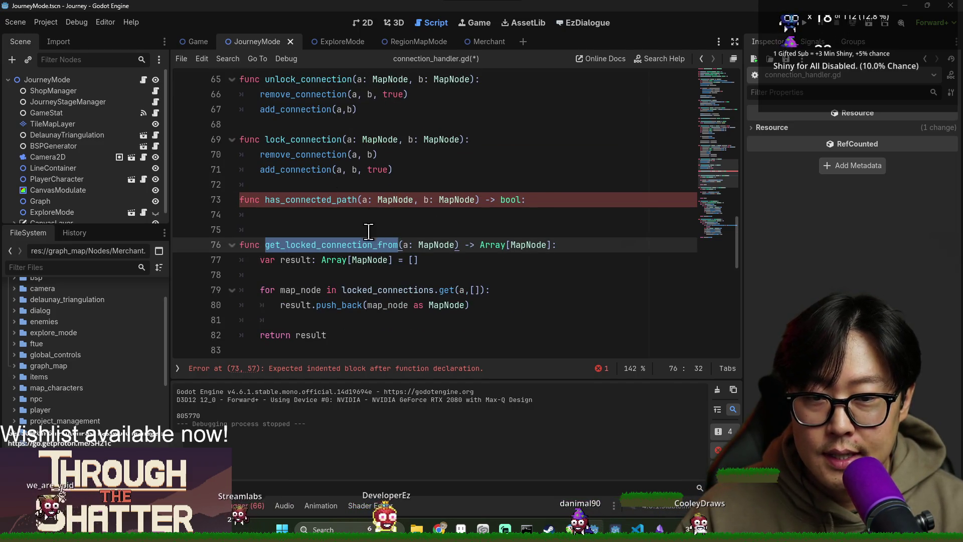
Give has_connected_path the body 'return get_locked_connection_from(a).has(b)' and save.
left_click(551, 200)
key("Return")
type("get_locked_connection_from")
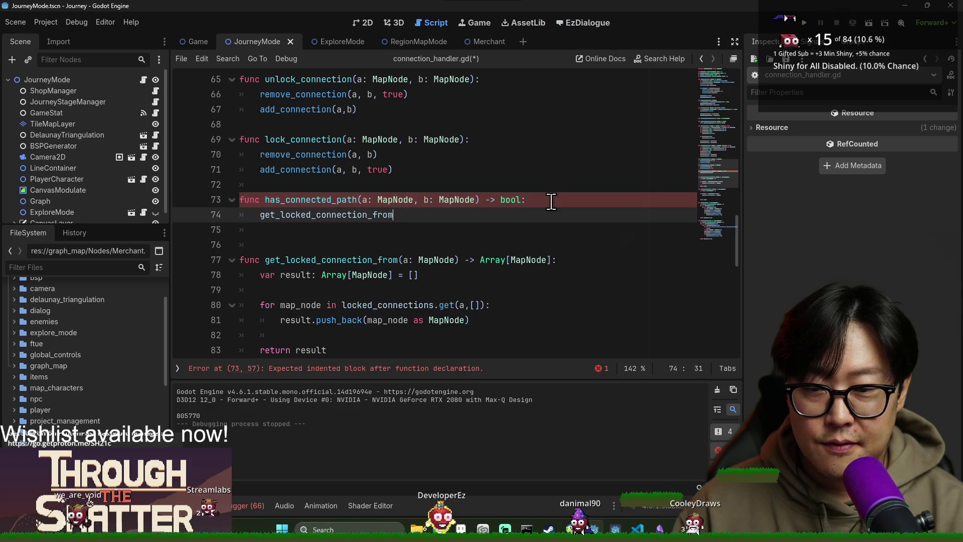
type("(a)")
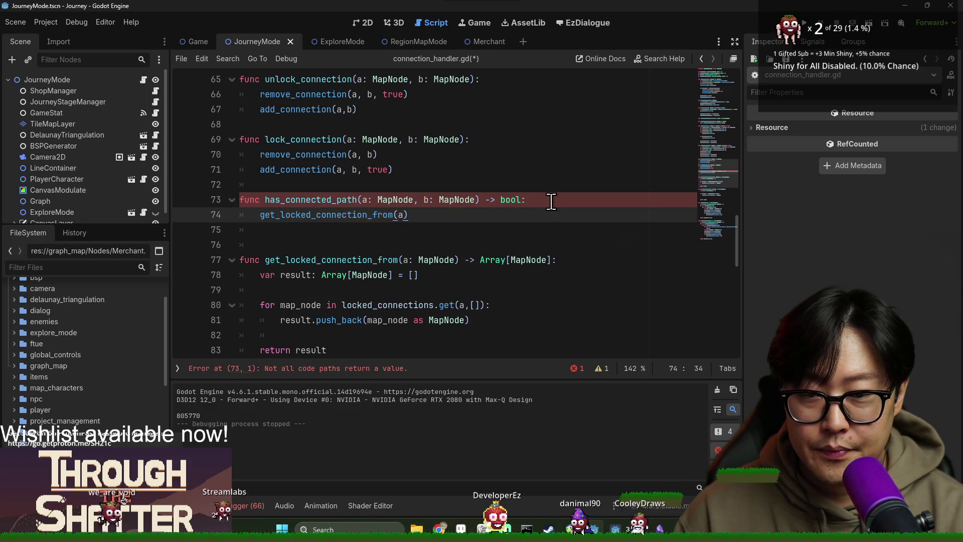
type(".has(")
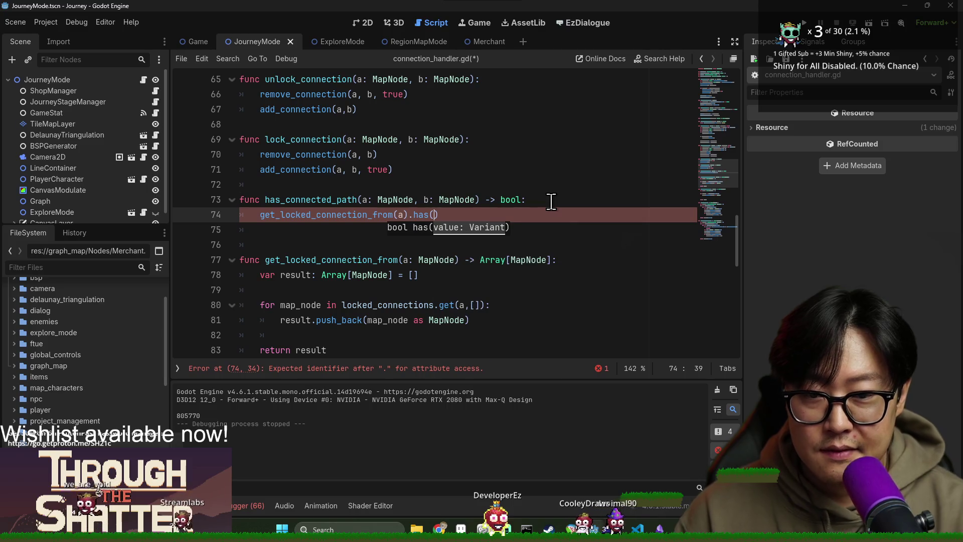
type("b")
left_click(306, 215)
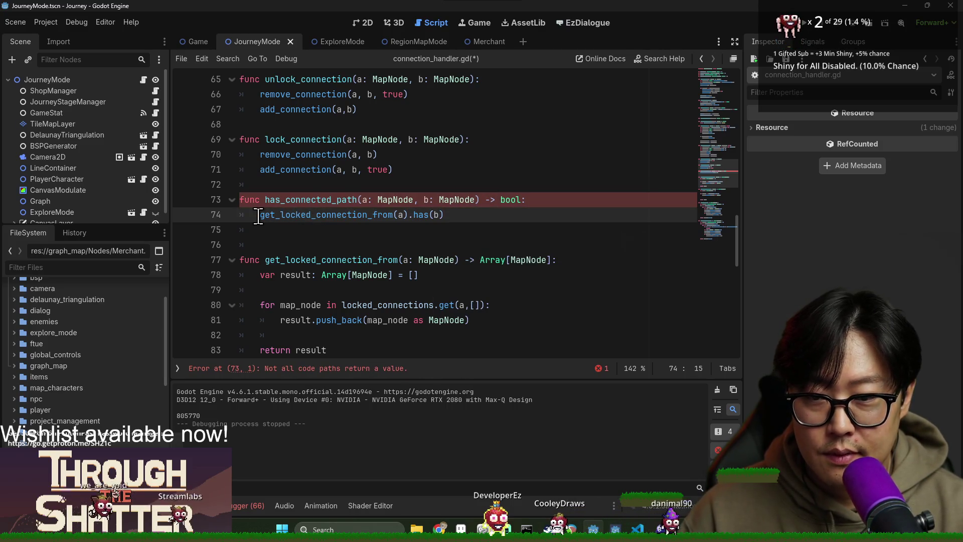
type("return")
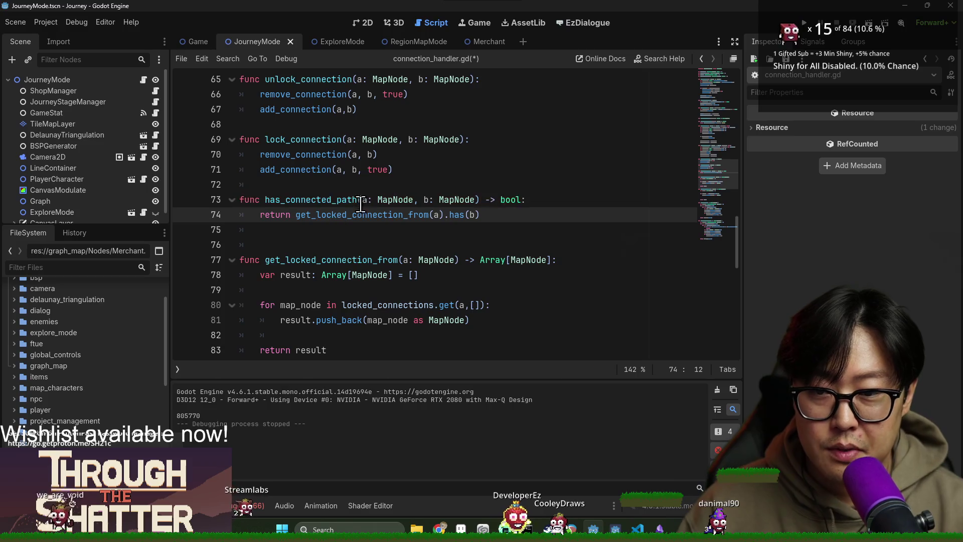
key("ctrl+s")
Save again and switch back to journey_mode.gd.
key("Down")
key("Down")
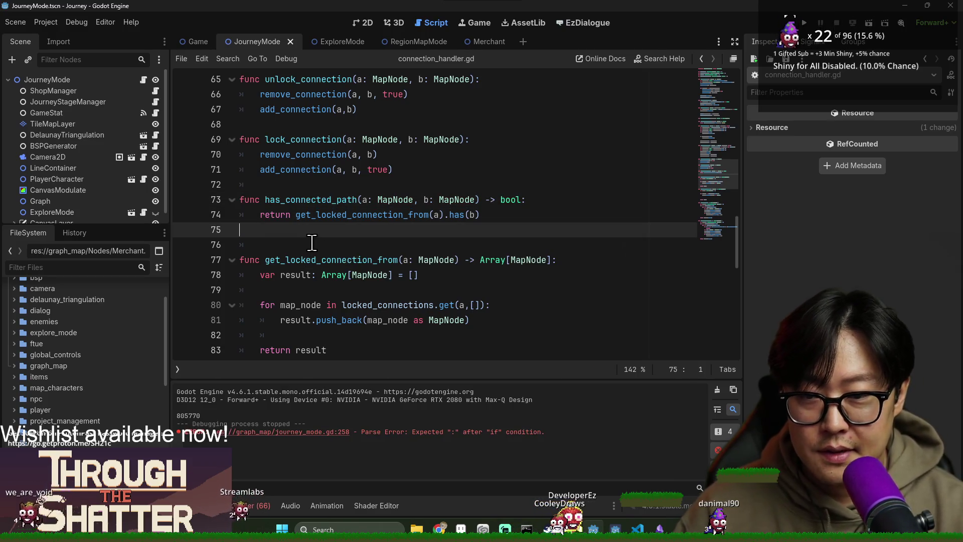
key("ctrl+s")
key("alt+Left")
At the line 258 parse error, finish the has_connected_path arguments with other_moutnain and add an indented line.
left_click(348, 367)
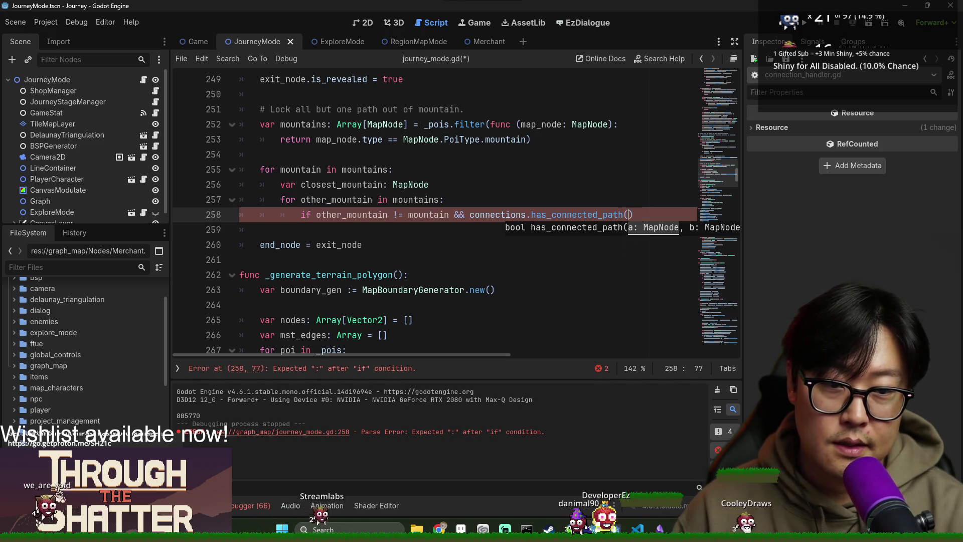
type("mountain")
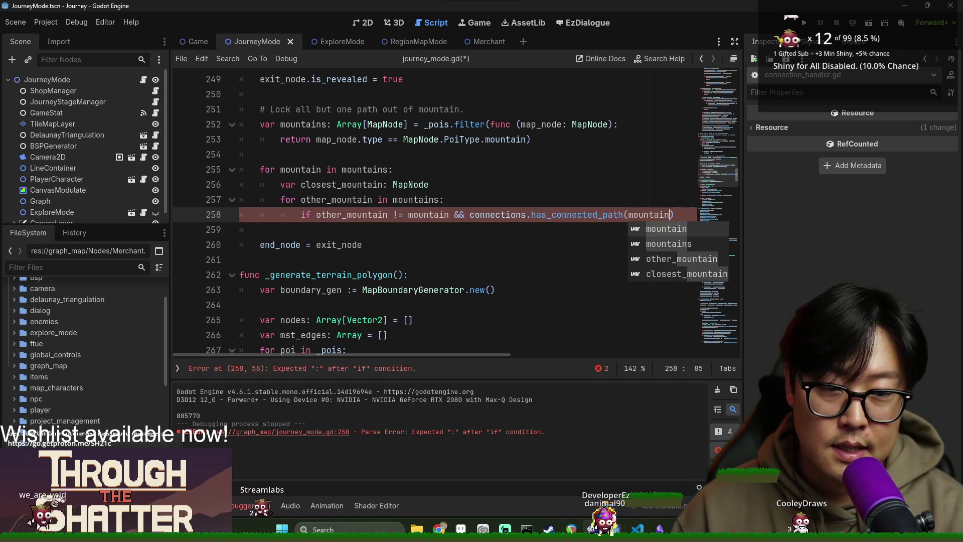
type(", other_moutnain)")
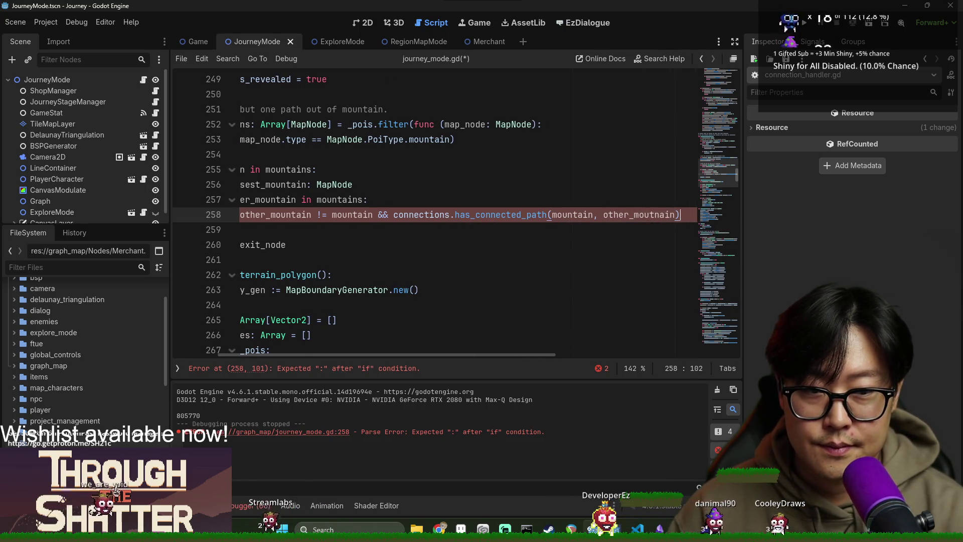
type(":")
left_click_drag(526, 355, 487, 356)
key("Return")
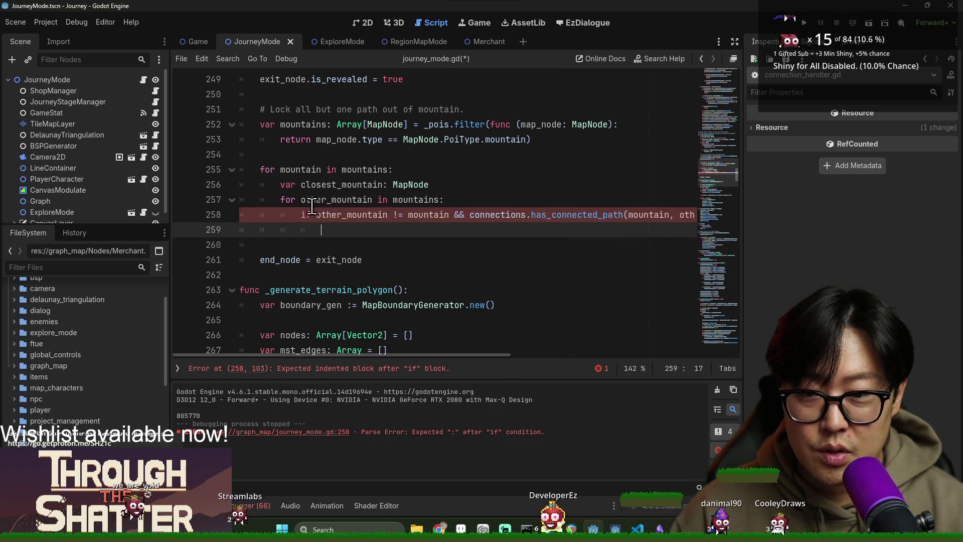
Split line 258 into an 'other_mountain == mountain' continue check and a separate connected-path if.
left_click(312, 207)
double_click(316, 210)
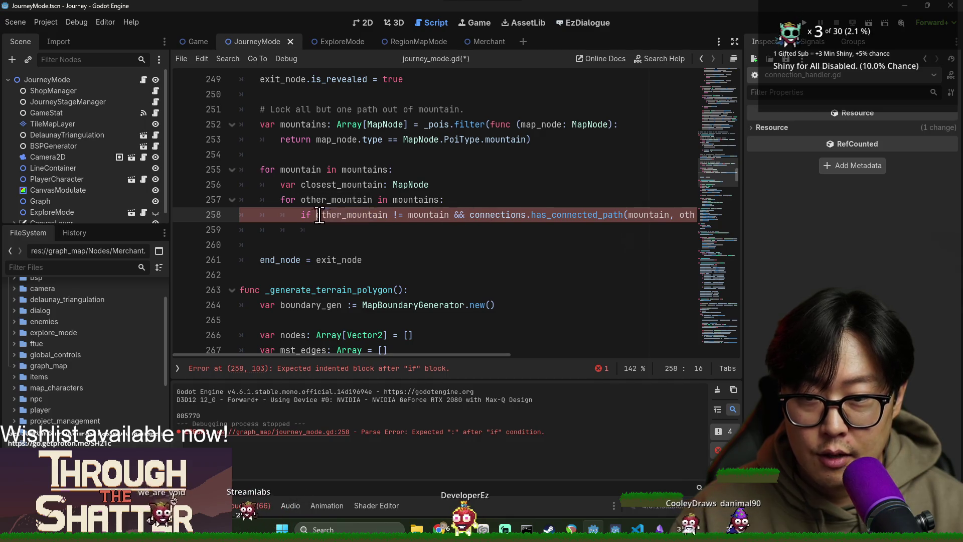
left_click(397, 217)
type("=")
key("ctrl+Right")
key("Return")
type("continue")
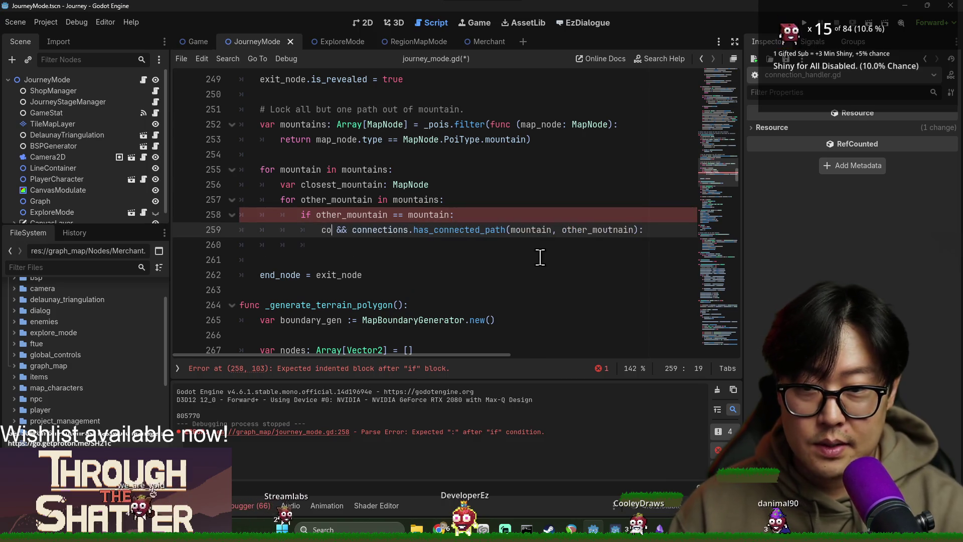
key("Return")
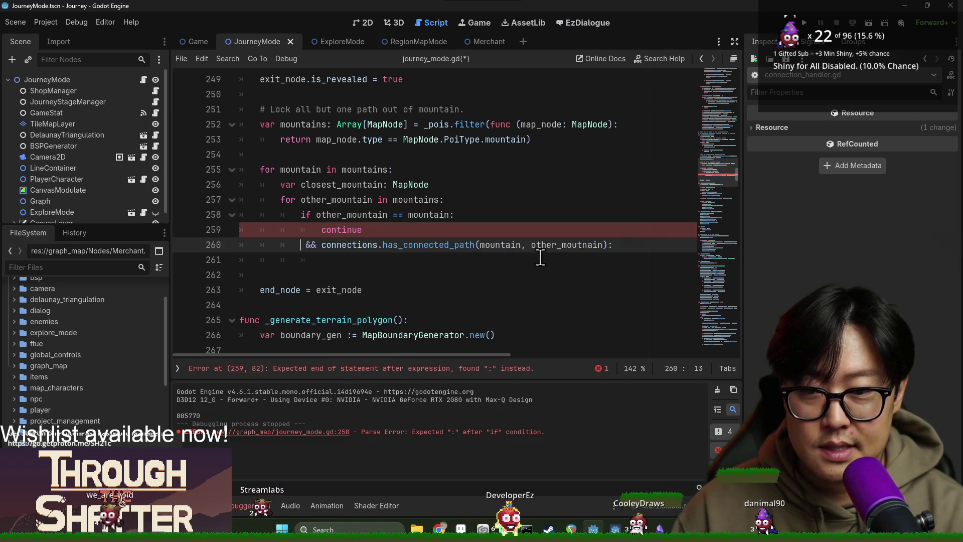
type("if")
key("ctrl+Right")
key("BackSpace")
key("BackSpace")
key("Delete")
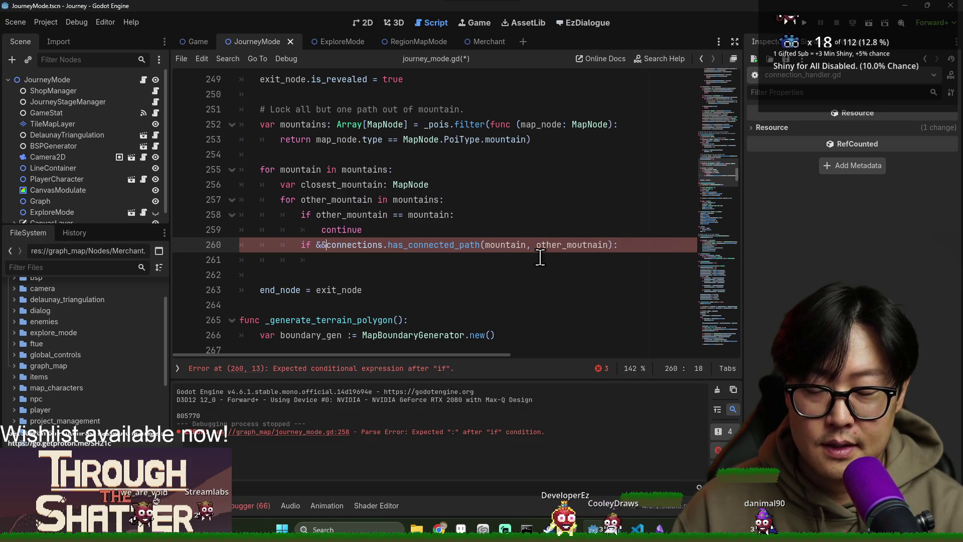
key("Up")
key("Return")
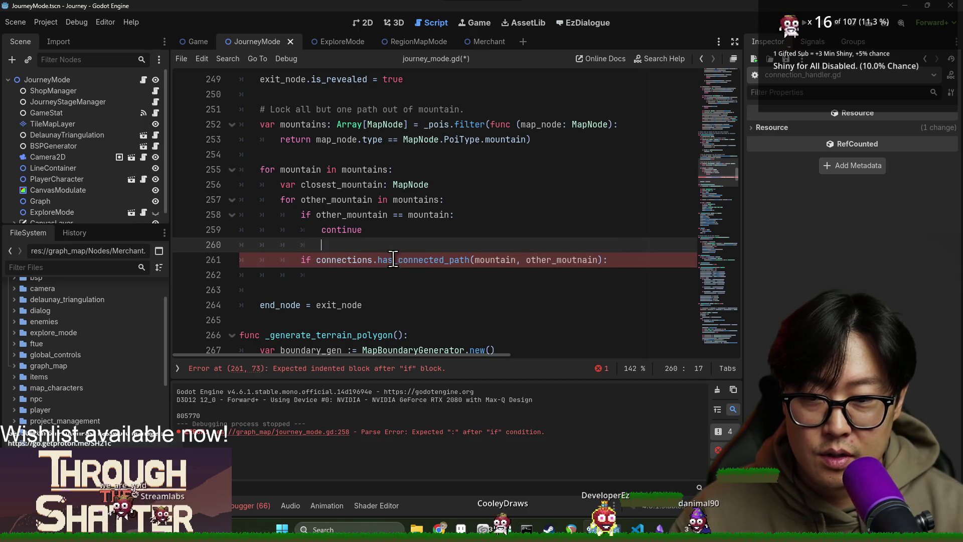
Add a null check that sets closest_mountain = other_mountain when closest_mountain is null.
left_click(470, 271)
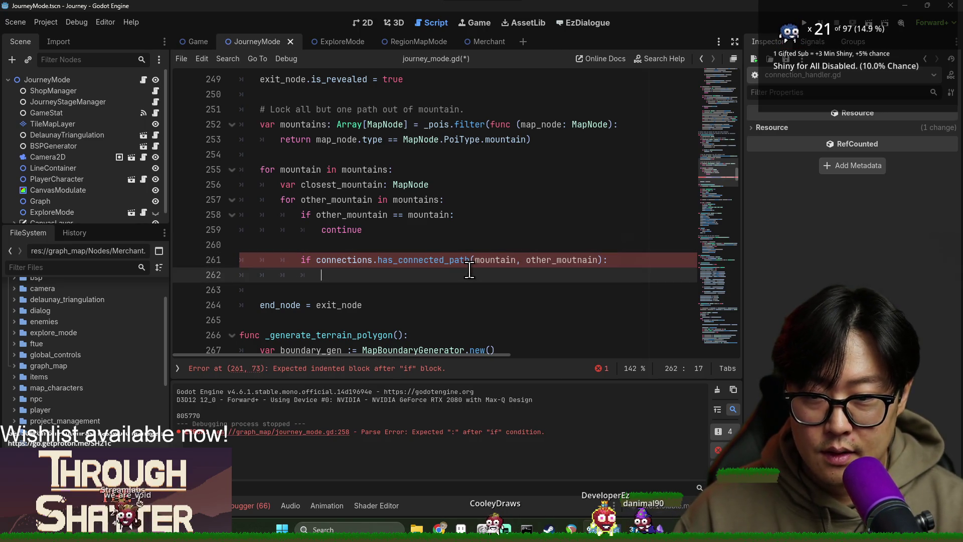
type("continue")
key("Return")
key("Return")
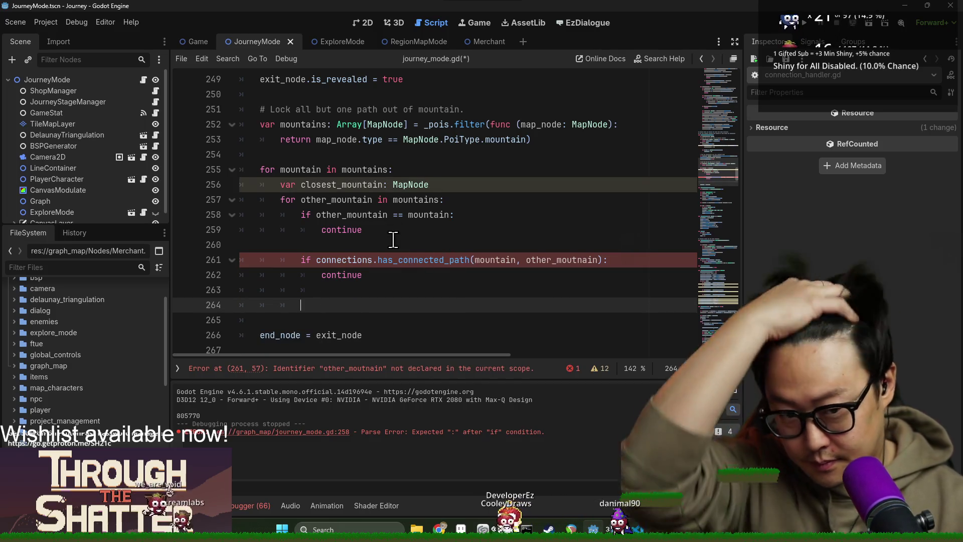
double_click(343, 260)
left_click(452, 183)
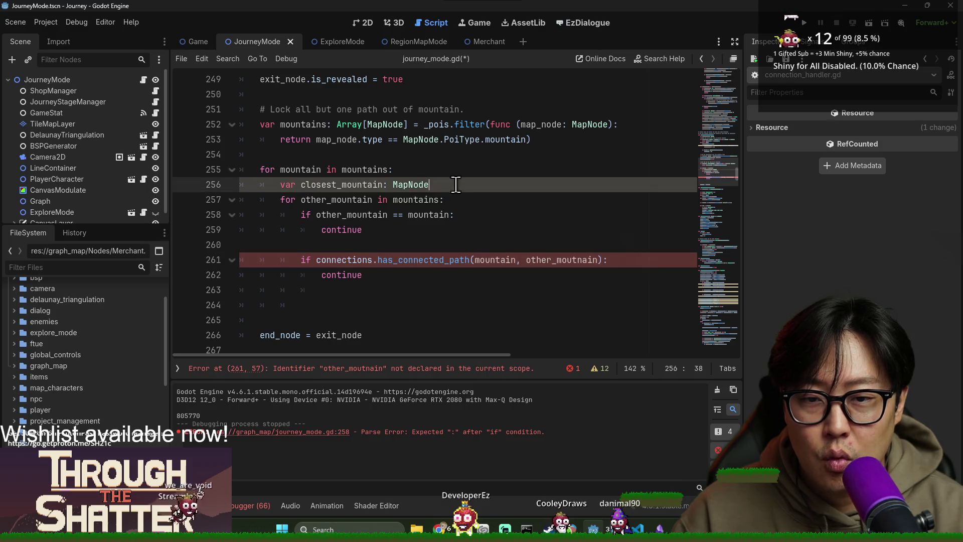
double_click(361, 185)
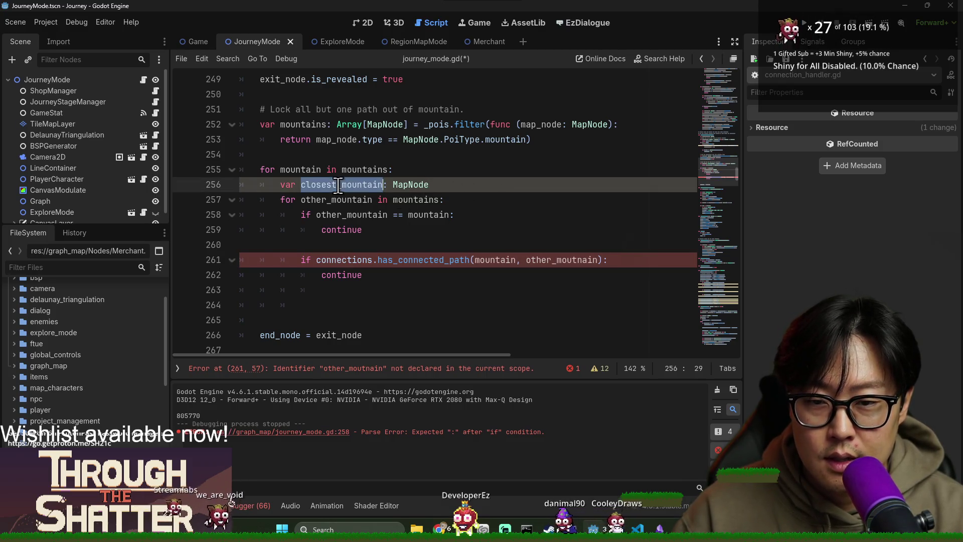
left_click(347, 291)
key("Return")
type("if closest_mountain == null:")
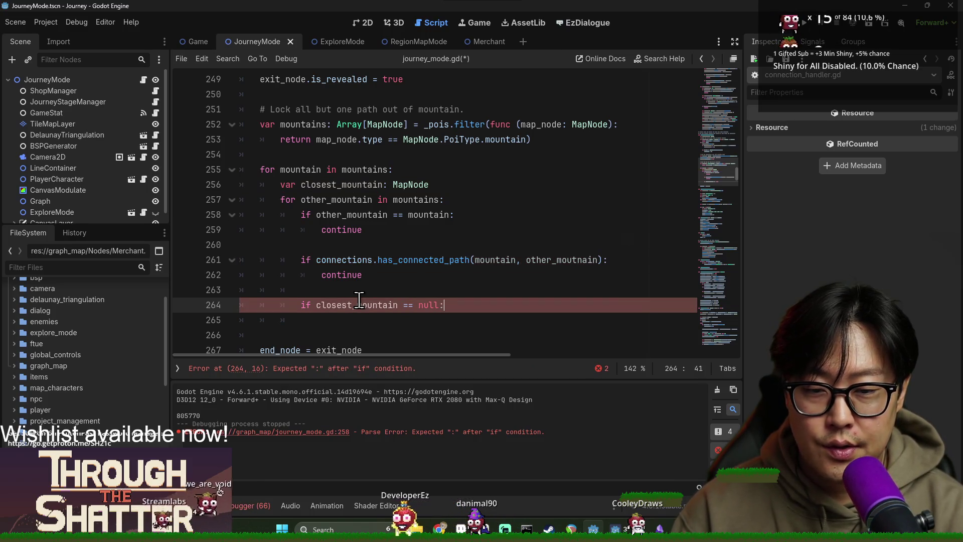
key("Return")
type("lc")
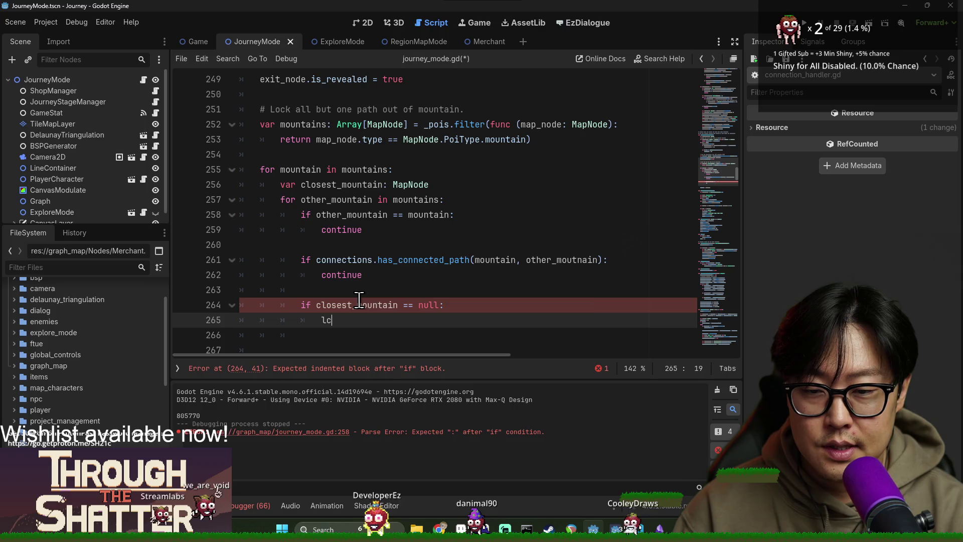
key("BackSpace")
key("BackSpace")
type("clo")
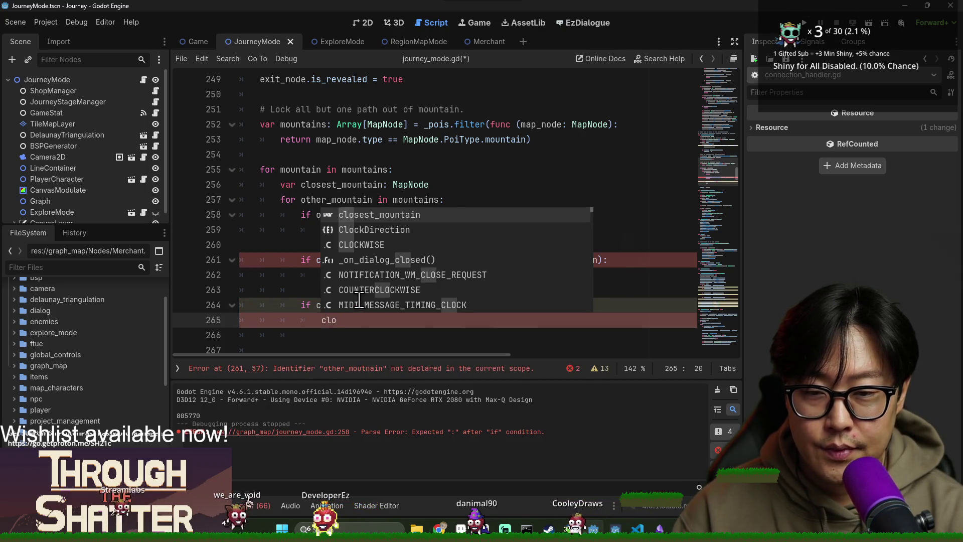
key("Return")
type("= other_mo")
key("Return")
scroll(401, 278, "down", 2)
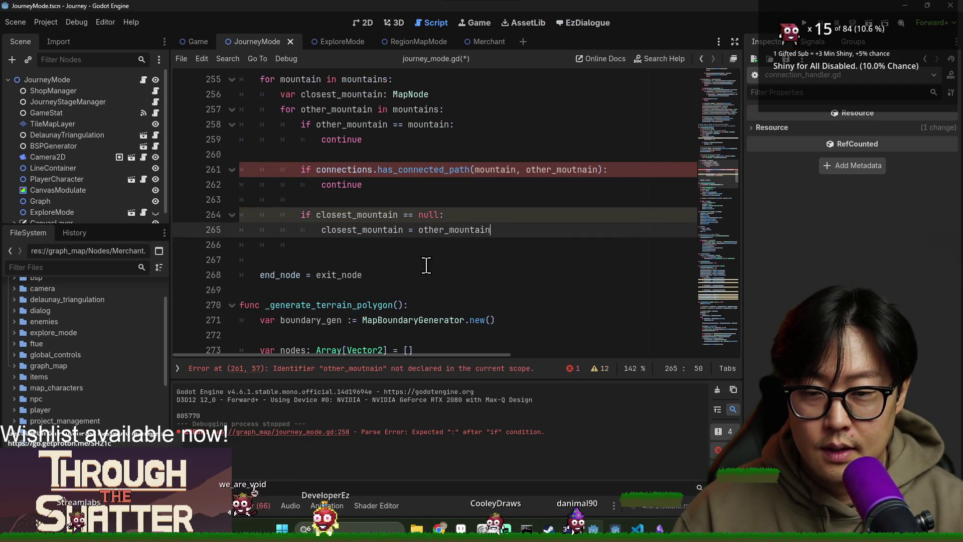
Write the branch comparing closest_mountain.position.distance_to(mountain) against other_mountain.position.distance_to(mountain).
key("Return")
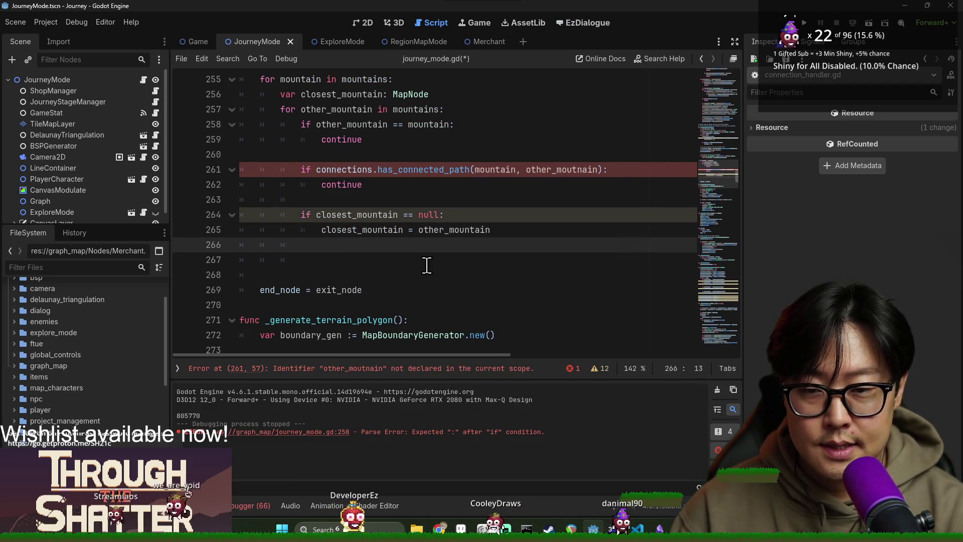
type("elif clo")
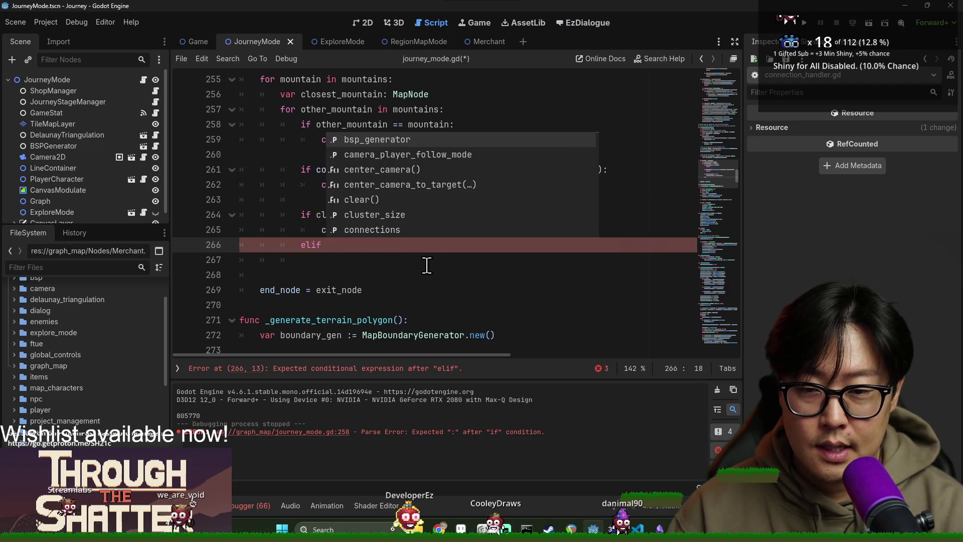
key("Return")
type(".po")
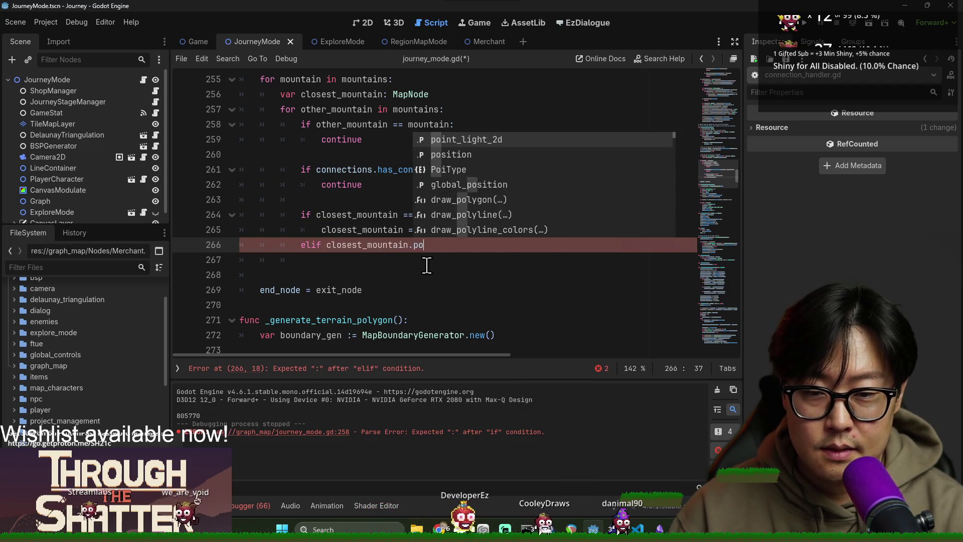
type("sition.dis")
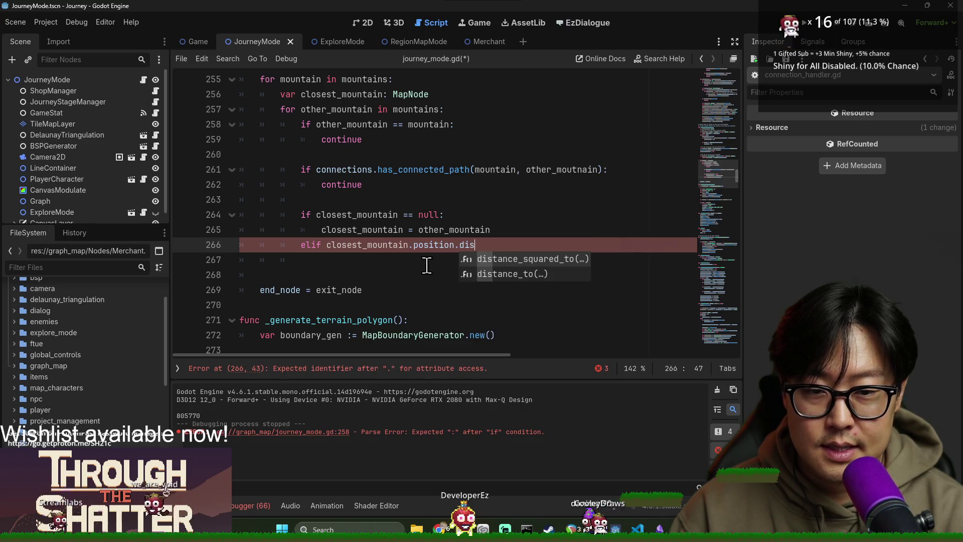
key("Down")
key("Return")
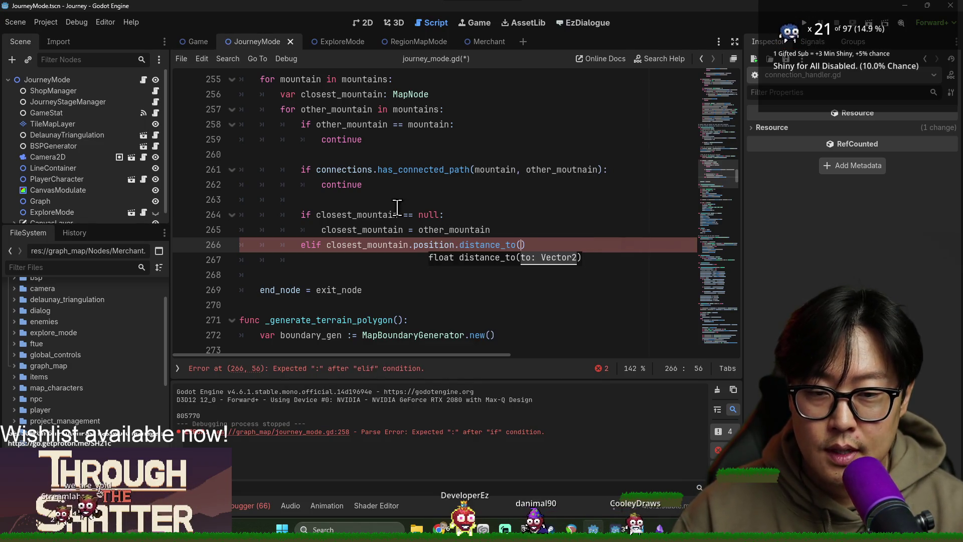
double_click(310, 80)
key("ctrl+c")
left_click(522, 245)
key("ctrl+v")
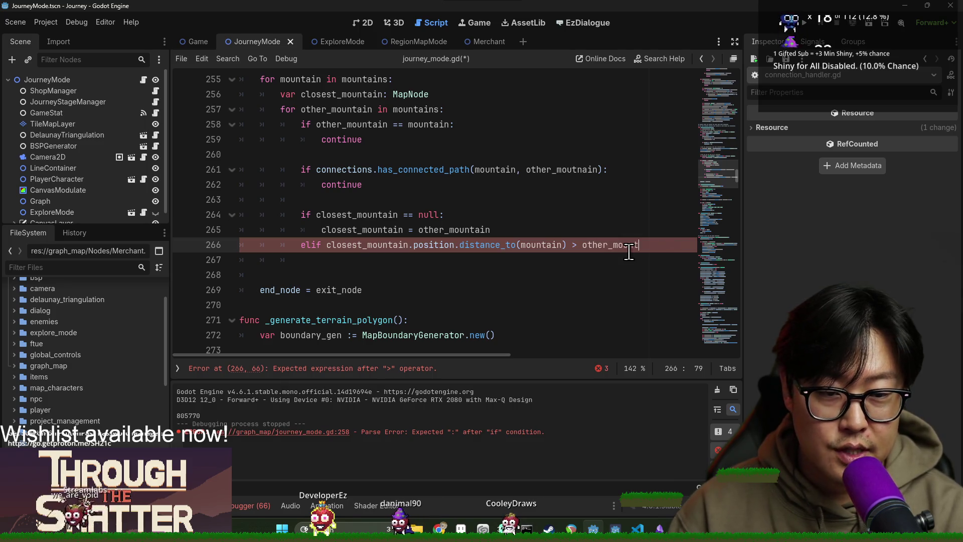
type("ain.position.distance_to")
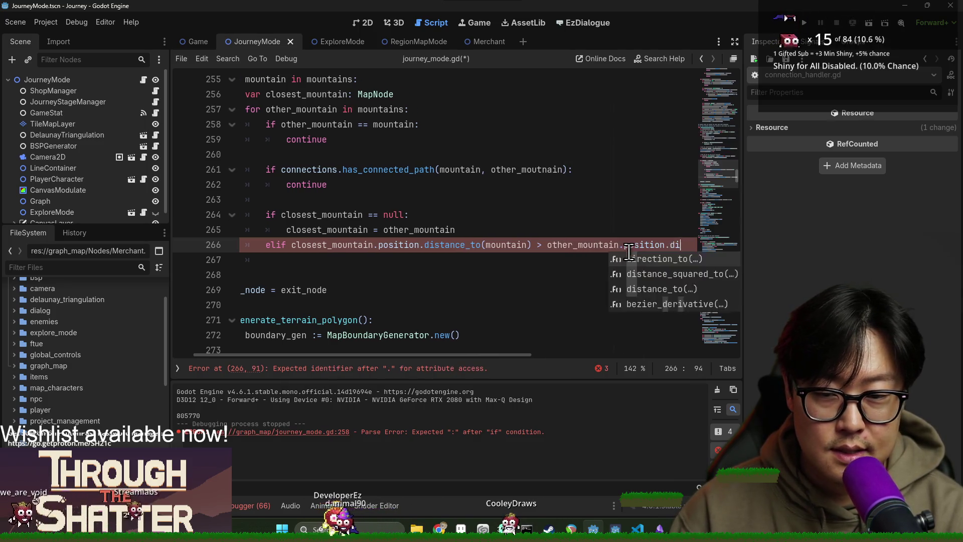
type("(mountain)")
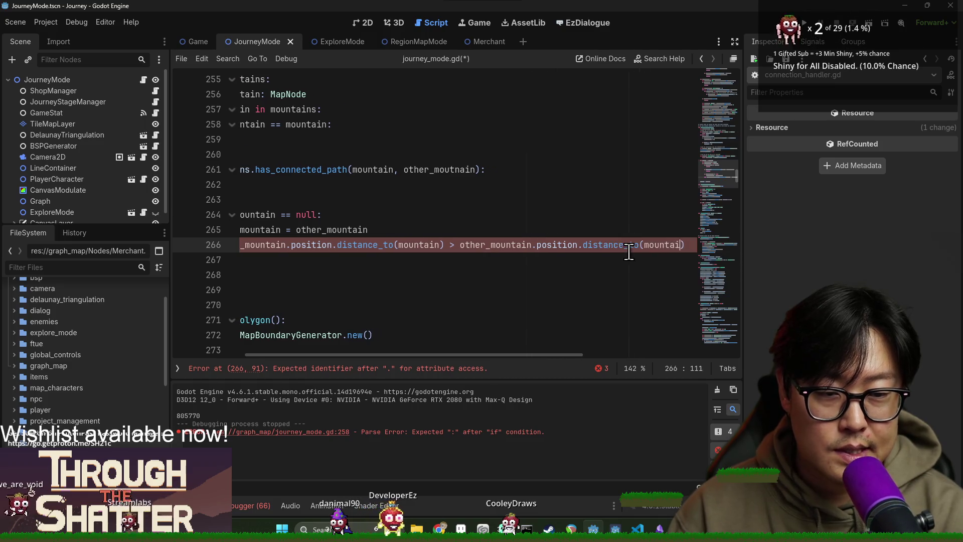
key("Return")
Put 'closest_mountain = other_mountain' on line 267 under the distance comparison.
double_click(280, 230)
key("ctrl+c")
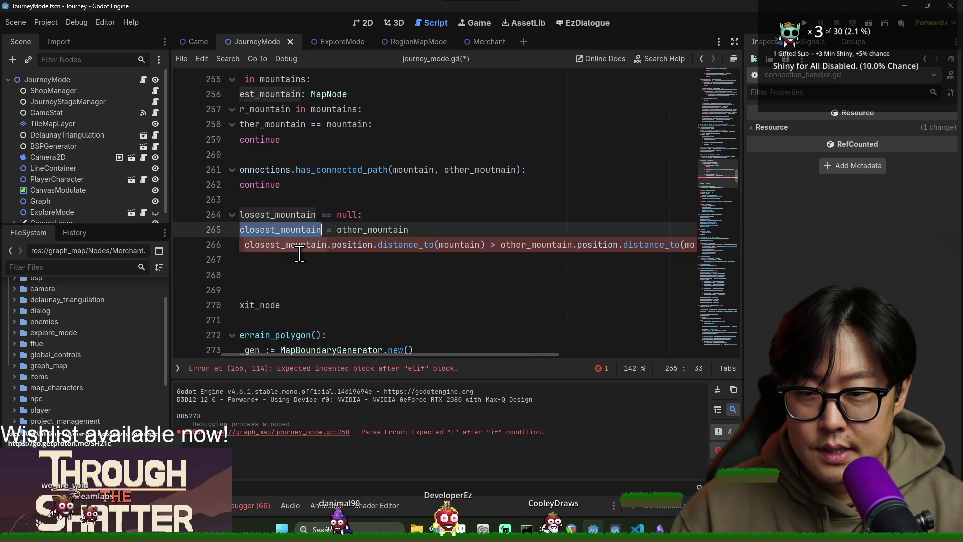
left_click(301, 260)
key("ctrl+v")
double_click(372, 229)
key("ctrl+c")
left_click(354, 260)
type("=")
key("ctrl+v")
left_click_drag(392, 354, 274, 358)
left_click(439, 215)
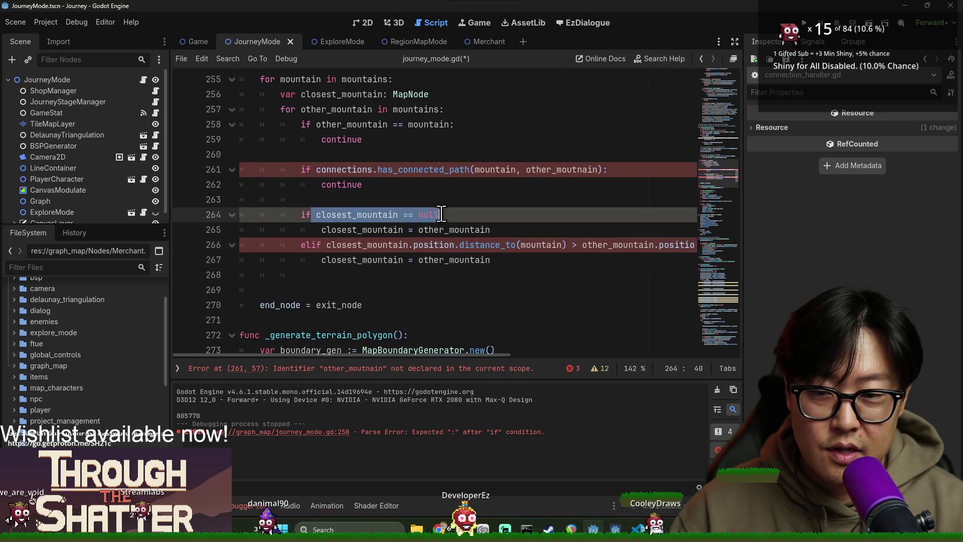
Save journey_mode.gd, clear the output log, and jump to the reported error on line 261.
key("ctrl+s")
left_click(311, 239)
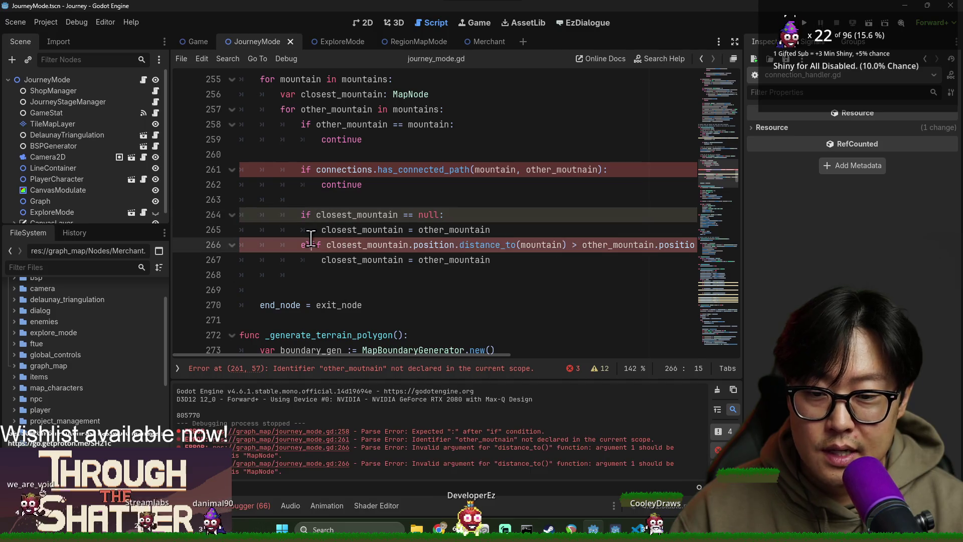
left_click(718, 390)
left_click_drag(403, 229, 403, 214)
scroll(494, 256, "up", 2)
left_click(393, 260)
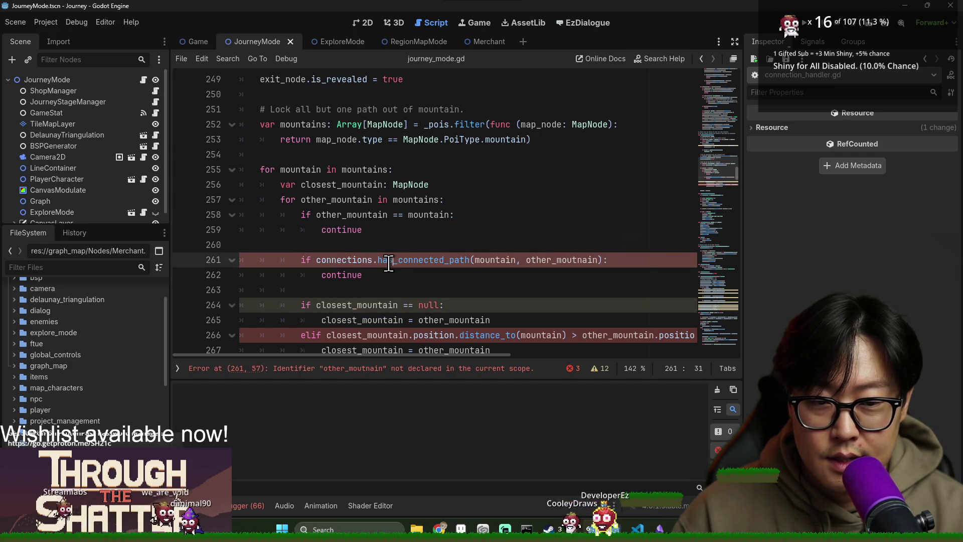
scroll(335, 271, "down", 2)
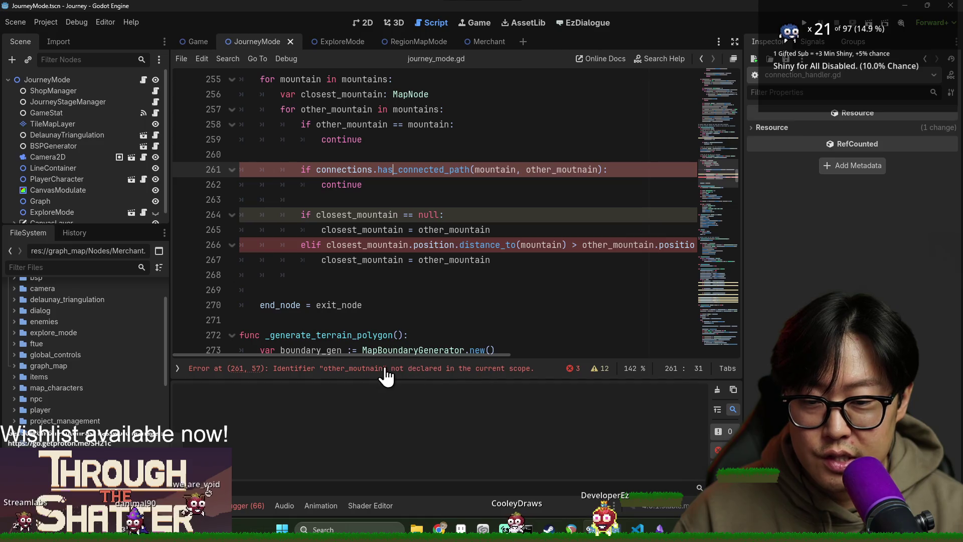
left_click(366, 373)
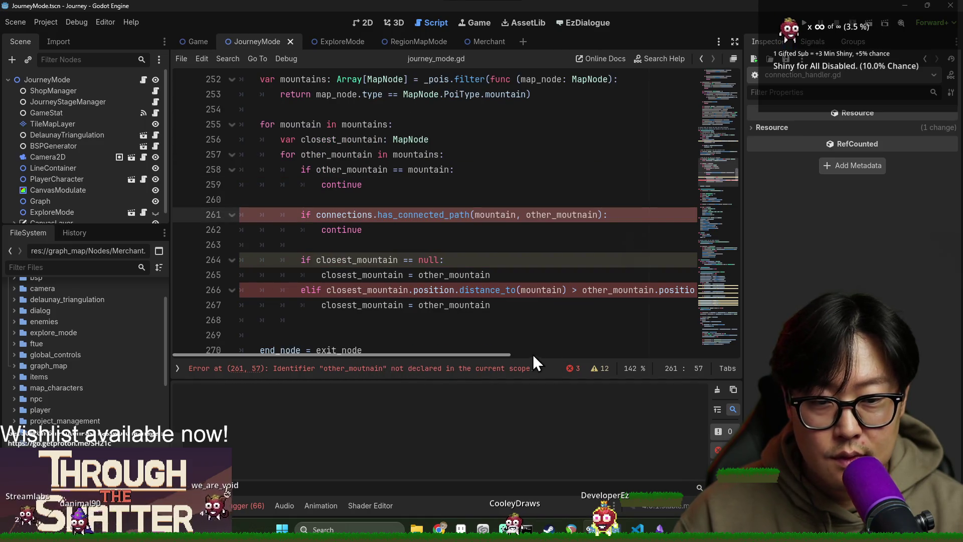
double_click(344, 156)
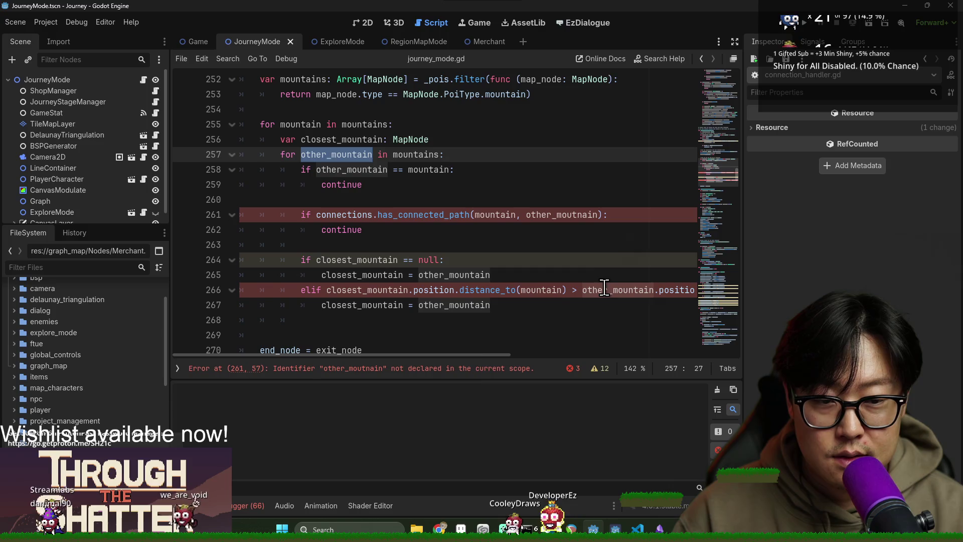
left_click_drag(469, 357, 502, 355)
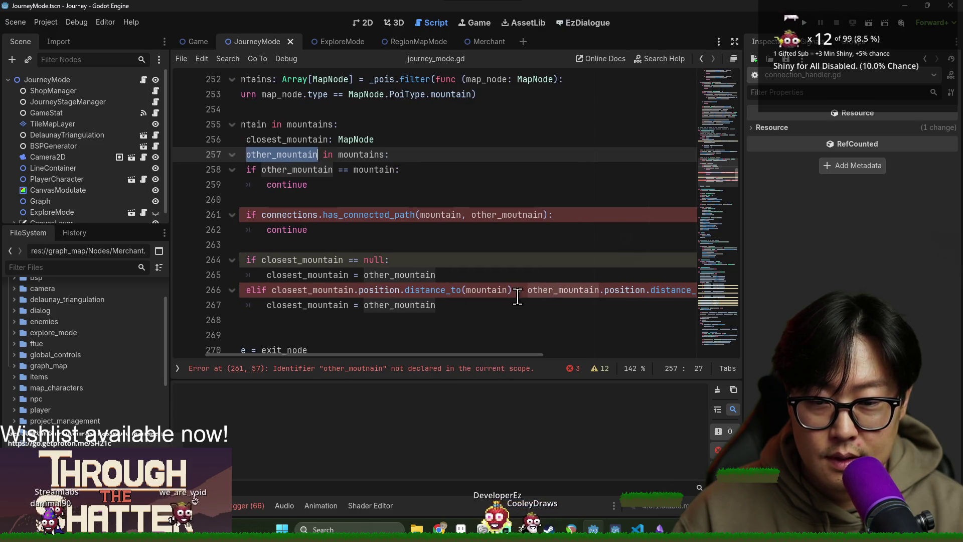
left_click(537, 294)
double_click(421, 306)
key("ctrl+v")
key("ctrl+s")
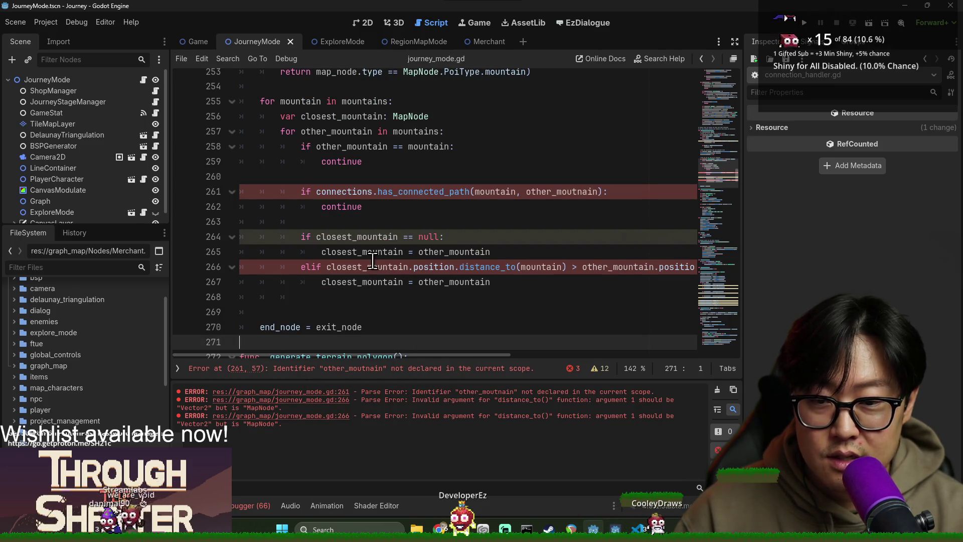
Compare every other_mountain use to locate the misspelled other_moutnain on line 261.
left_click(365, 236)
double_click(357, 236)
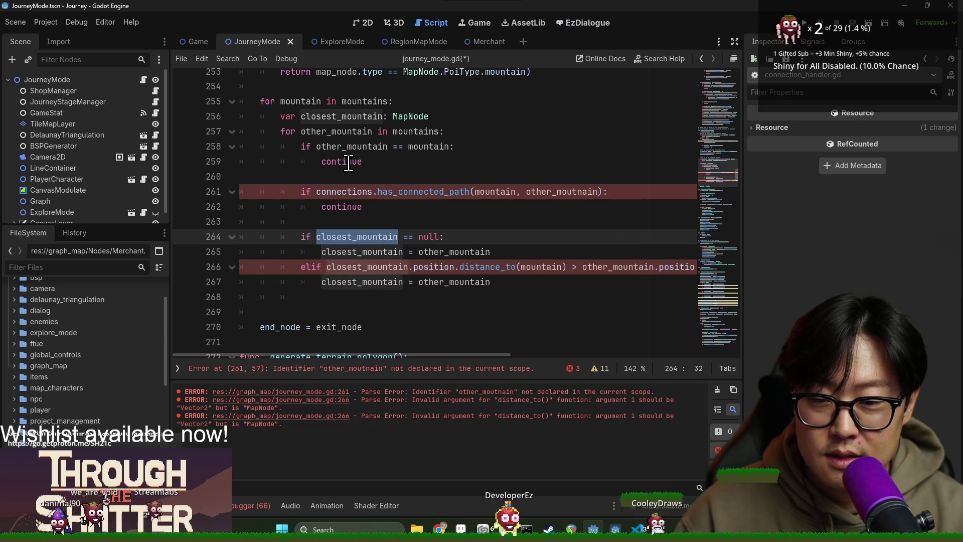
key("ctrl+s")
double_click(336, 131)
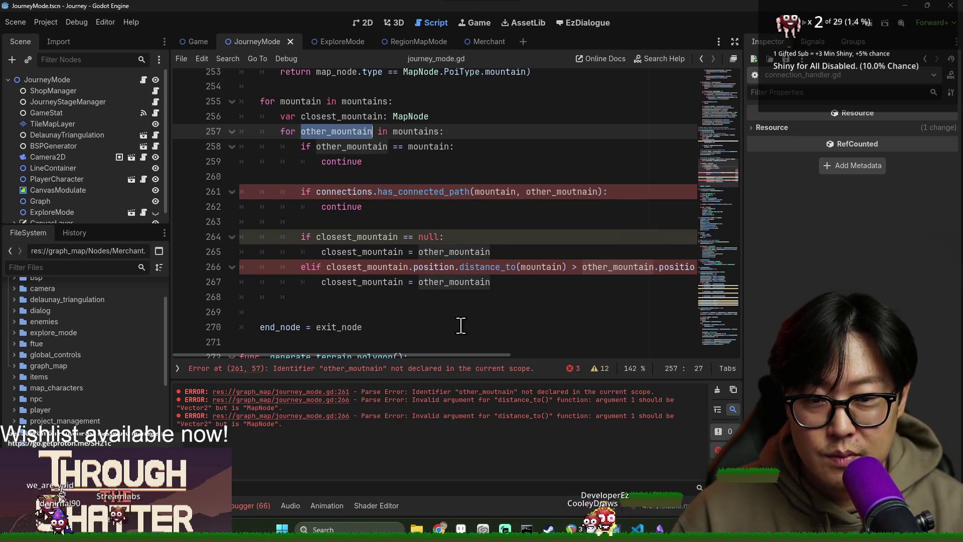
left_click(438, 369)
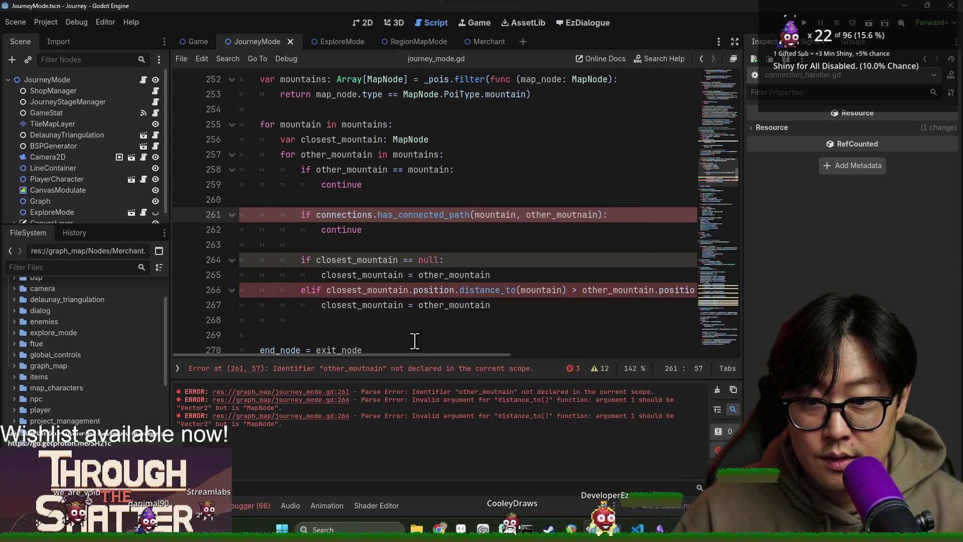
double_click(351, 169)
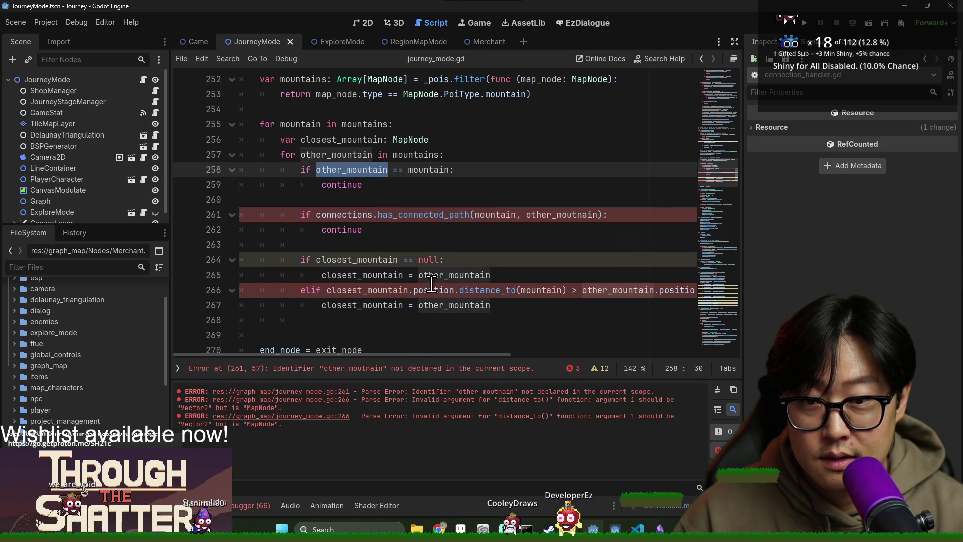
double_click(346, 153)
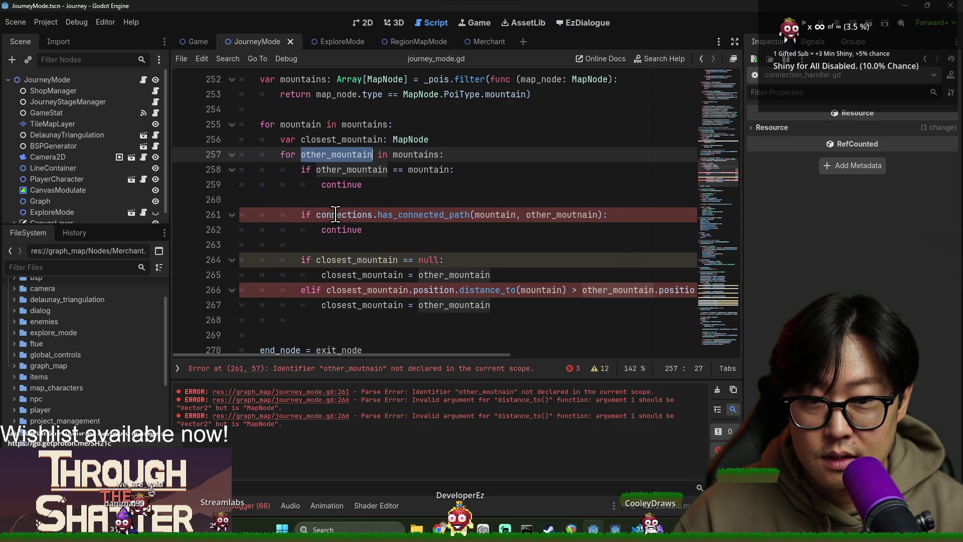
double_click(537, 213)
Correct other_moutnain to other_mountain on line 261, save, and hide the output panel.
type("other_mountain")
key("ctrl+s")
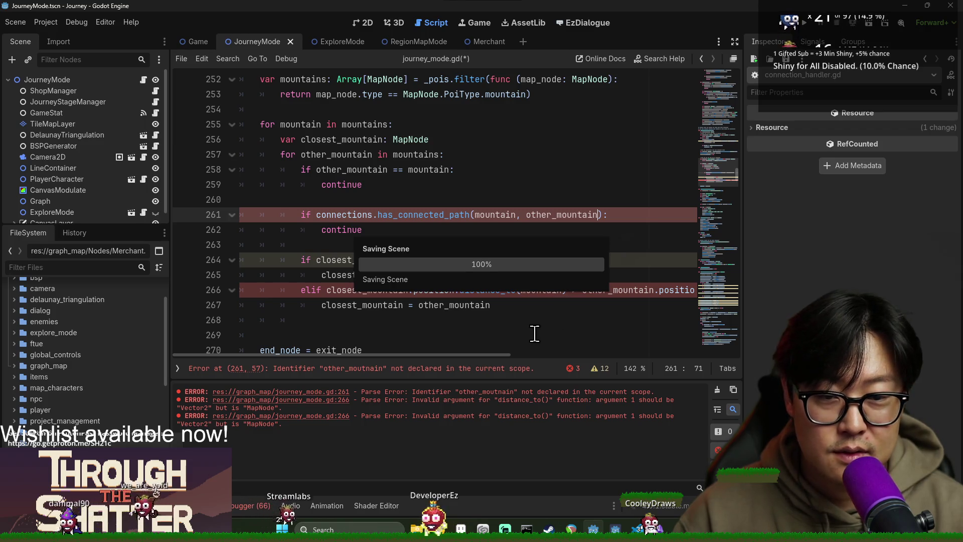
key("ctrl+s")
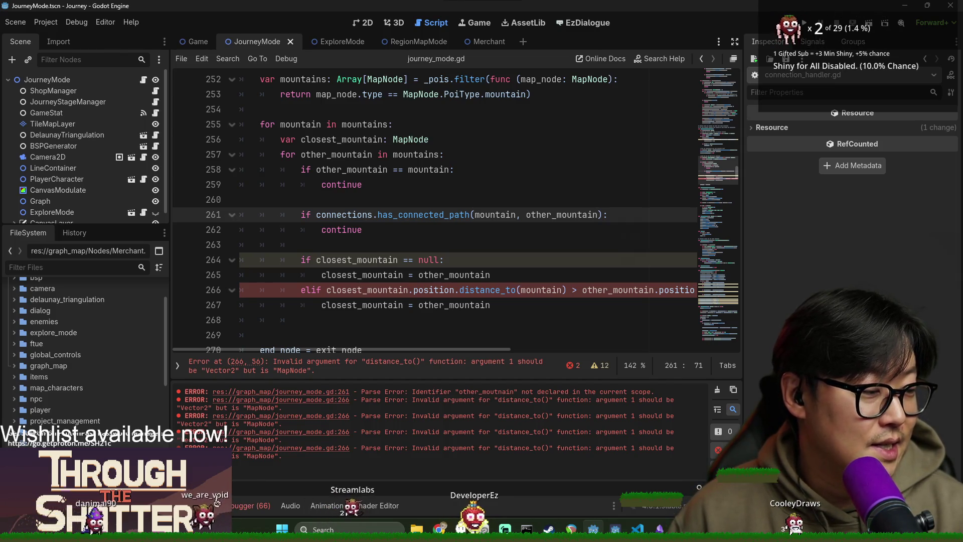
left_click(465, 276)
key("ctrl+s")
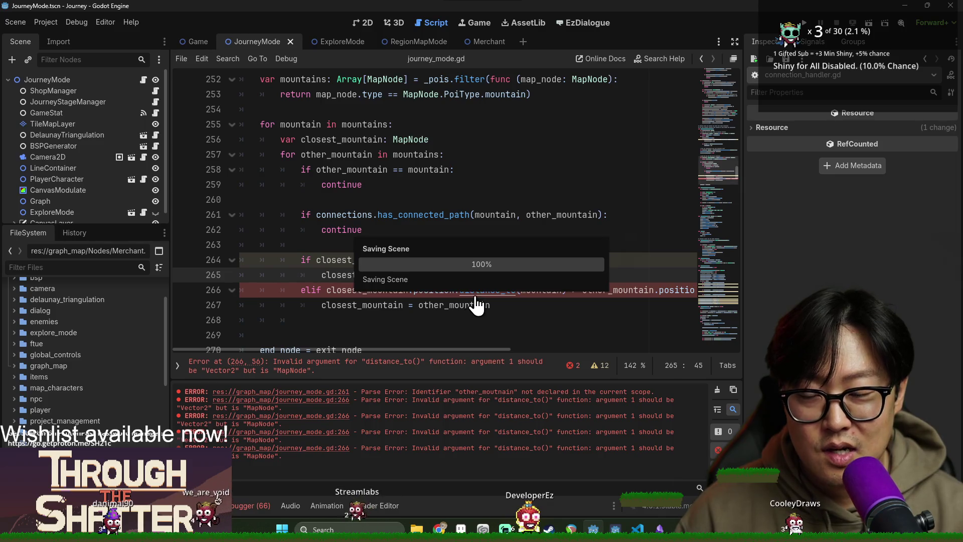
key("ctrl+s")
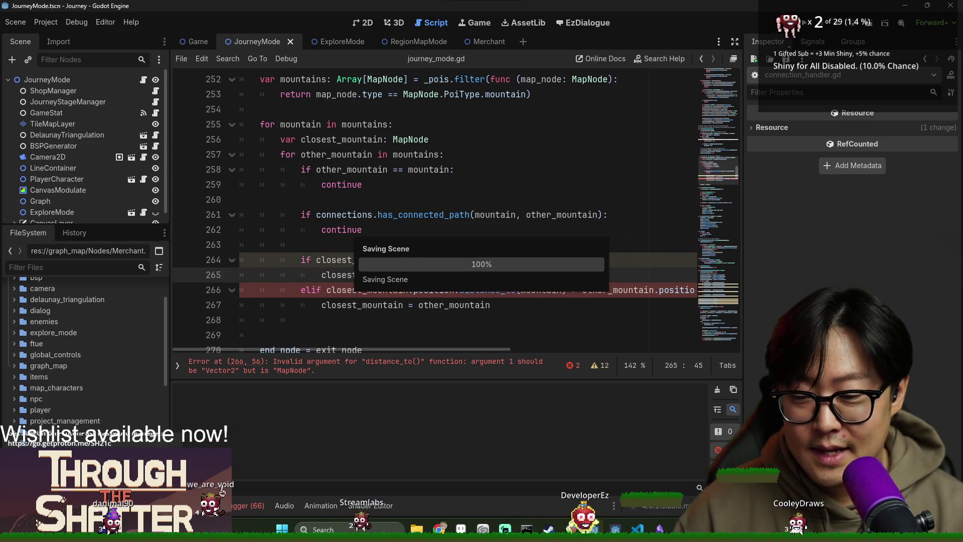
key("ctrl+j")
key("ctrl+s")
mouse_move(424, 464)
left_mouse_down()
mouse_move(462, 465)
mouse_move(424, 464)
left_mouse_up()
key("ctrl+s")
Delete the blank line below line 267 and save the script.
key("Up")
key("Up")
key("ctrl+s")
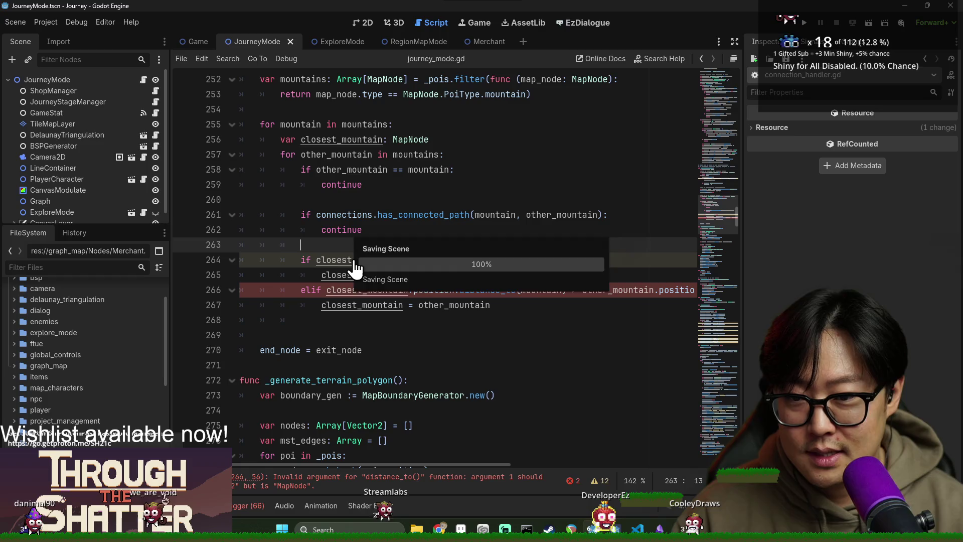
key("ctrl+s")
key("Down")
key("Down")
key("Down")
key("Home")
left_click(368, 323)
key("BackSpace")
key("BackSpace")
key("BackSpace")
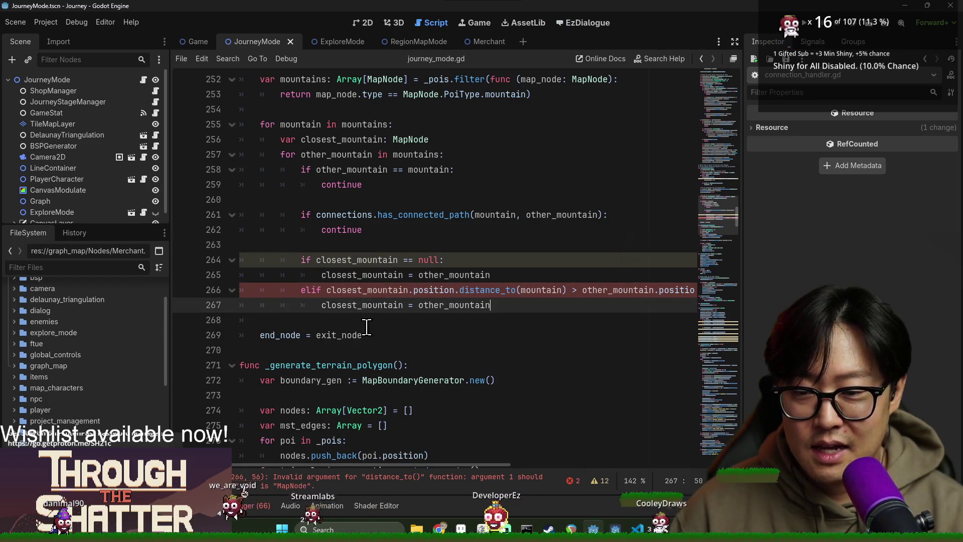
key("ctrl+s")
mouse_move(392, 464)
left_mouse_down()
mouse_move(565, 464)
mouse_move(370, 453)
left_mouse_up()
Change the distance_to arguments on line 266 to mountain.position and save.
left_click(368, 290)
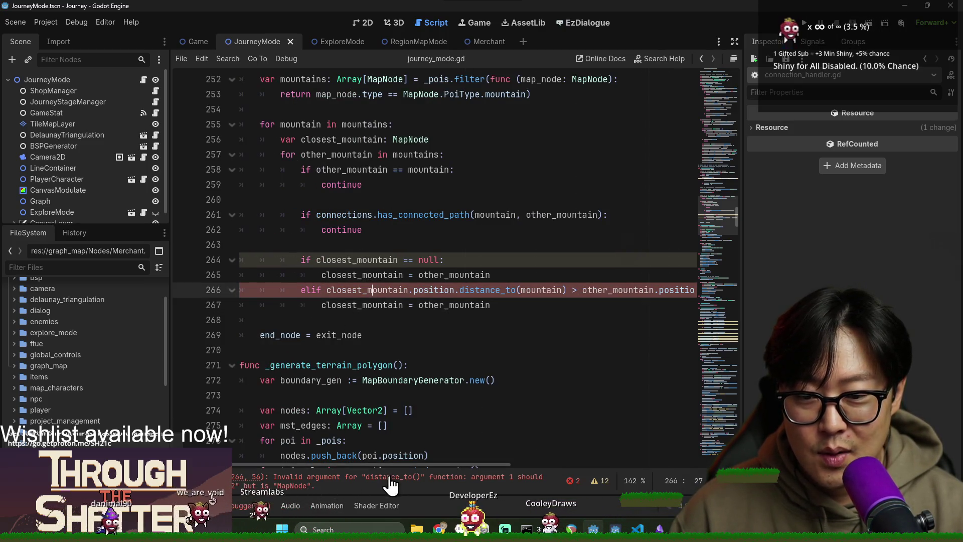
left_click(303, 485)
left_click_drag(407, 467, 533, 470)
mouse_move(510, 265)
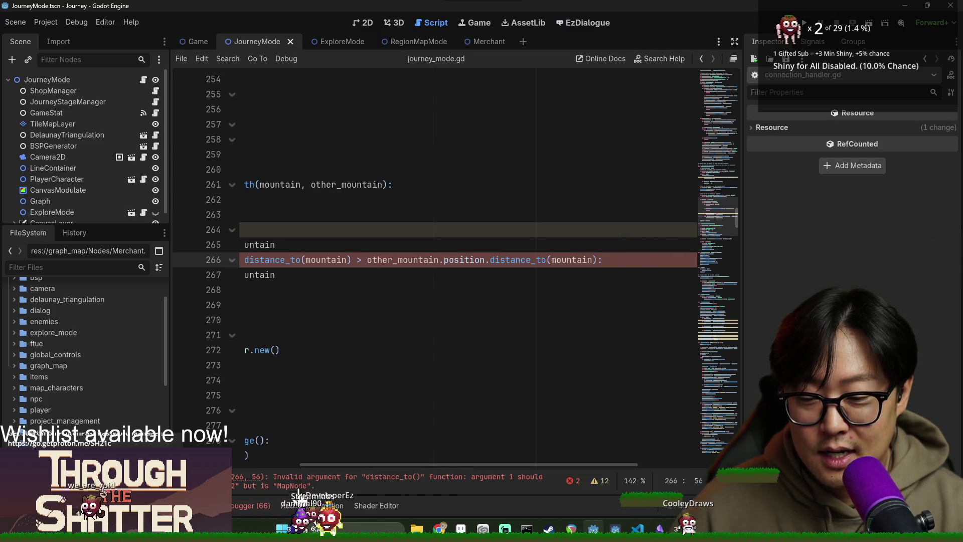
left_click_drag(305, 466, 236, 466)
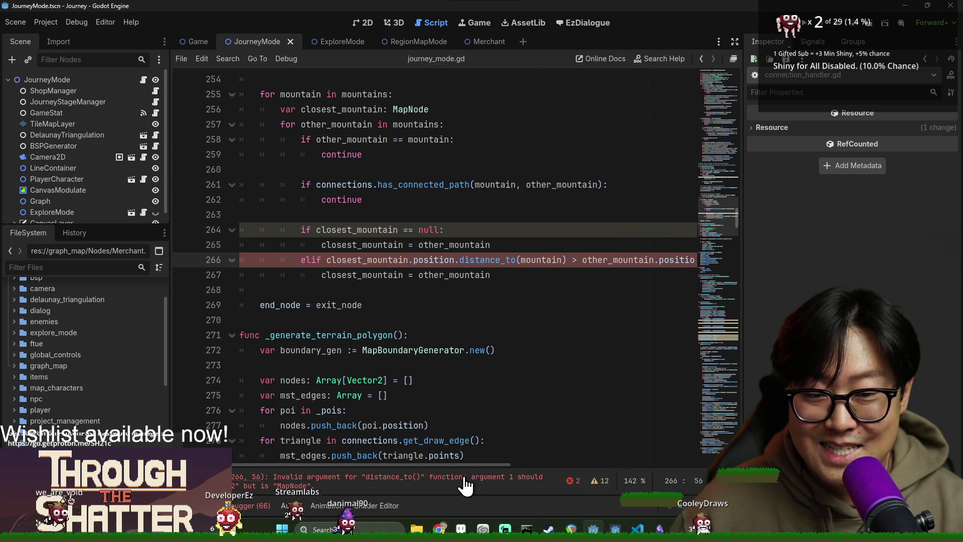
left_click_drag(458, 466, 523, 466)
left_click(597, 260)
type(".position):")
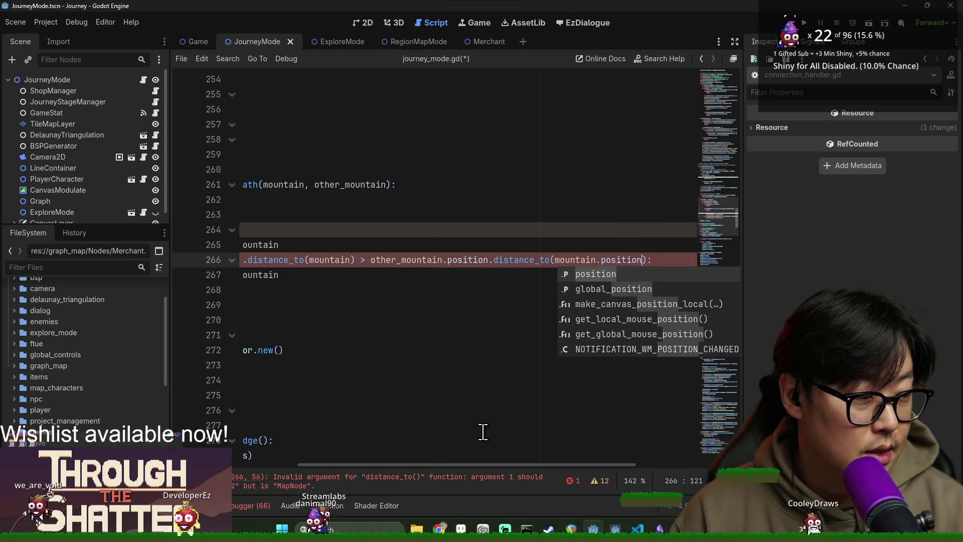
left_click_drag(480, 464, 389, 313)
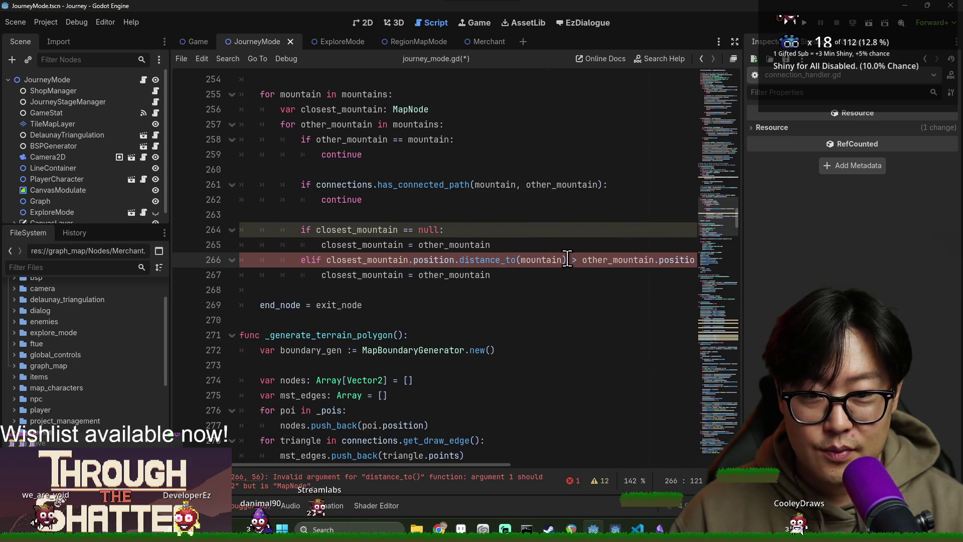
type(".position")
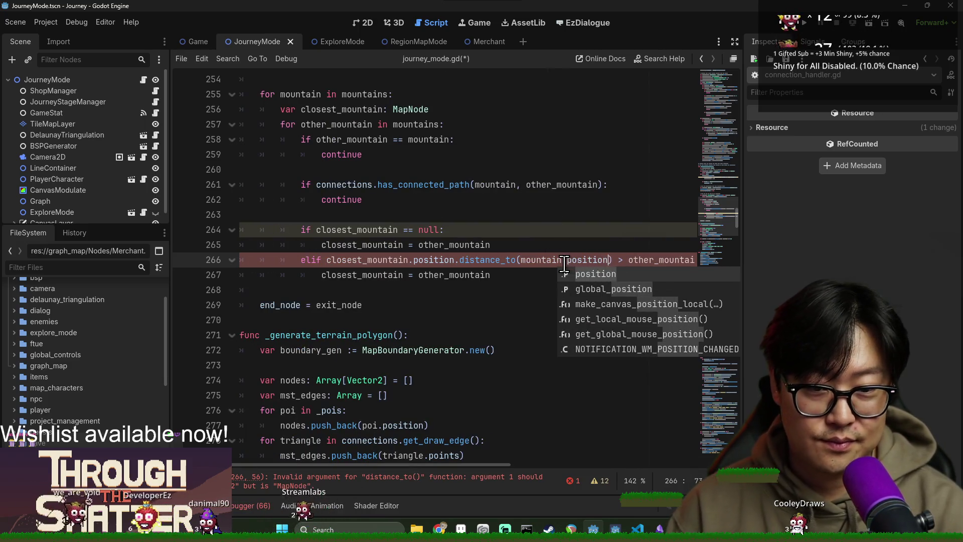
key("ctrl+s")
left_click(446, 335)
key("ctrl+s")
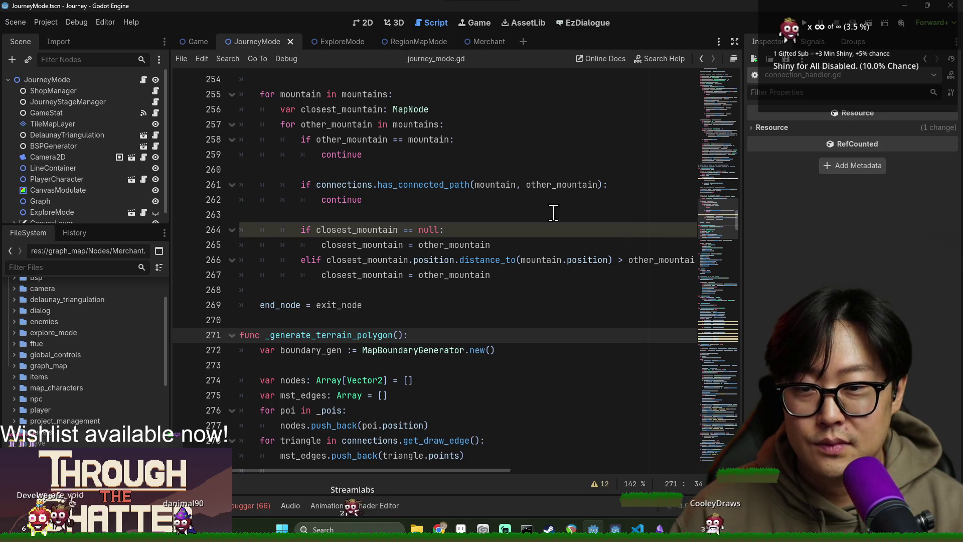
key("ctrl+s")
left_click(323, 229)
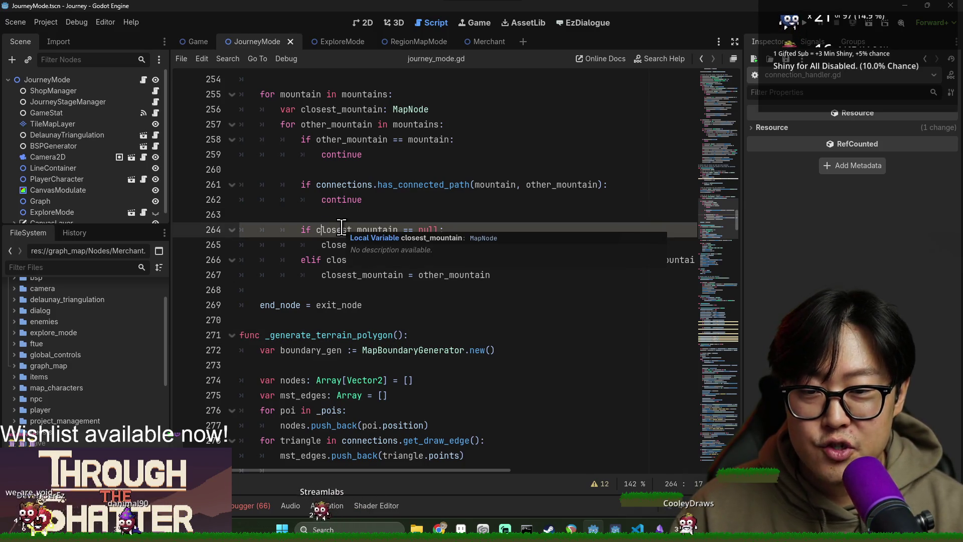
Create an indented line 269 right after the inner loop body.
key("ctrl+s")
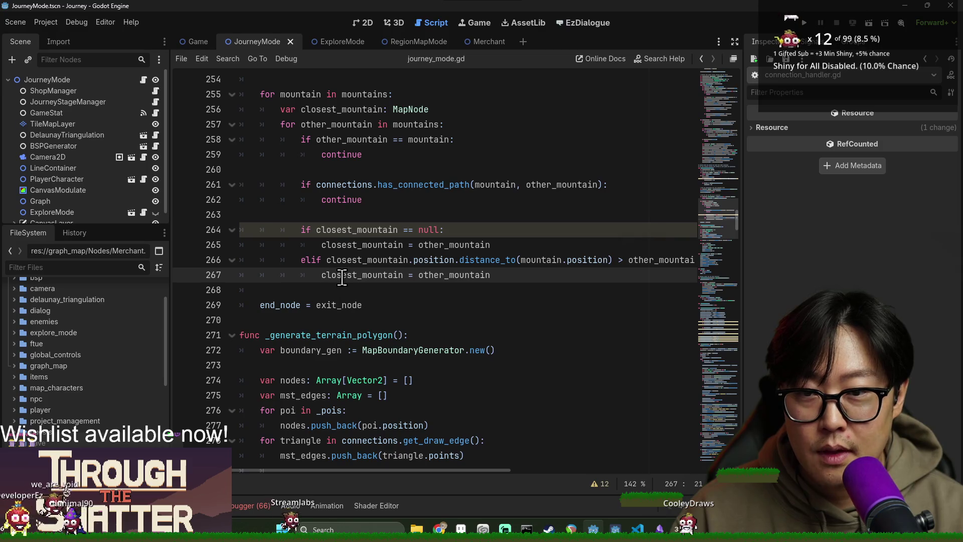
double_click(354, 275)
scroll(425, 290, "up", 2)
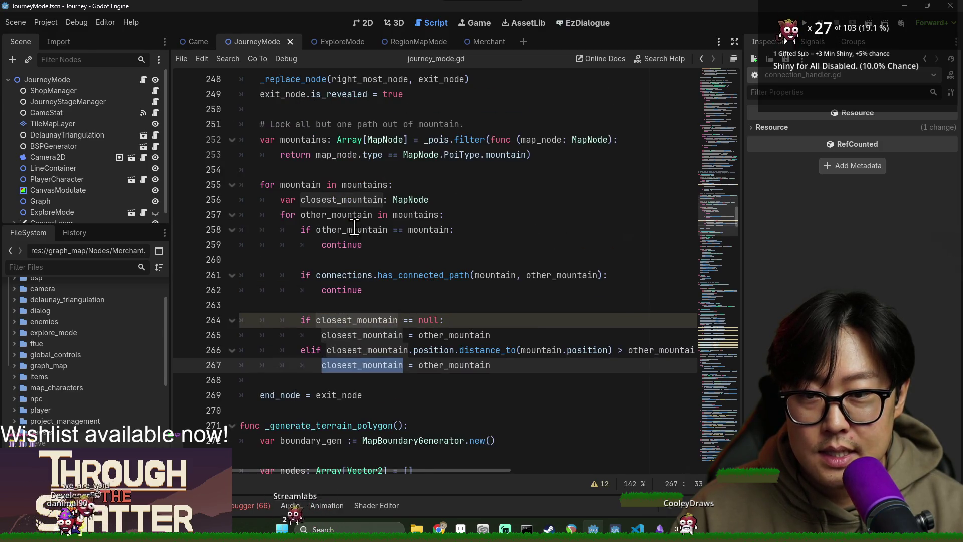
double_click(343, 201)
left_click(312, 377)
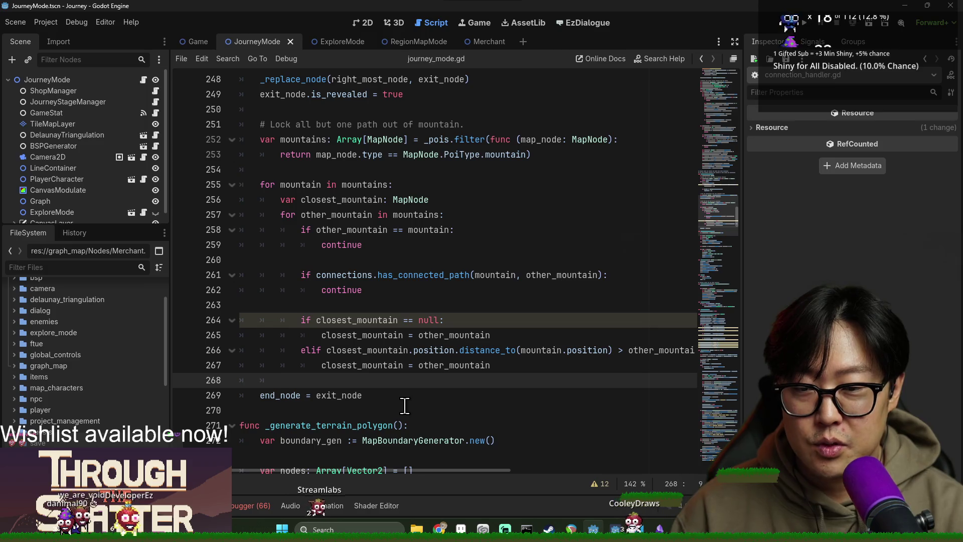
key("Return")
key("ctrl+z")
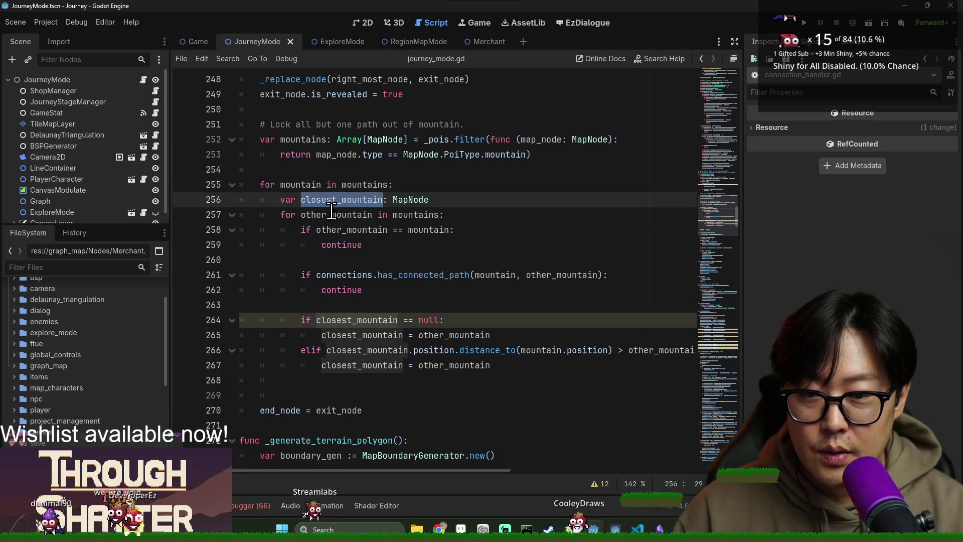
left_click(321, 394)
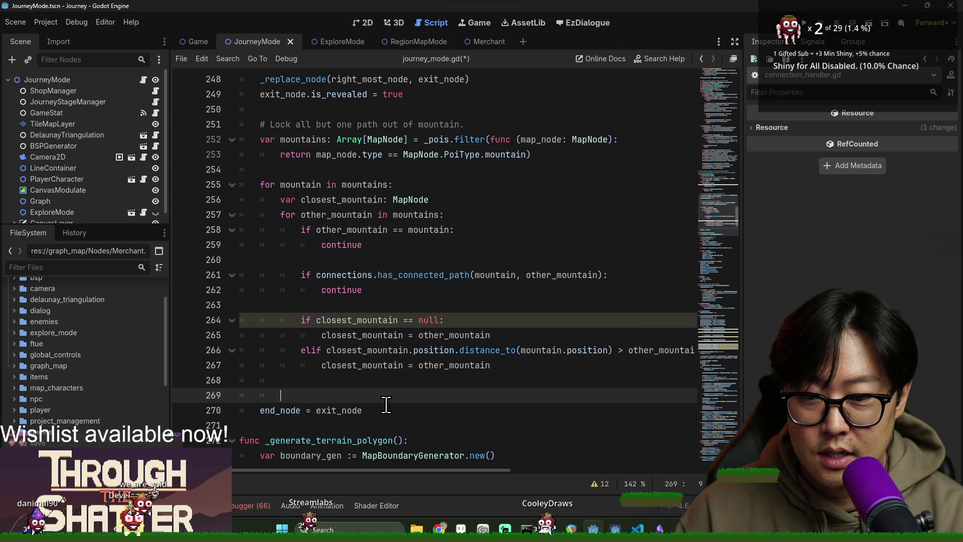
left_click(521, 365)
key("Return")
type("b")
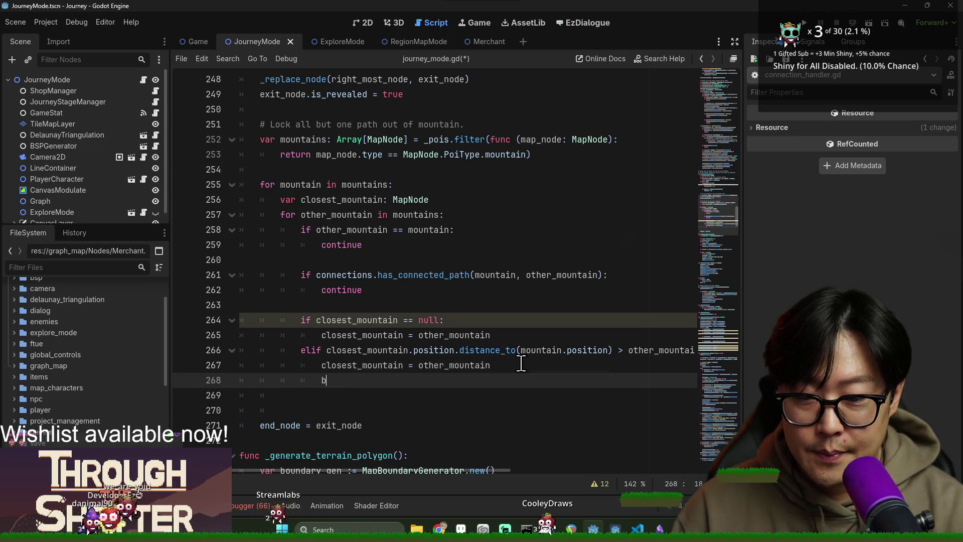
key("BackSpace")
key("BackSpace")
key("BackSpace")
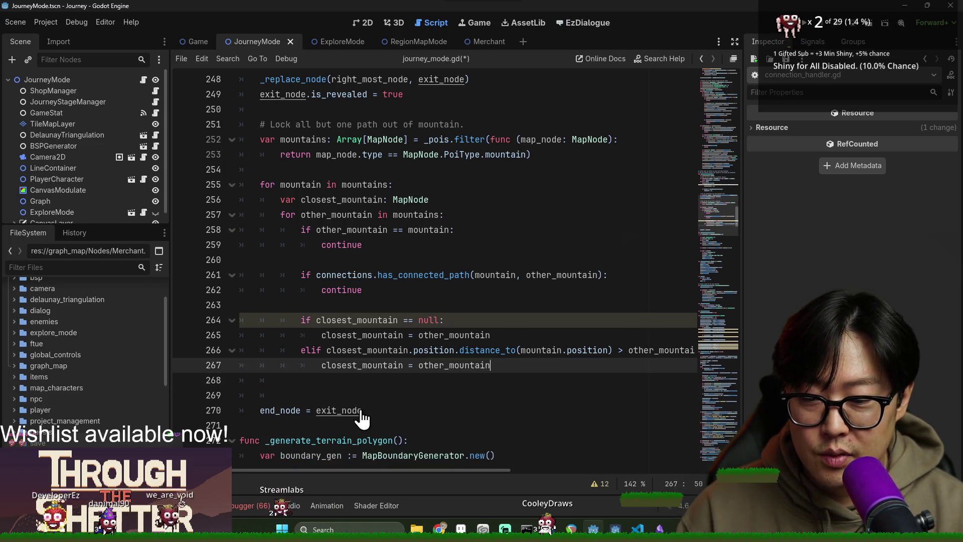
left_click(342, 389)
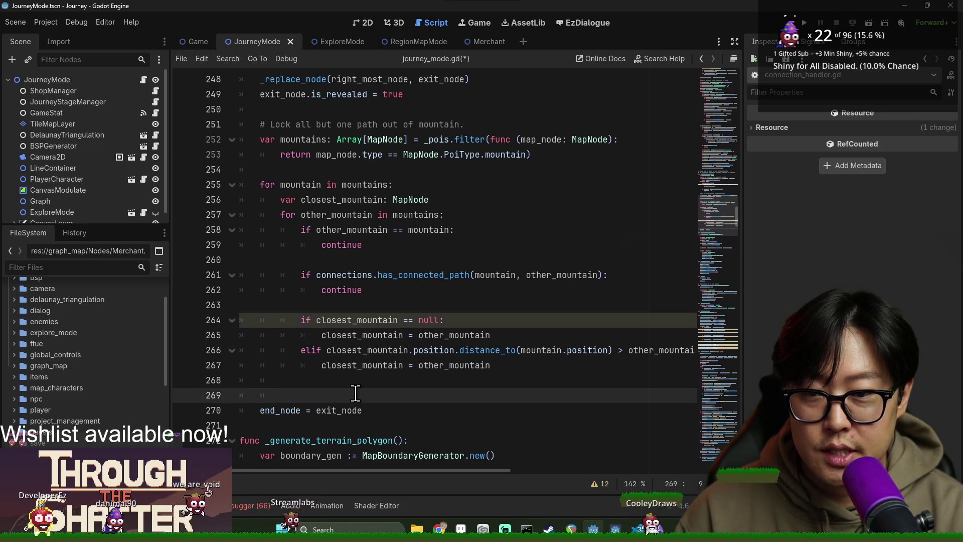
Write connections.add_connection(moutain, closest_mountain, true) on line 269 and save.
type("add_l")
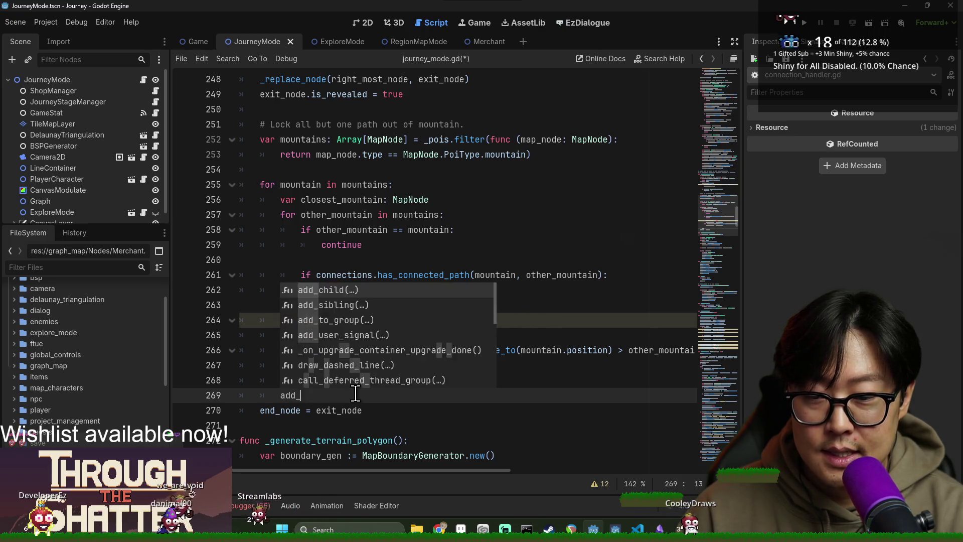
key("BackSpace")
type("conn")
type("nnect")
type("add")
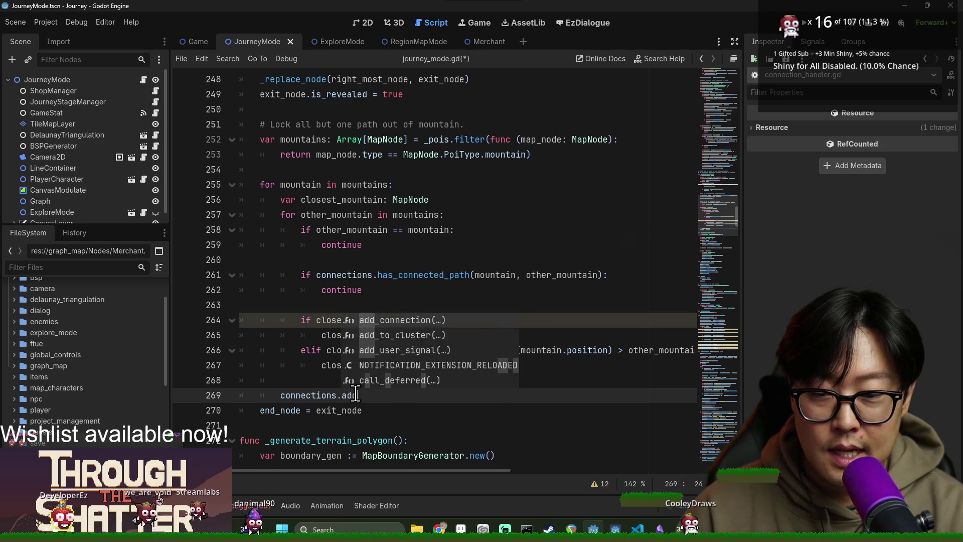
key("Return")
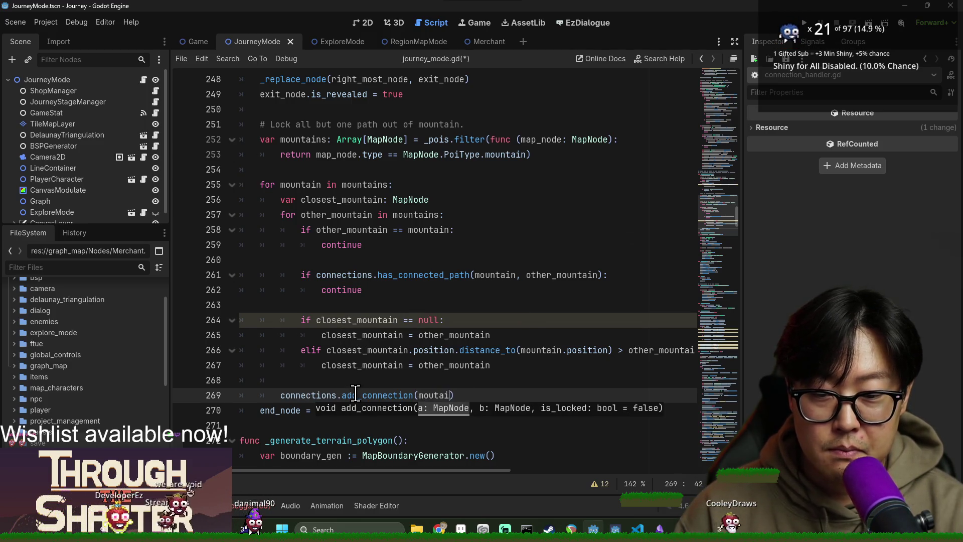
type("n, clo")
key("Return")
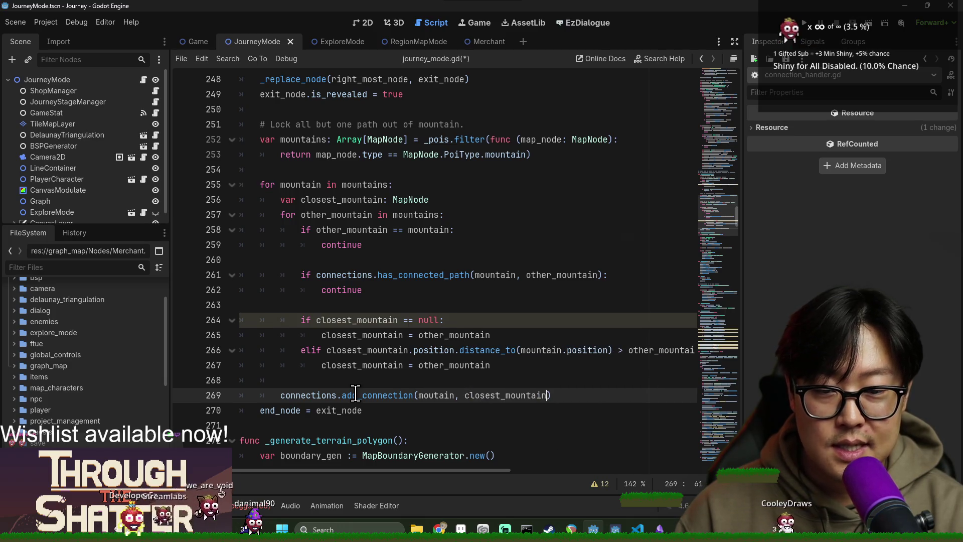
type(", tru")
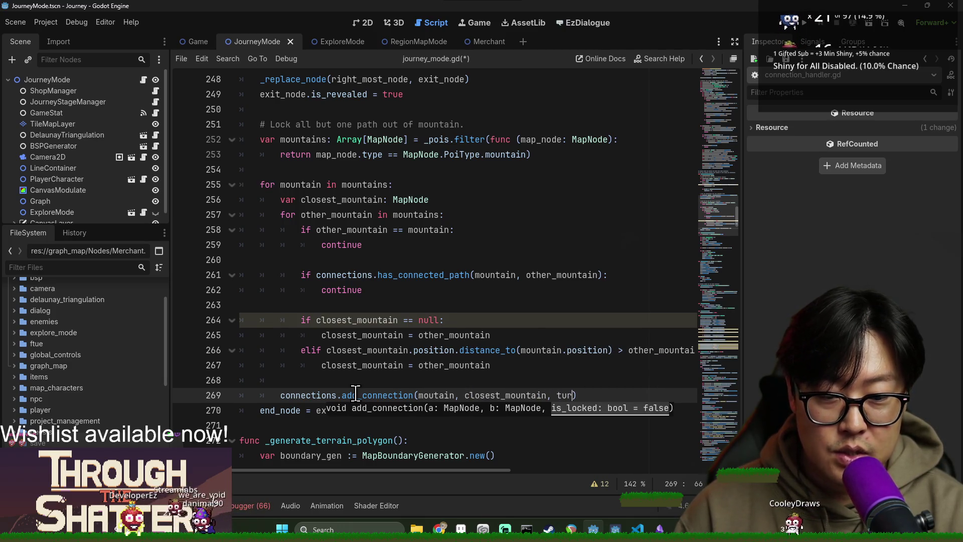
type("e")
key("Return")
key("End")
key("ctrl+s")
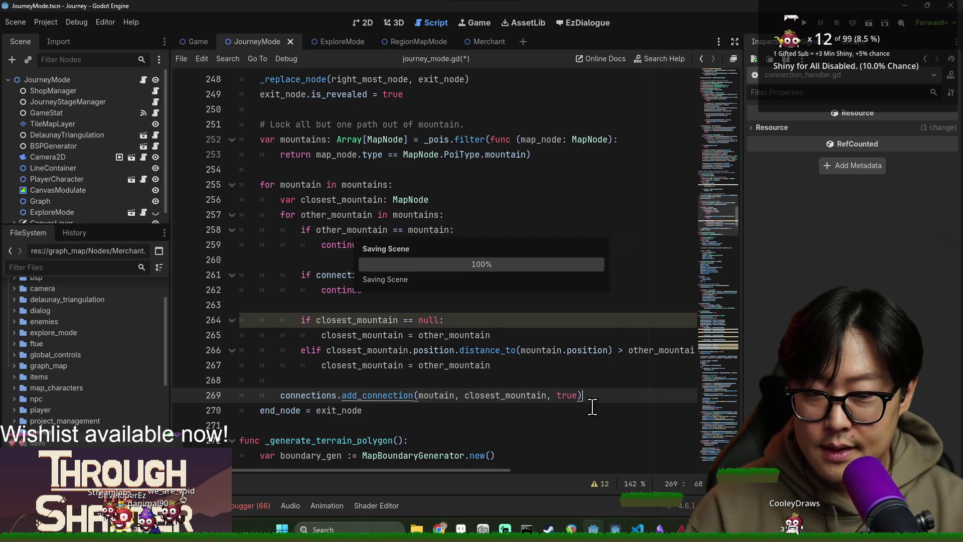
key("Return")
left_click(409, 365)
key("ctrl+s")
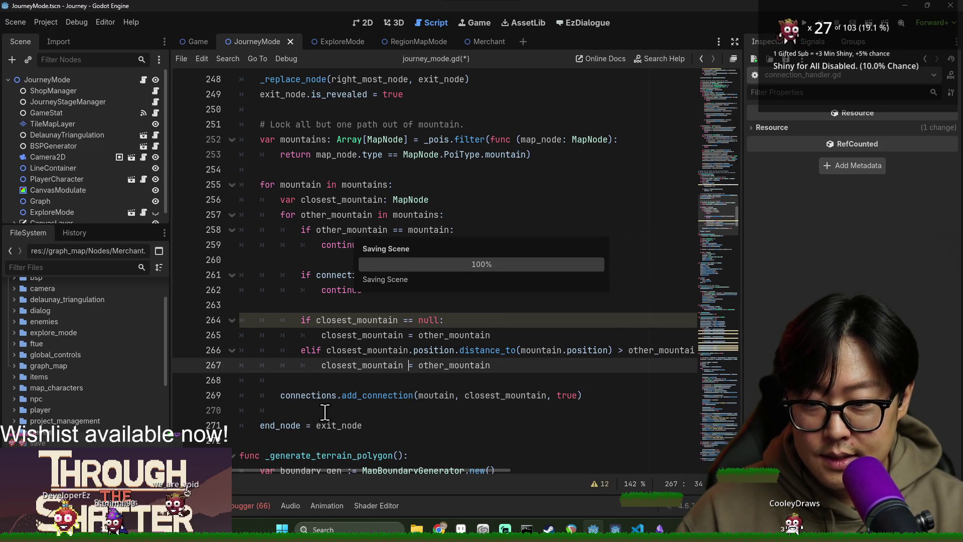
Correct the misspelled 'moutain' in the add_connection call on line 269 and save the script.
left_click(325, 410)
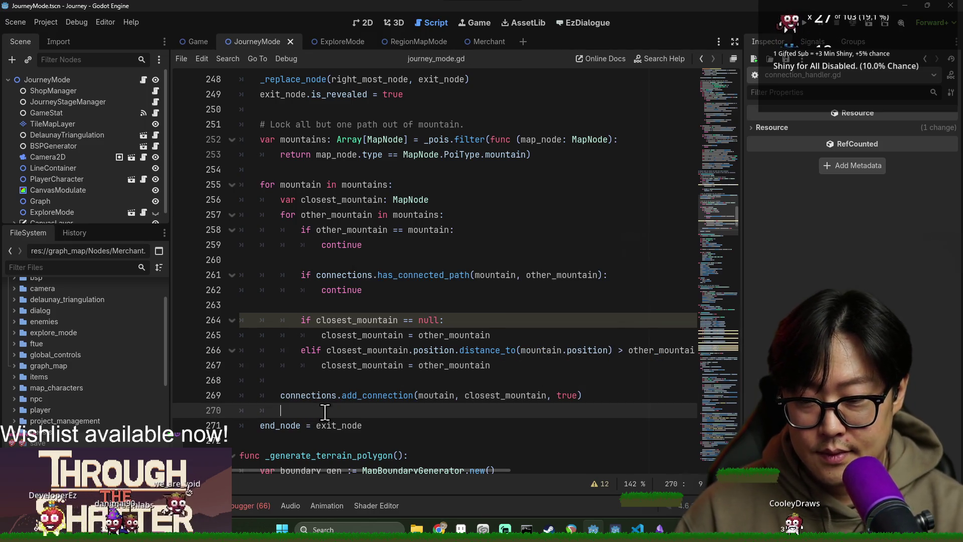
left_click(540, 395)
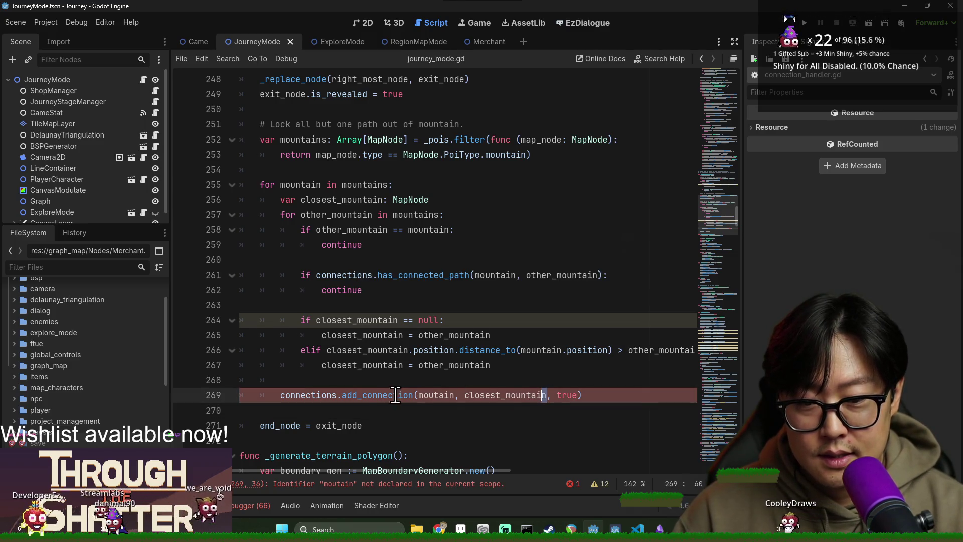
double_click(364, 396)
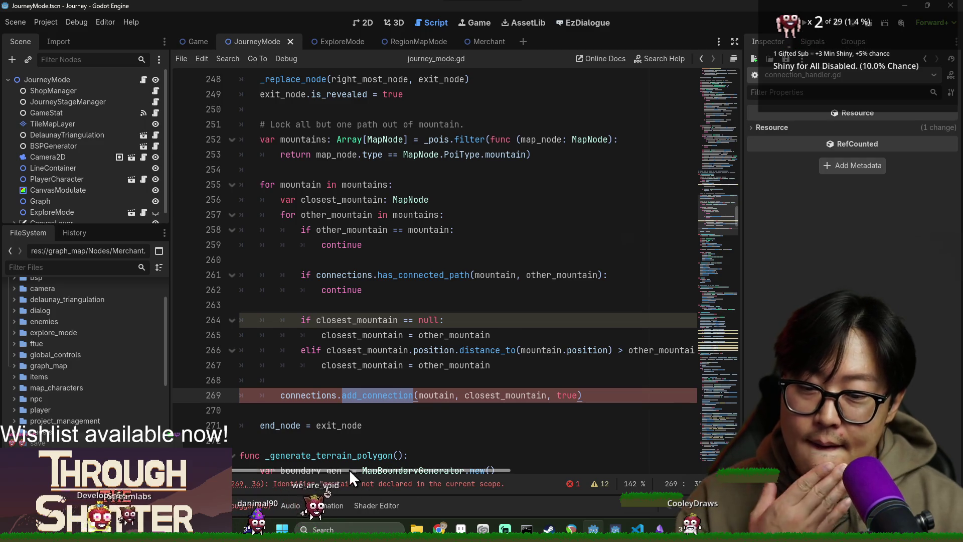
left_click(434, 394)
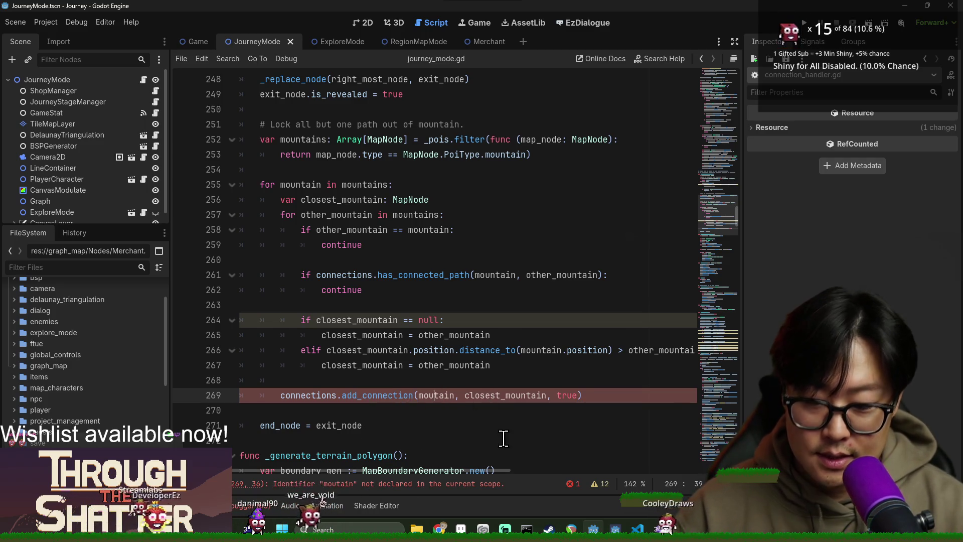
type("n")
left_click(455, 407)
left_click(442, 380)
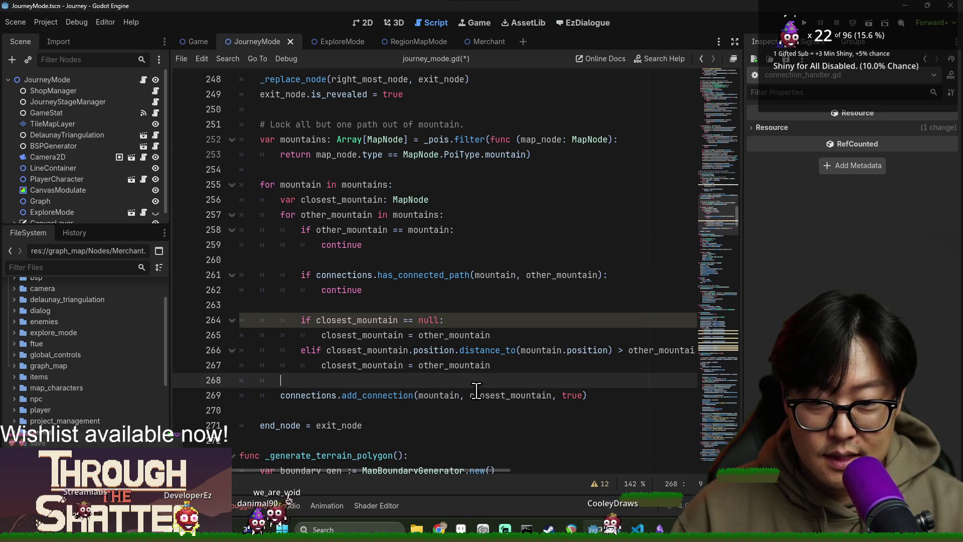
key("ctrl+s")
Insert blank lines after the has_connected_path check on line 261, above continue.
left_click(347, 335)
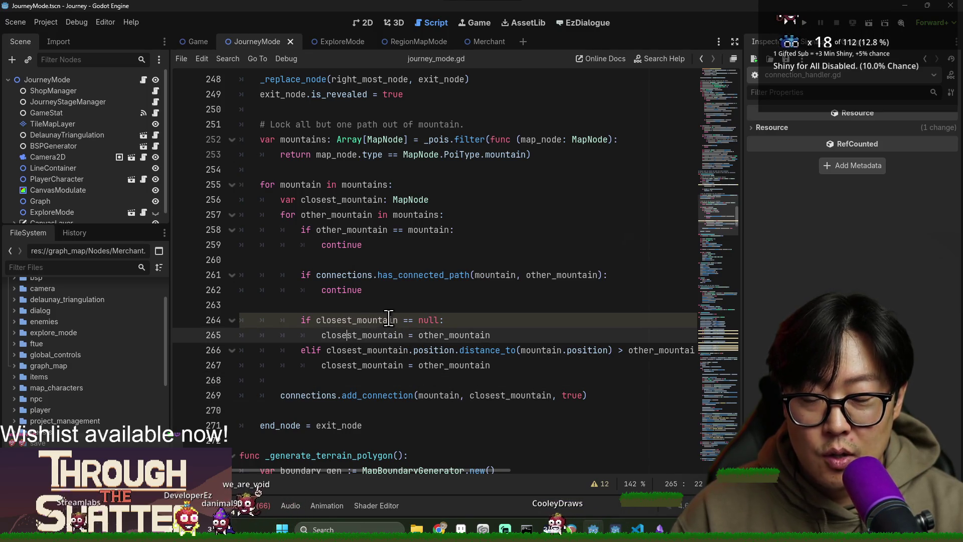
double_click(362, 275)
left_click(351, 275)
double_click(351, 275)
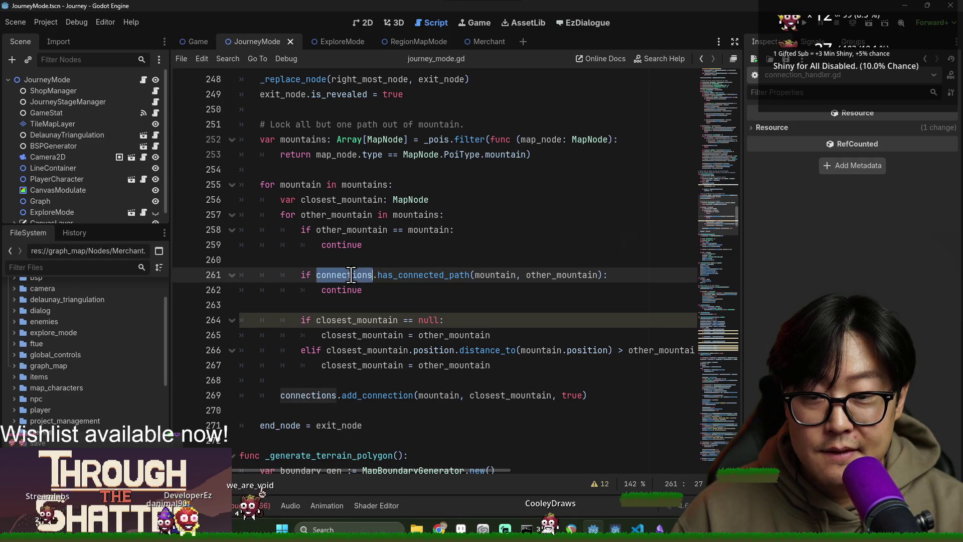
double_click(423, 274)
left_click(603, 275)
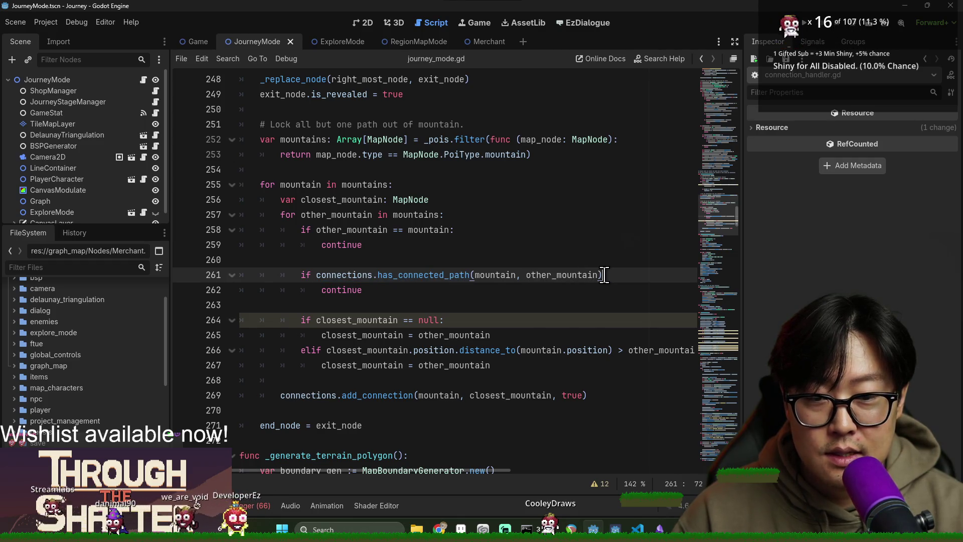
type(":")
left_click(625, 275)
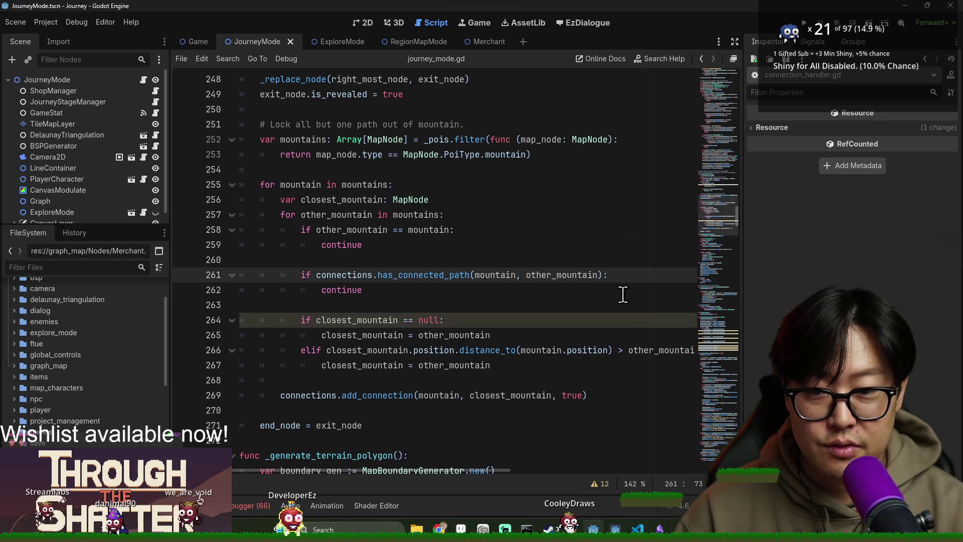
key("Return")
key("Return")
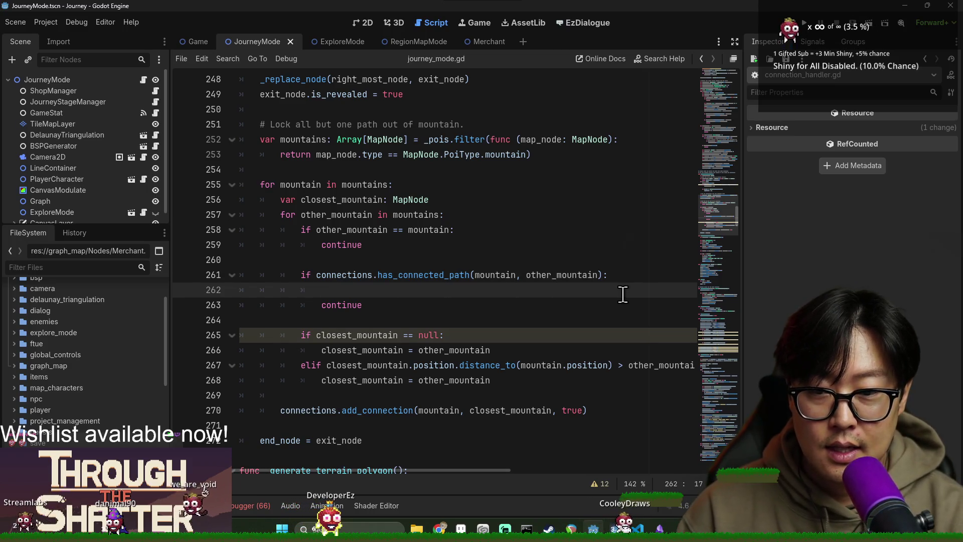
key("Up")
Type a nested 'if connections.is_unloc' condition on line 263, then go to has_connected_path's definition.
key("Return")
type("if")
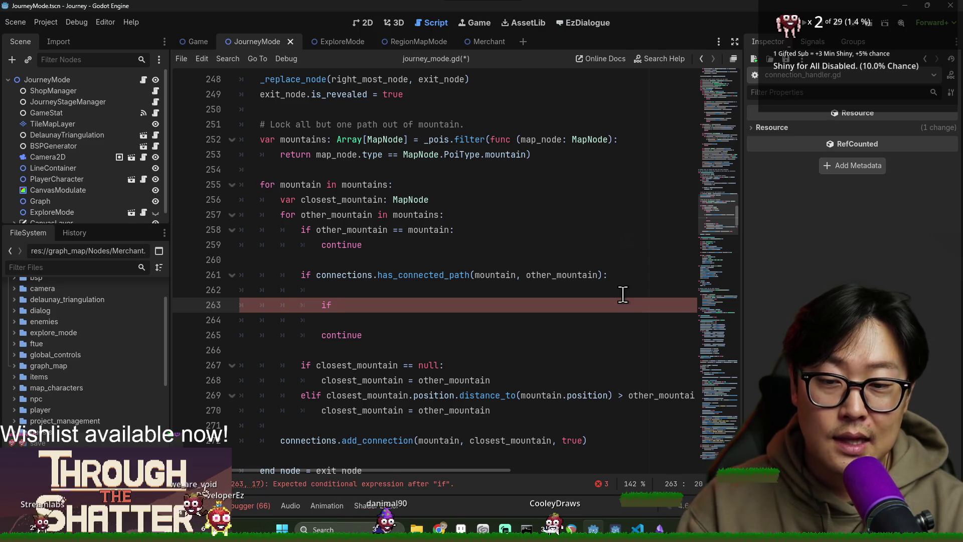
type("nect")
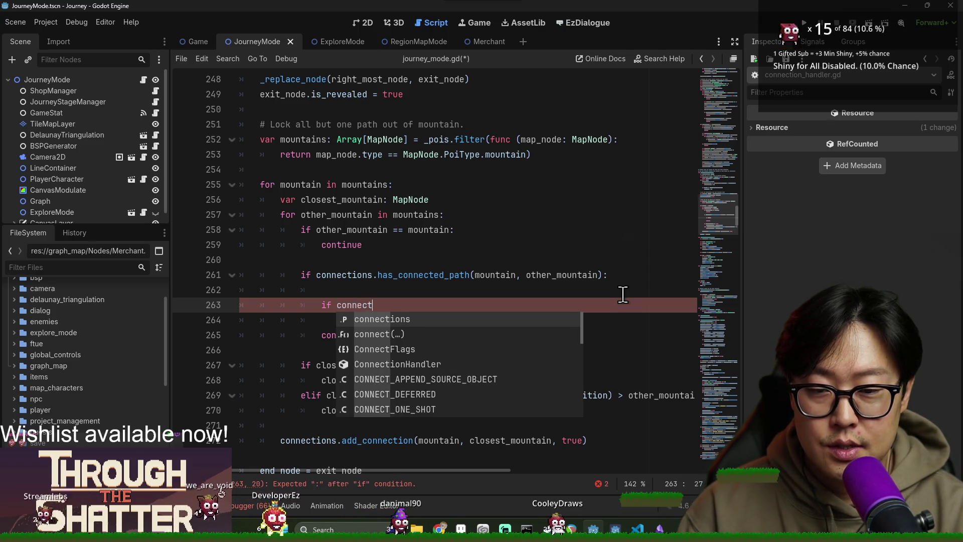
type("ions.is_lock")
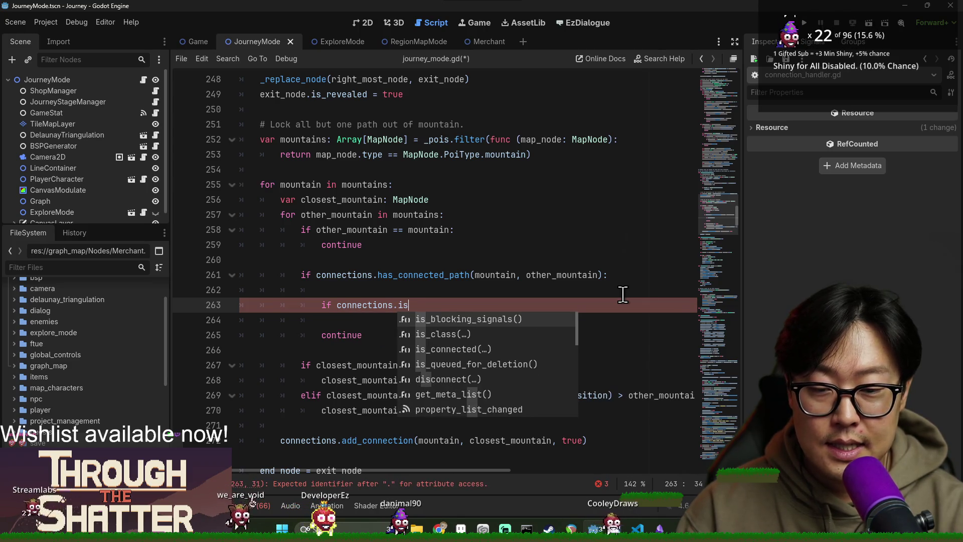
key("BackSpace")
key("BackSpace")
key("BackSpace")
type("unloc")
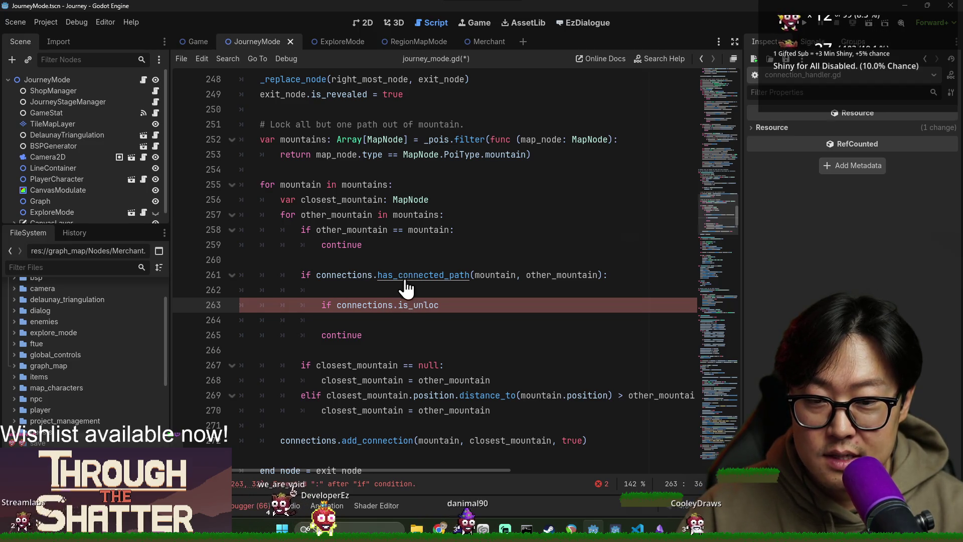
left_click(380, 275, "ctrl")
Add an is_locked_connection(a: MapNode, b: MapNode) -> bool function after lock_connection.
scroll(332, 272, "up", 5)
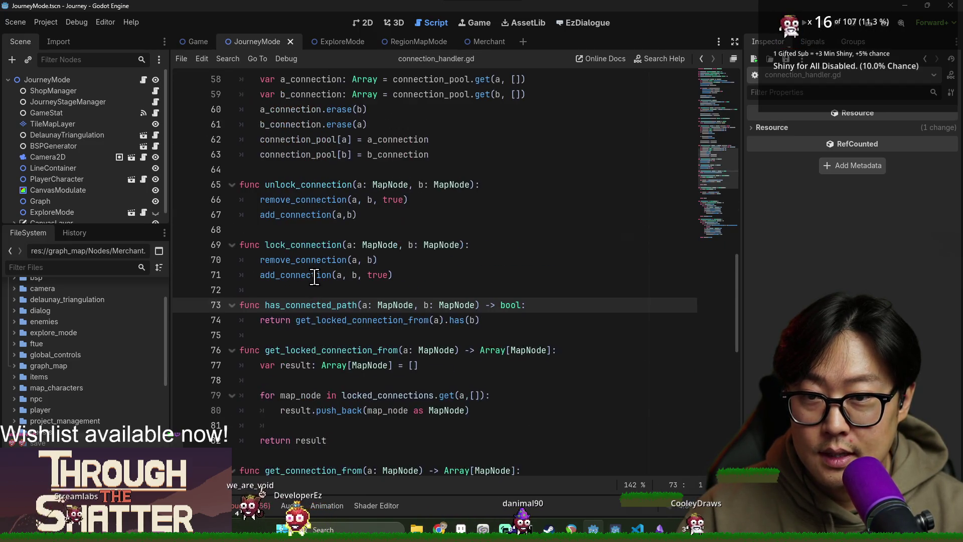
double_click(315, 244)
scroll(316, 261, "up", 1)
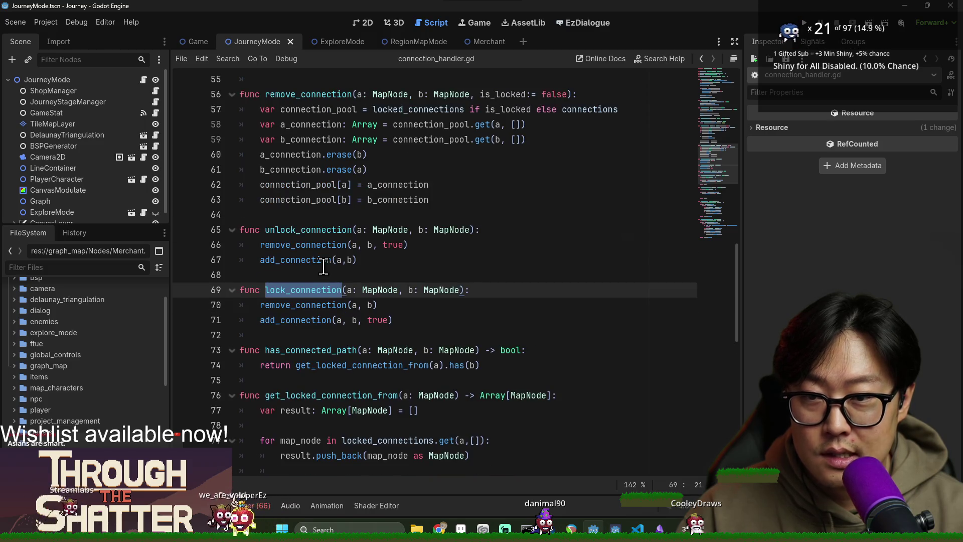
scroll(321, 296, "up", 2)
scroll(351, 291, "down", 3)
left_click(424, 280)
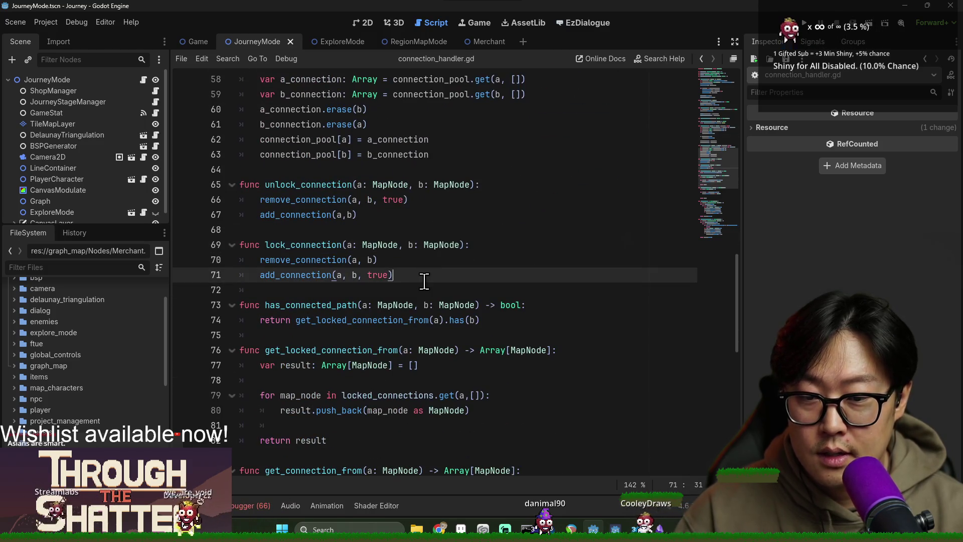
key("Return")
key("Return")
key("BackSpace")
type("lock")
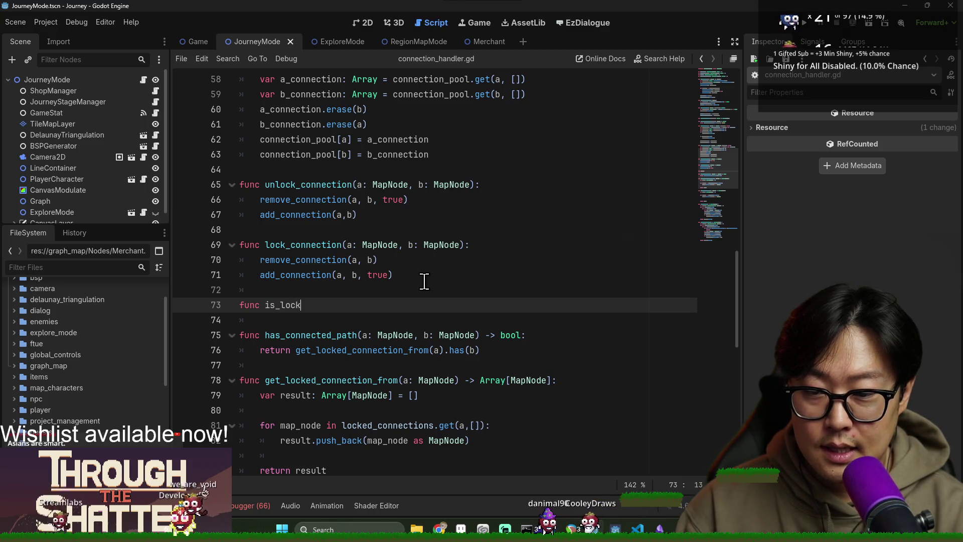
type("ed_connection(a")
type(": MapNode")
type(", b: Map")
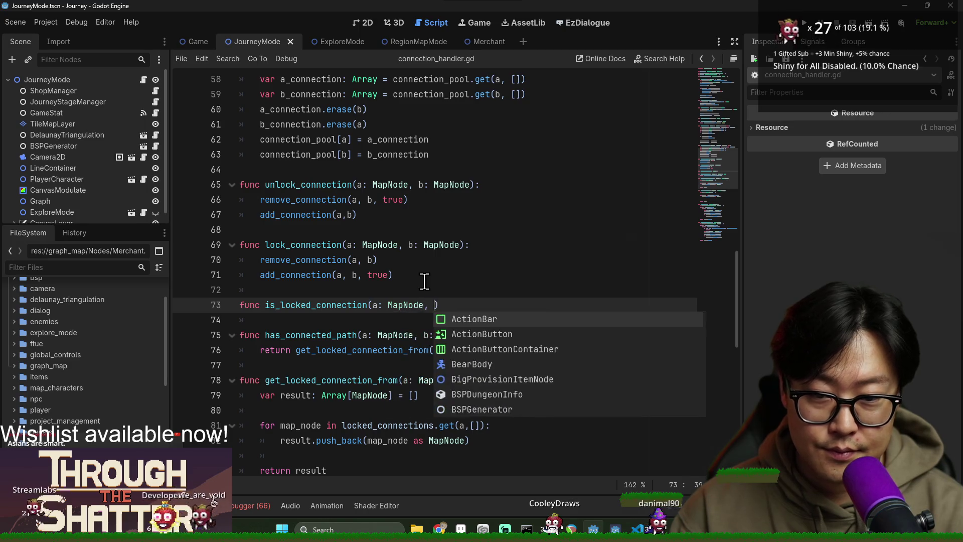
type("Node) -> bool")
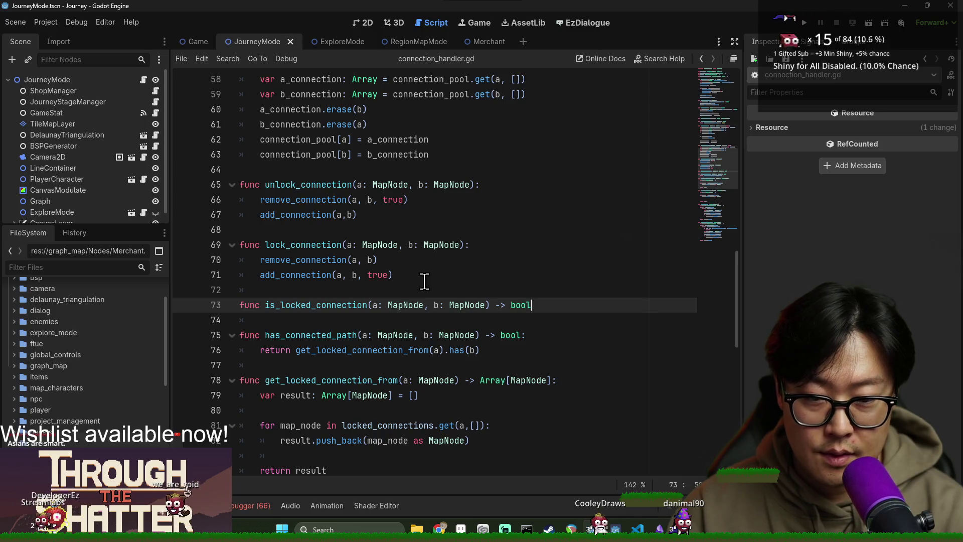
type(":")
key("Return")
type("retu")
Look through get_connection_from and remove_connection in connection_handler.gd.
scroll(333, 258, "up", 2)
scroll(344, 301, "down", 2)
scroll(343, 330, "down", 4)
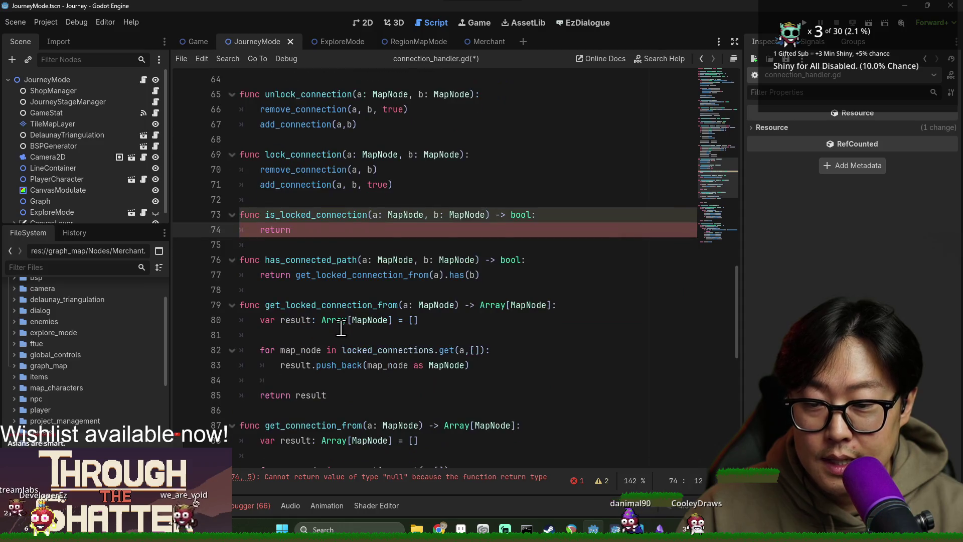
double_click(324, 335)
scroll(358, 367, "down", 2)
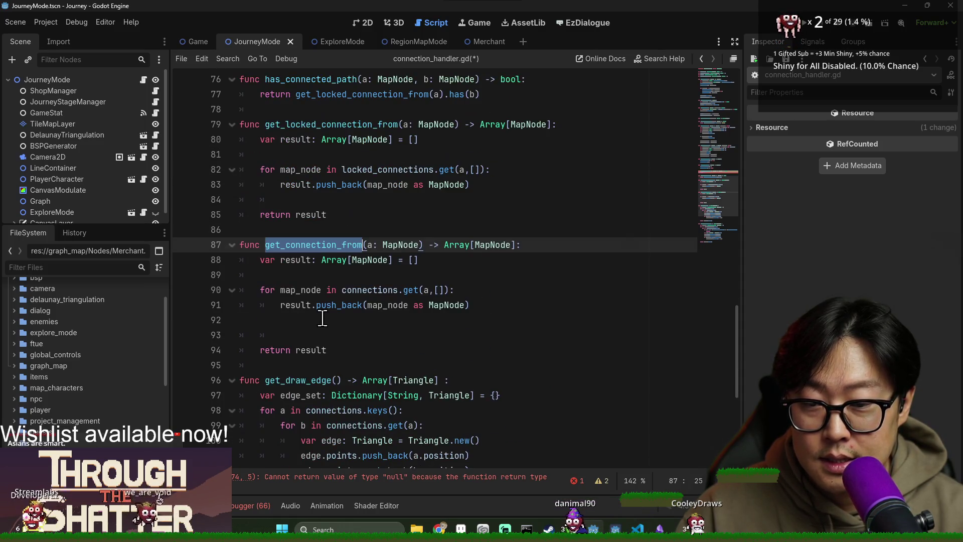
scroll(335, 353, "down", 2)
scroll(333, 226, "up", 7)
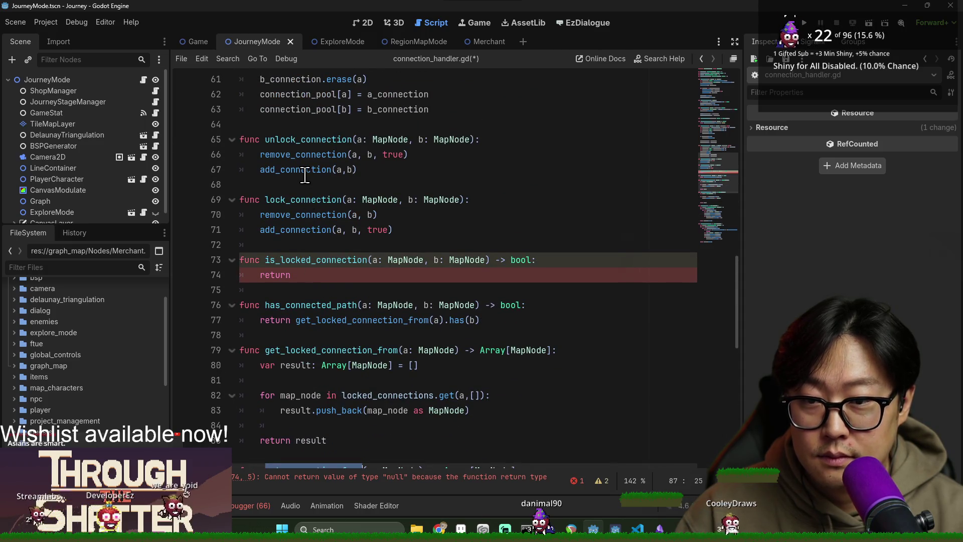
double_click(296, 155)
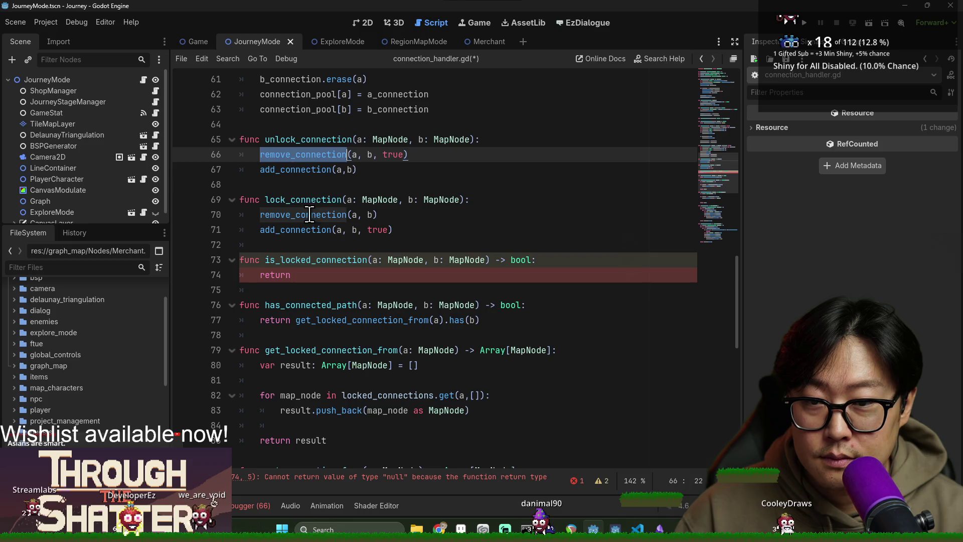
Inspect add_connection's is_locked parameter and its use of locked_connections on line 44.
left_click(311, 232, "ctrl")
double_click(487, 275)
scroll(489, 281, "down", 3)
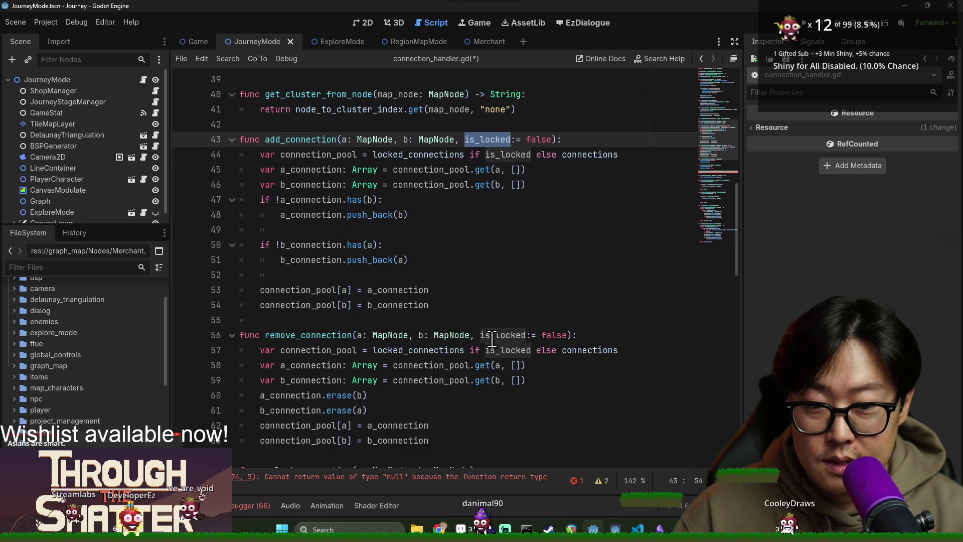
double_click(524, 155)
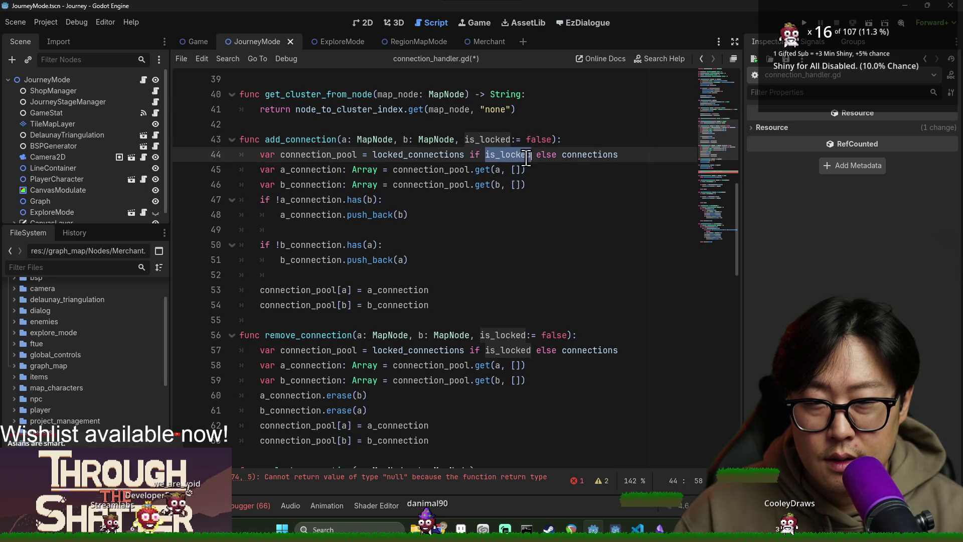
double_click(415, 154)
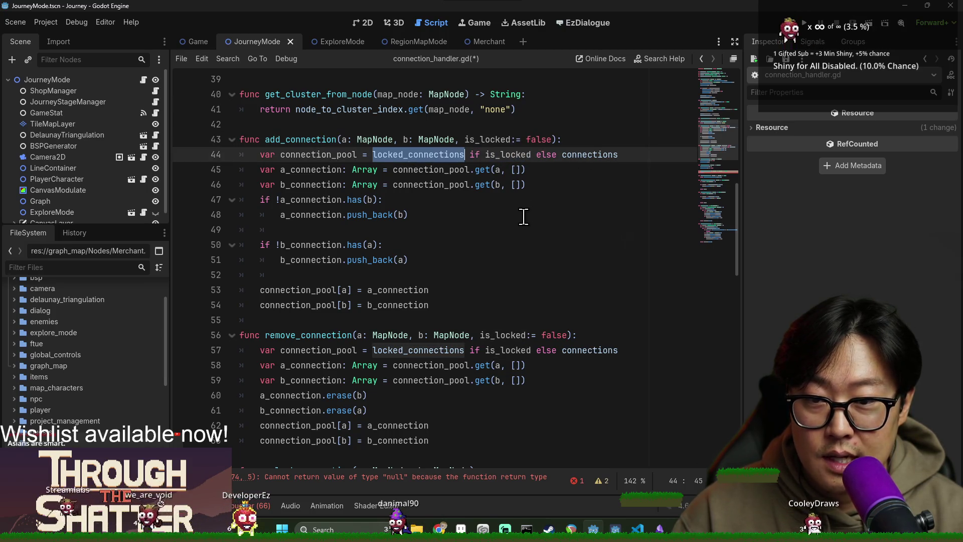
scroll(471, 296, "up", 7)
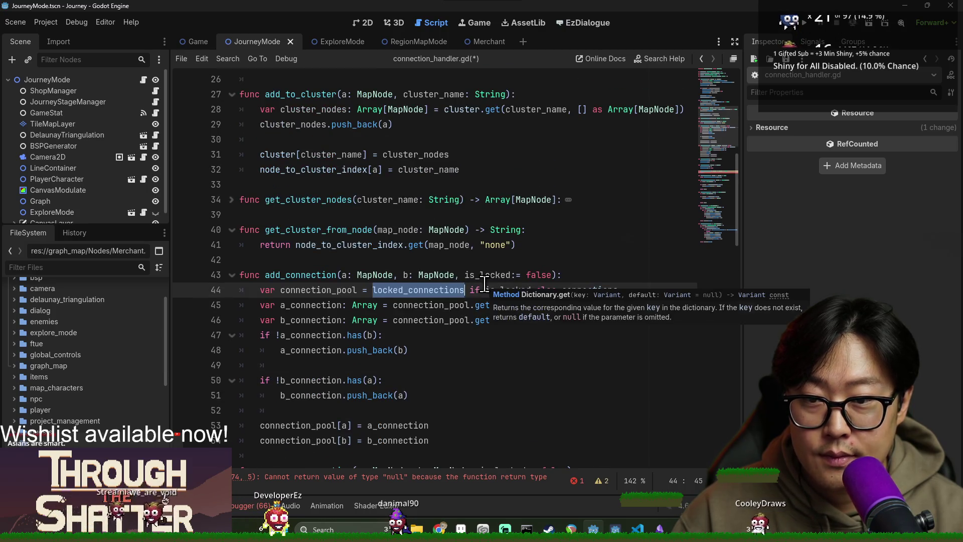
scroll(457, 285, "up", 2)
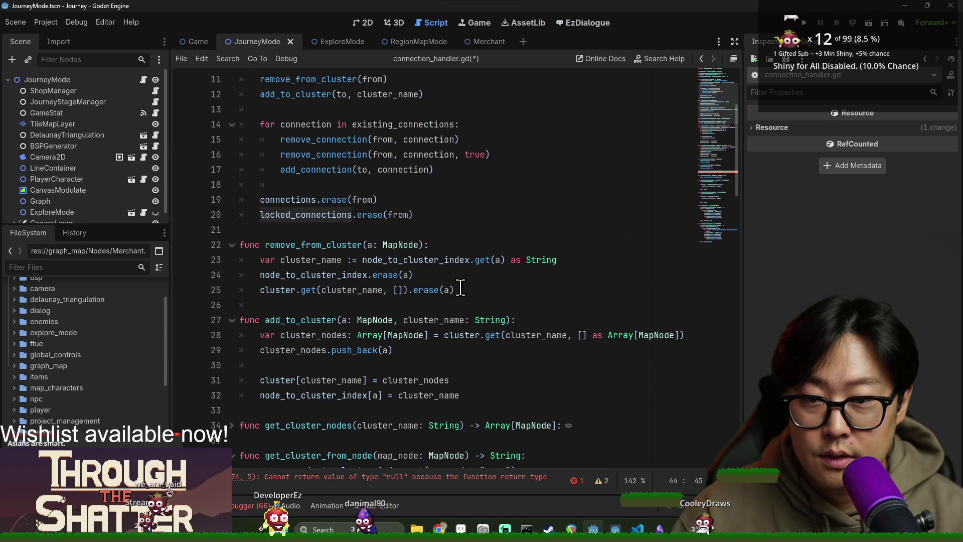
scroll(458, 286, "down", 5)
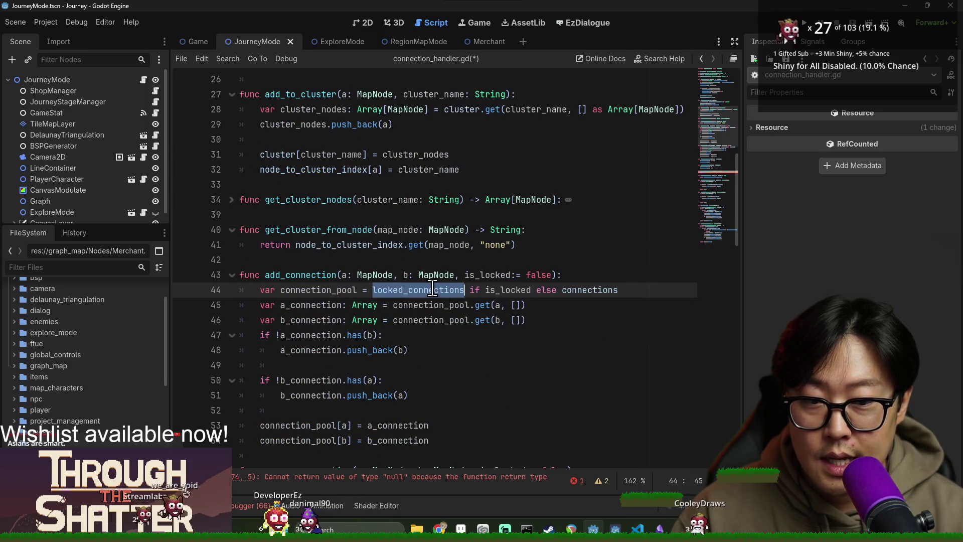
scroll(432, 290, "down", 9)
scroll(362, 399, "up", 5)
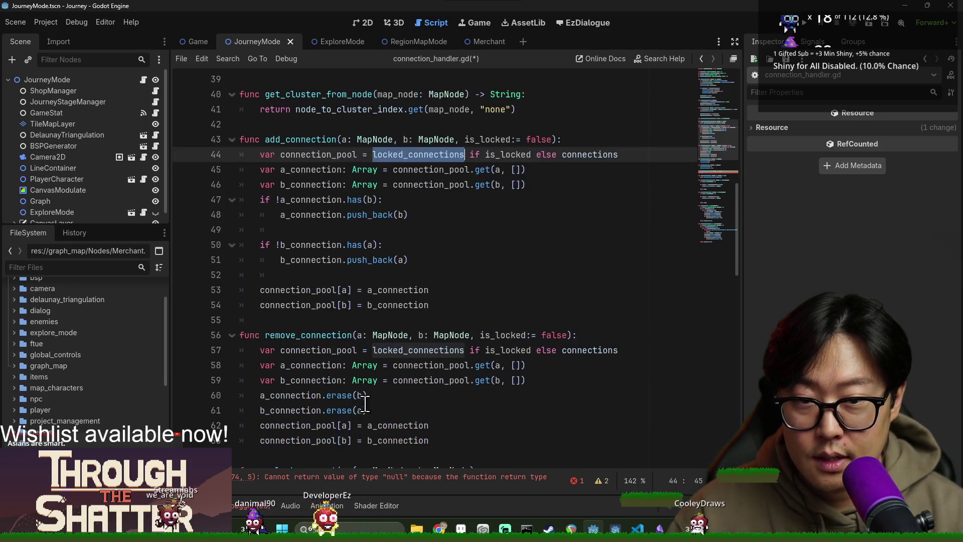
scroll(351, 220, "down", 6)
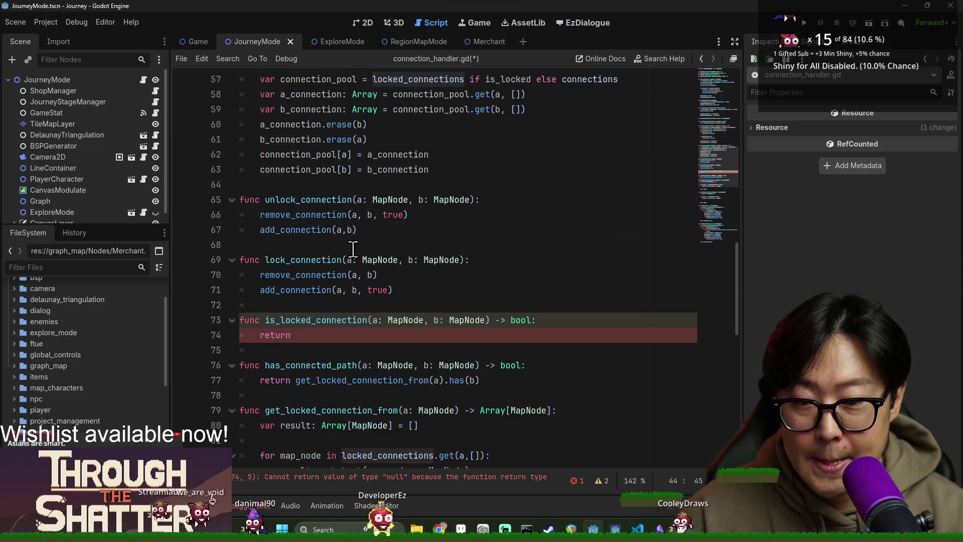
Make is_locked_connection return locked_connections.get(a).has(b) and save the script.
double_click(333, 320)
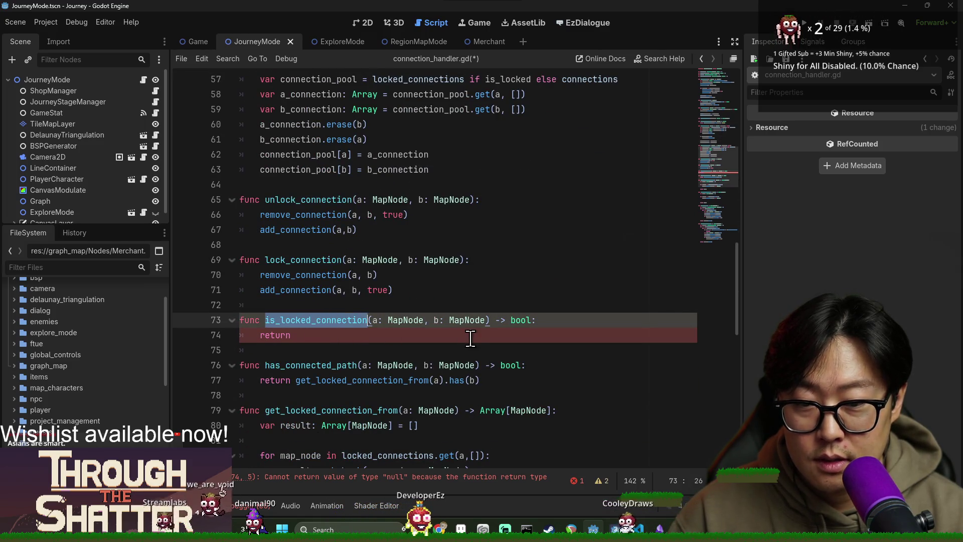
key("Down")
type("locked_connections.")
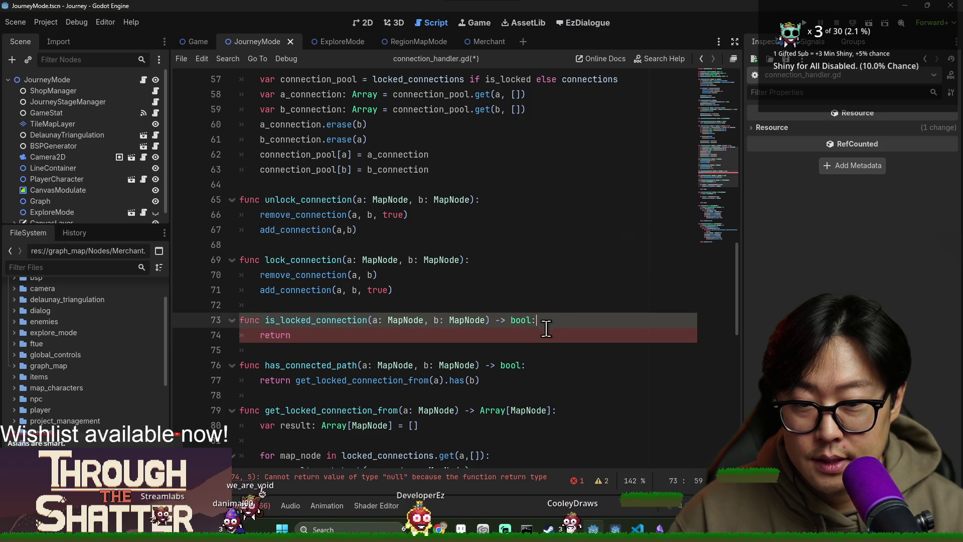
type("get(")
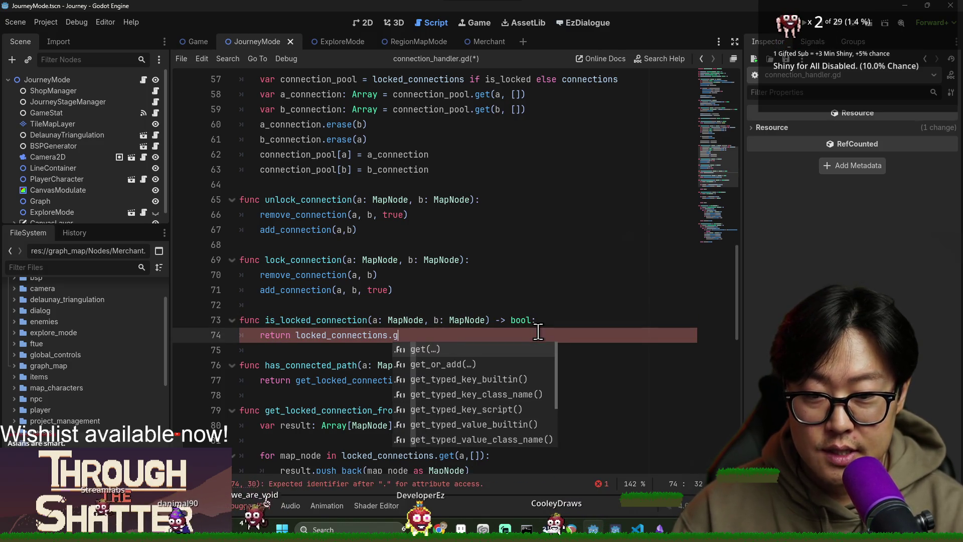
left_click(450, 338)
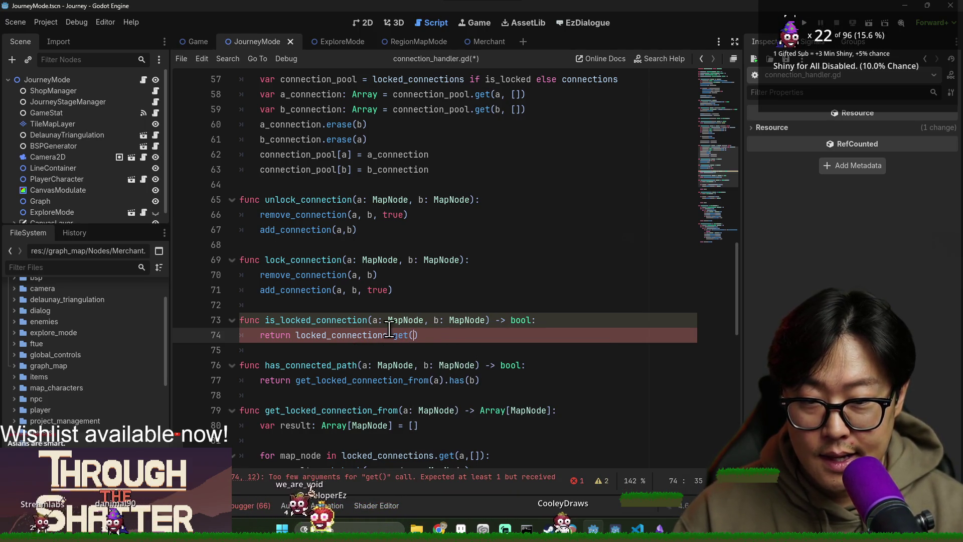
type("a).has(b)")
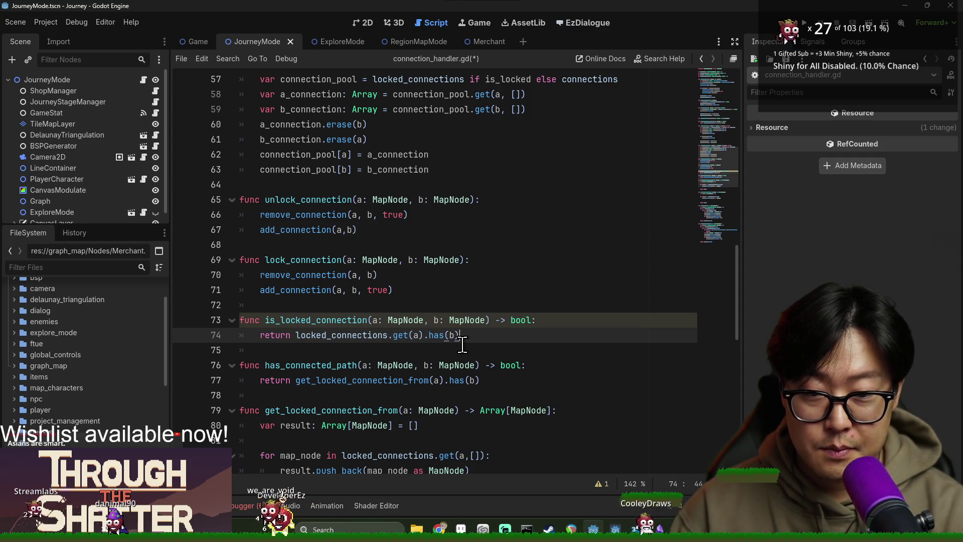
key("ctrl+s")
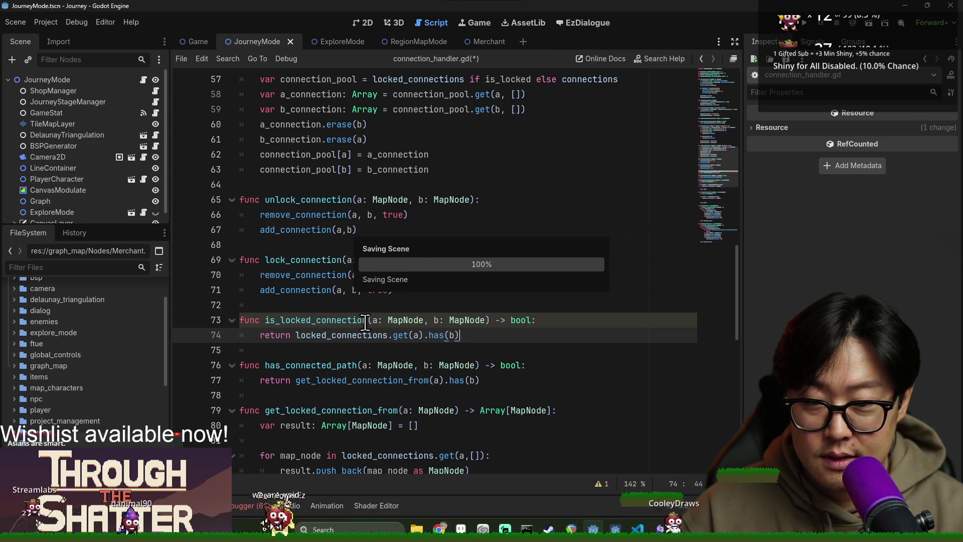
Check where locked_connections is declared and used, then go back to journey_mode.gd.
left_click_drag(296, 335, 359, 337)
double_click(361, 336)
left_click(361, 336, "ctrl")
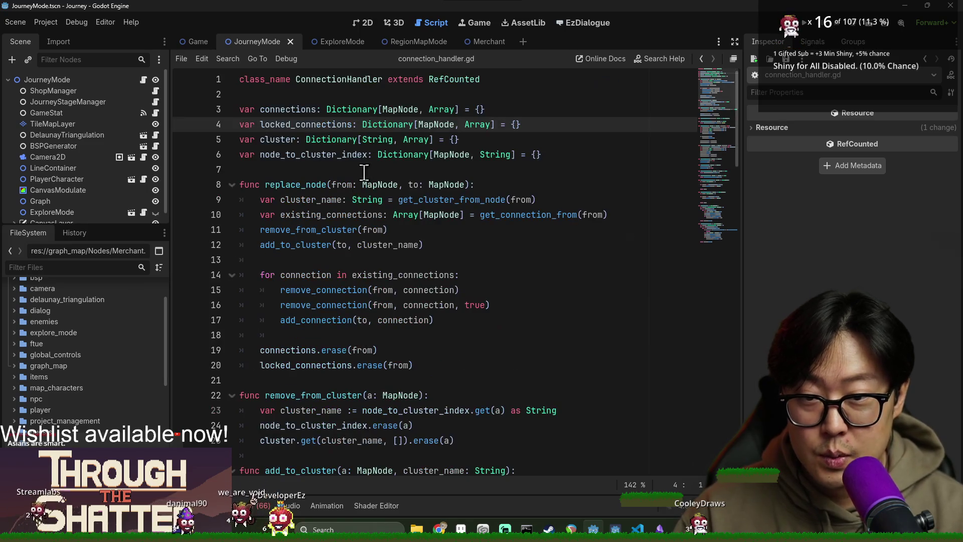
double_click(333, 125)
scroll(464, 271, "down", 15)
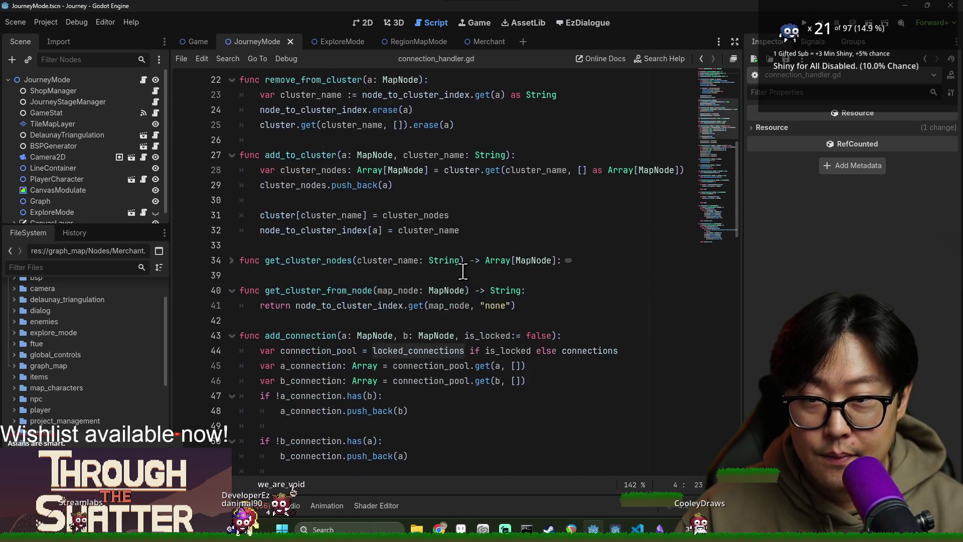
left_click(404, 278)
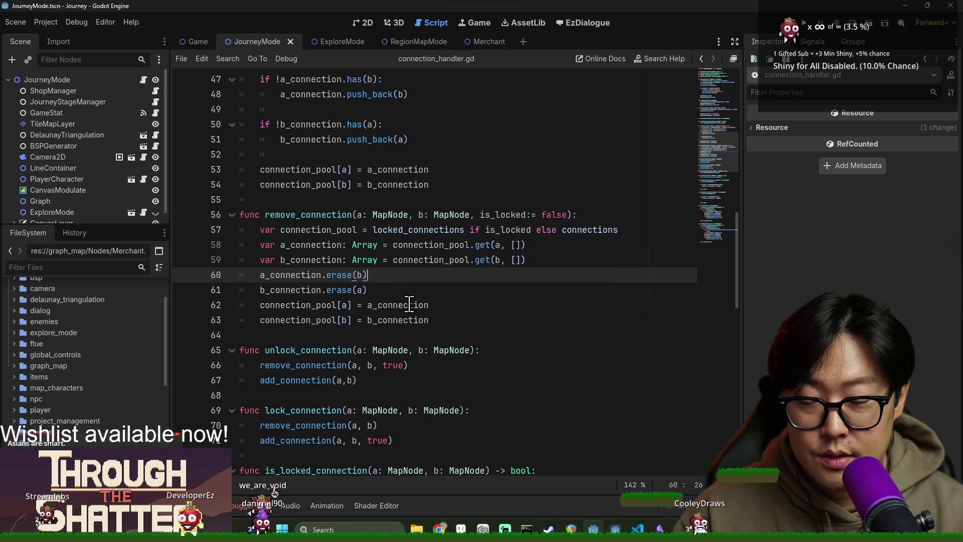
key("alt+Left")
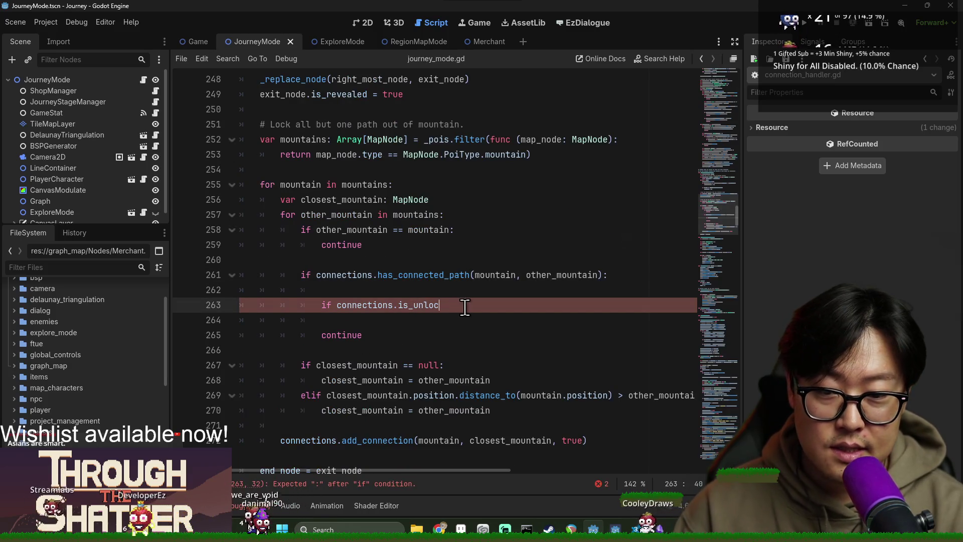
Write an 'if !connections.is_locked_connection(moutain, other_mountain)' condition with a connection line beneath it.
type("ocke")
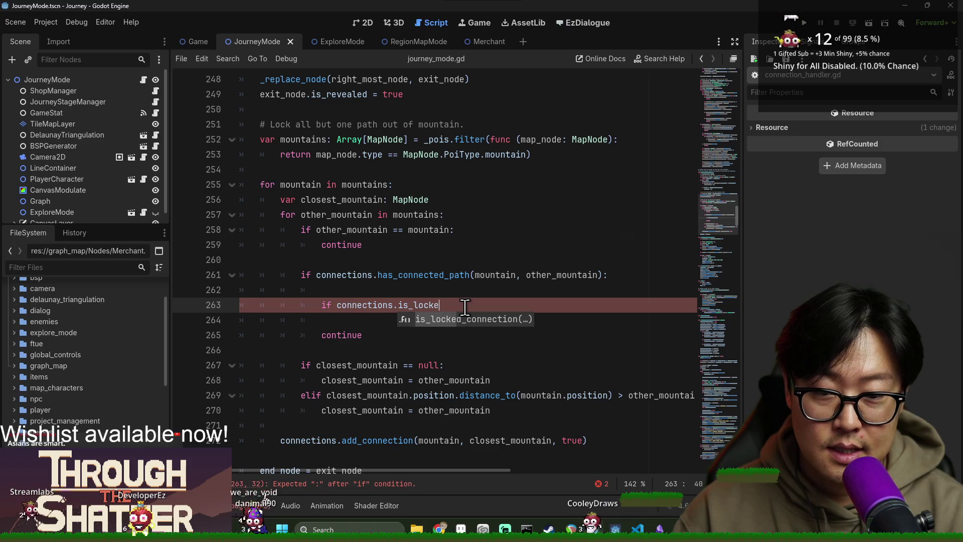
key("Return")
type("ain, other")
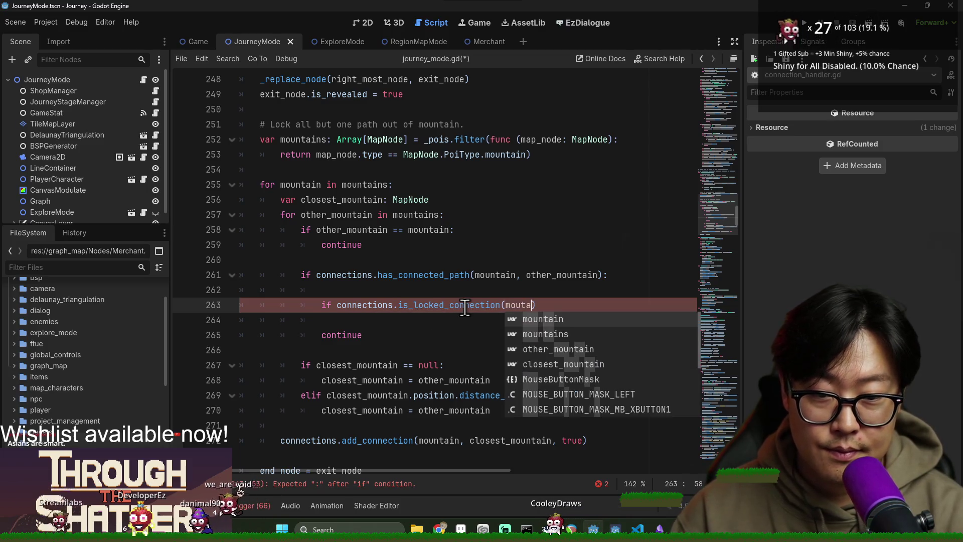
type("_mountain")
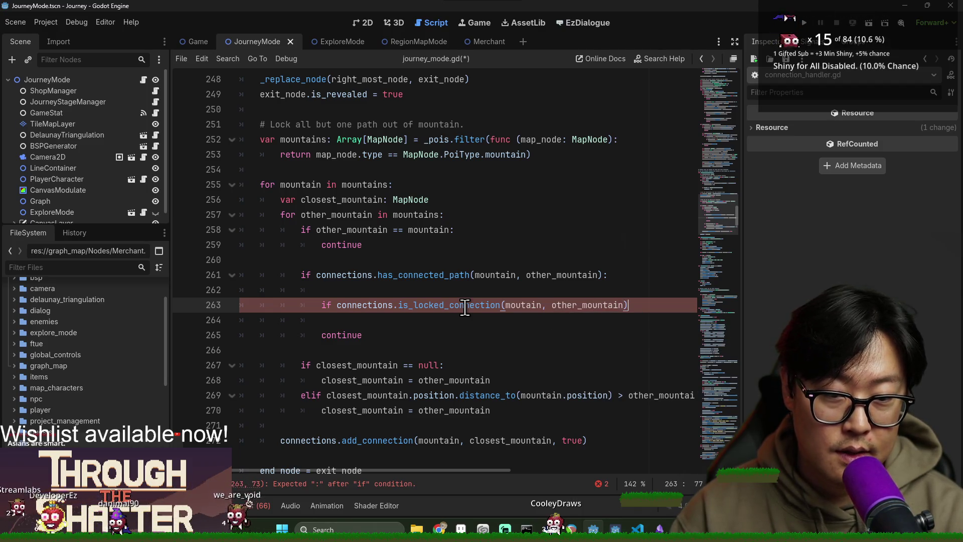
key("Return")
left_click(334, 307)
type("!")
left_click(377, 321)
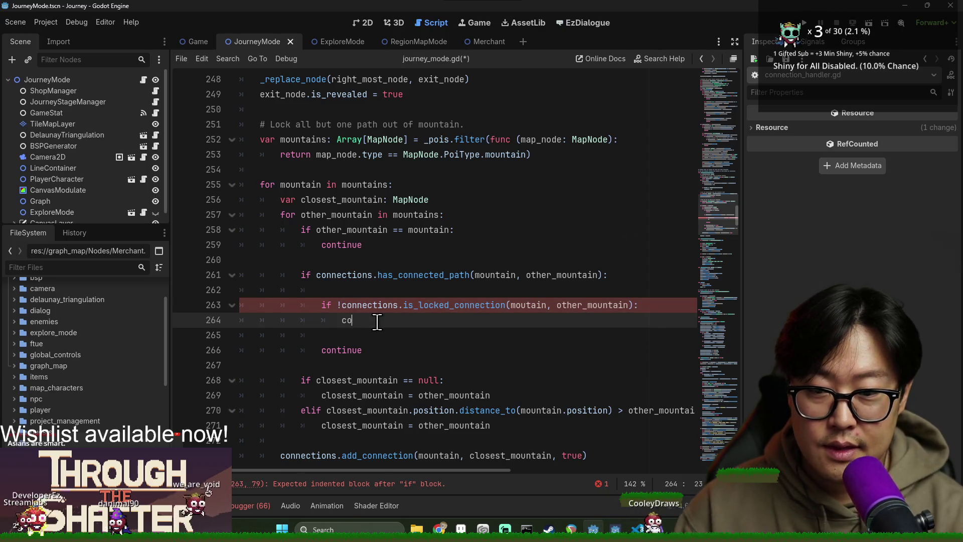
type("n")
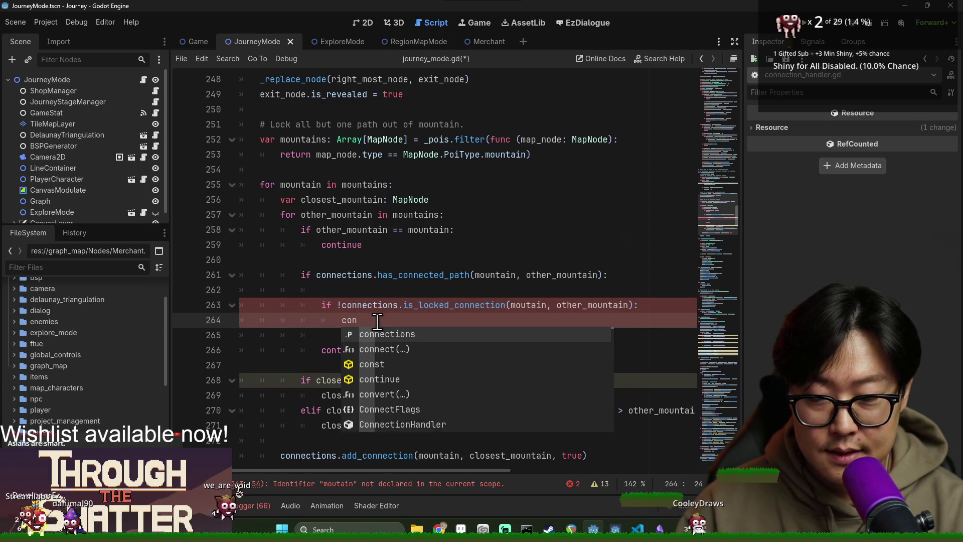
type("nection")
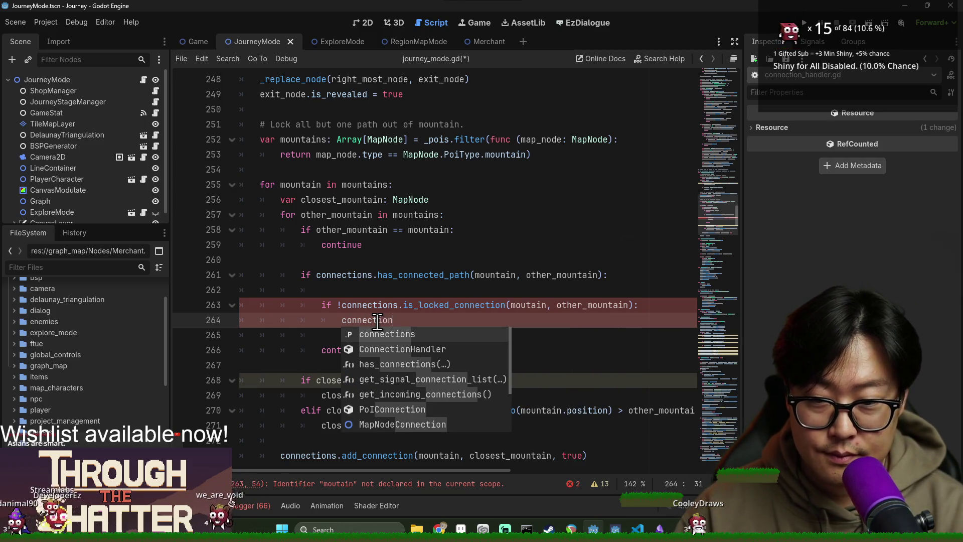
Move the locked-connection condition lines above the has_connected_path check.
left_click_drag(343, 295, 426, 321)
key("ctrl+c")
key("BackSpace")
left_click(357, 262)
key("Return")
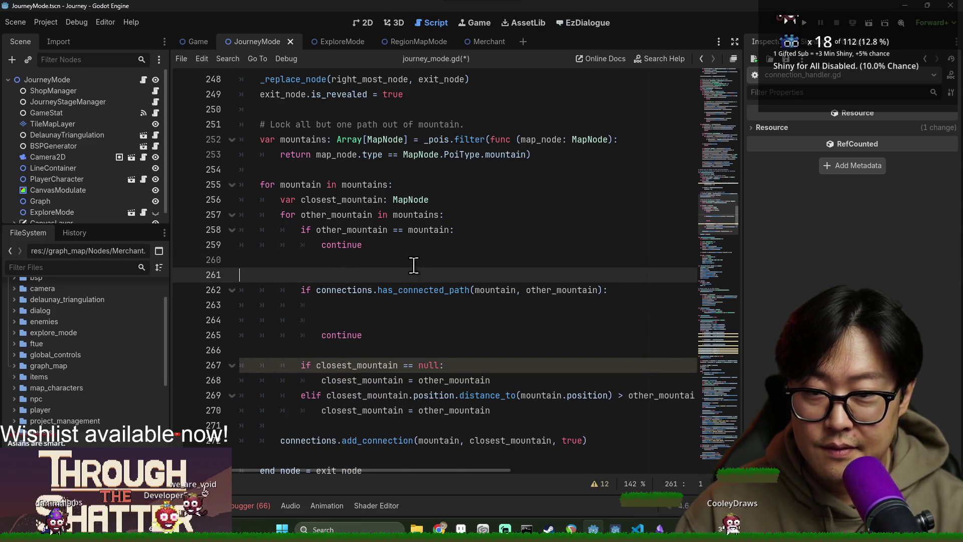
key("ctrl+v")
key("Return")
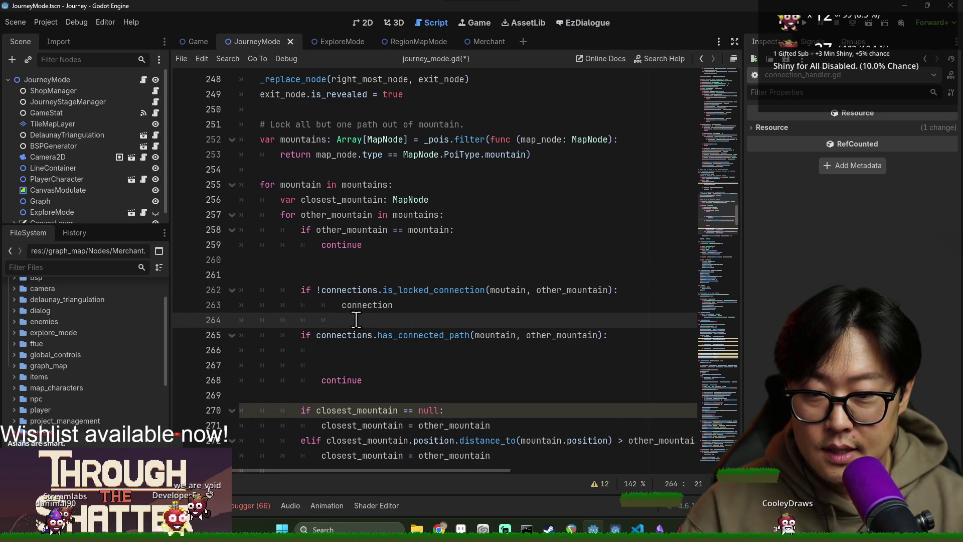
key("Up")
key("Right")
key("Right")
key("Right")
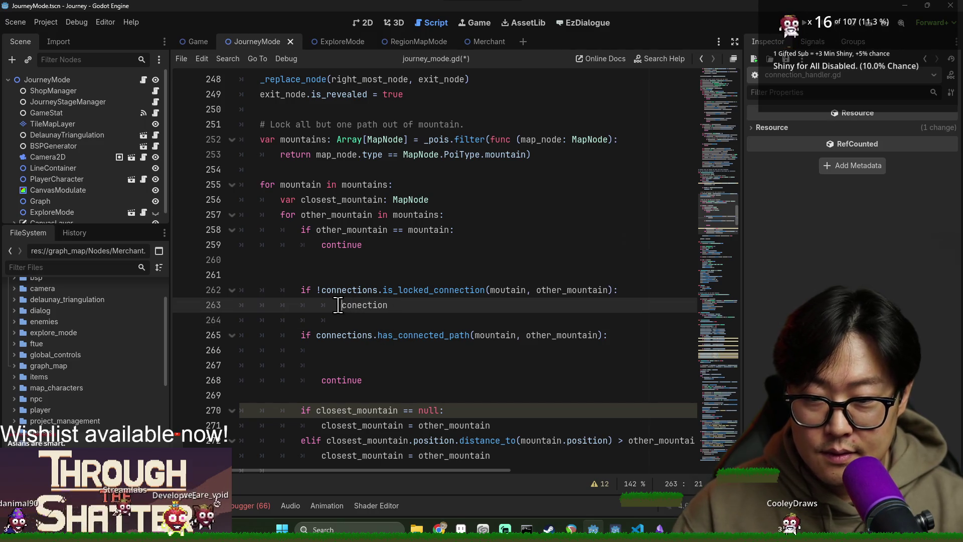
Negate the condition, indent its body line and correct 'conection' to 'connection'.
double_click(340, 291)
double_click(330, 336)
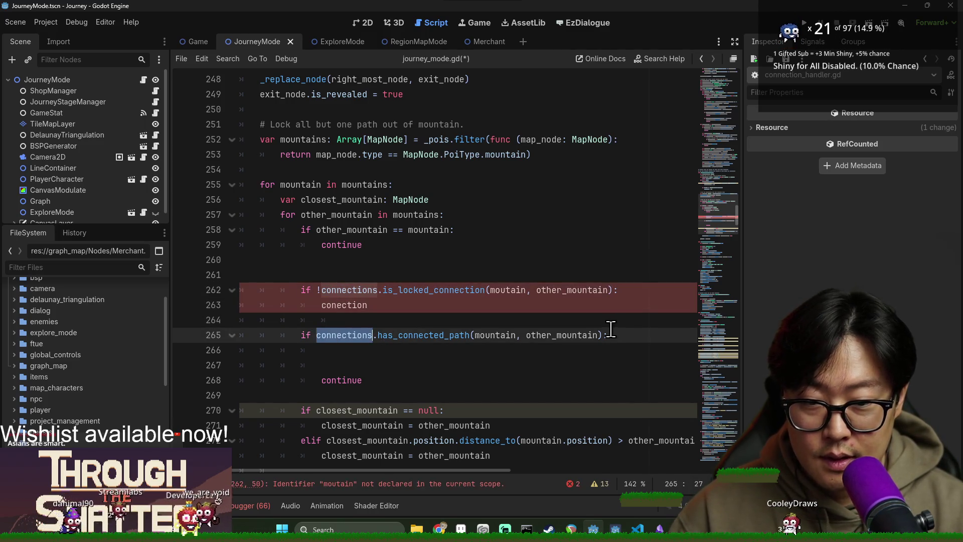
left_click(603, 336, "shift")
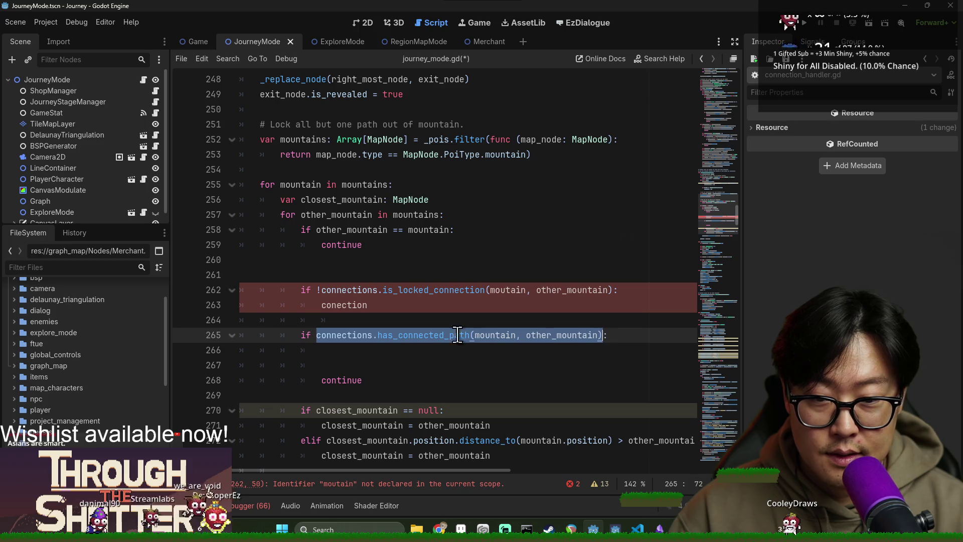
left_click(320, 289)
type("!")
left_click(321, 305)
key("Tab")
left_click(387, 305)
key("ctrl+BackSpace")
type("connection")
key("Delete")
Nest the locked check under the has_connected_path check and remove the leftover blank line.
key("ctrl+x")
key("BackSpace")
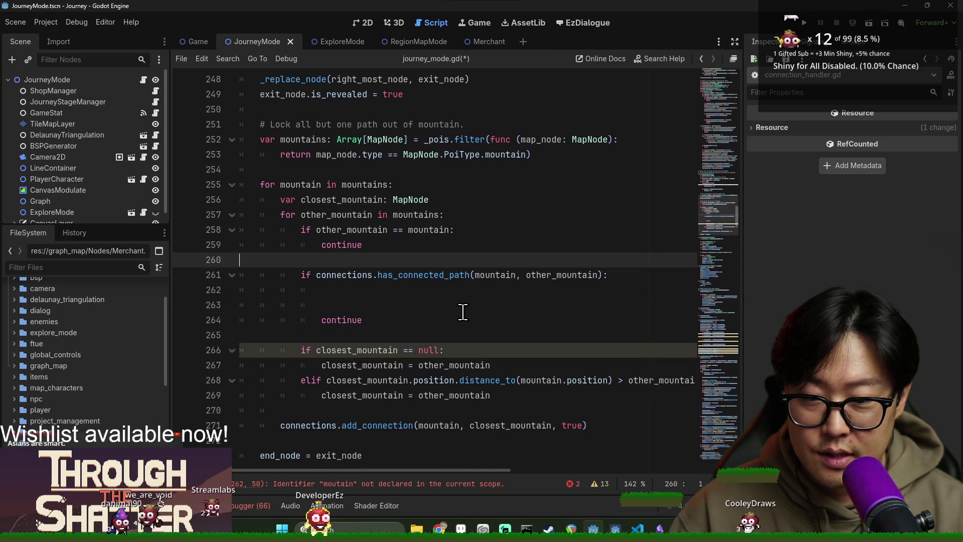
key("ctrl+v")
key("Up")
key("BackSpace")
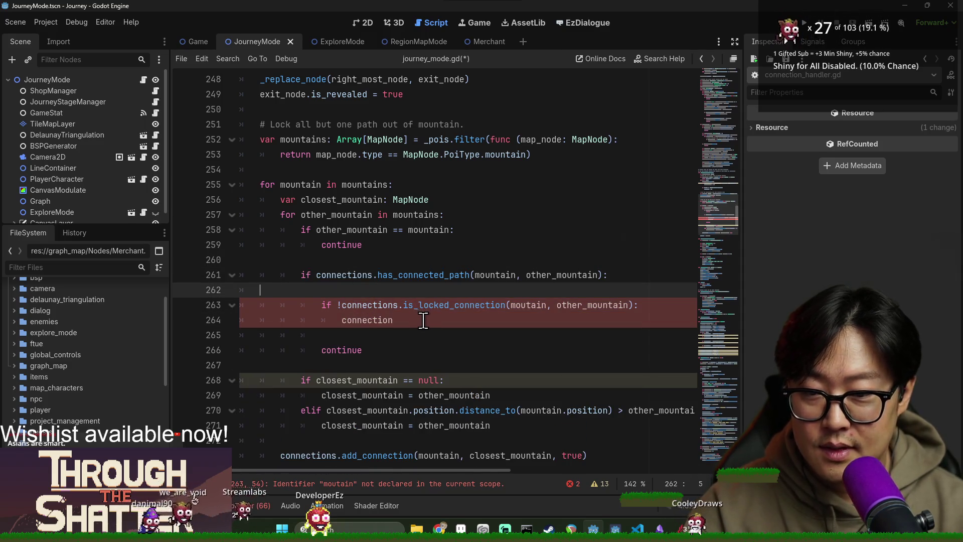
key("Delete")
left_click(410, 301)
Add an else: branch and indent continue beneath it.
left_click(387, 319)
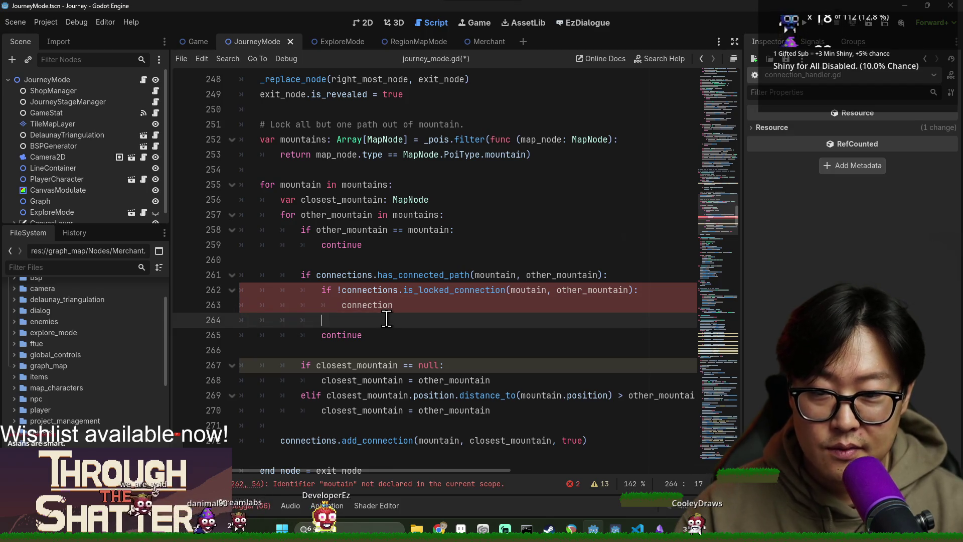
type("else:")
key("Down")
key("Home")
key("Tab")
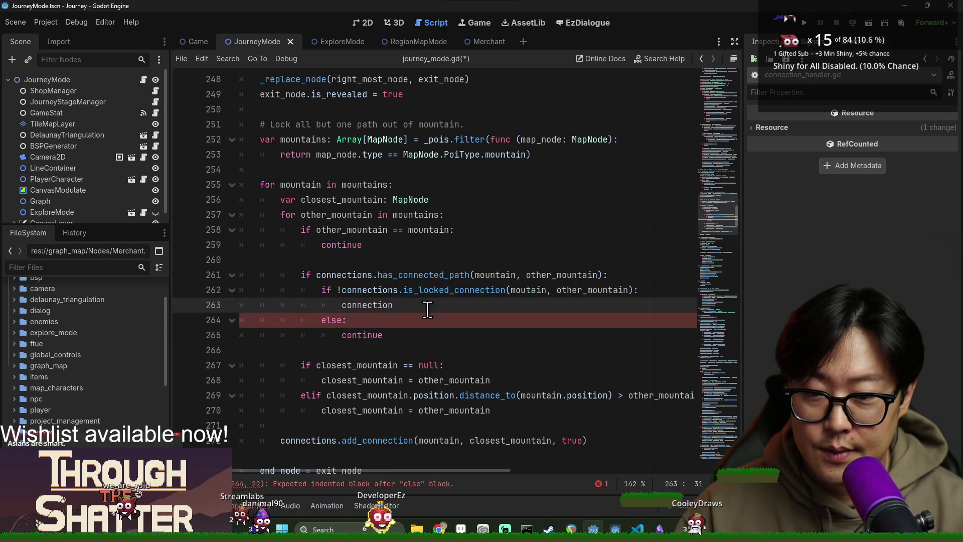
Call connections.remove_connection(mountain, other_mountain) inside the locked check and save.
double_click(370, 289)
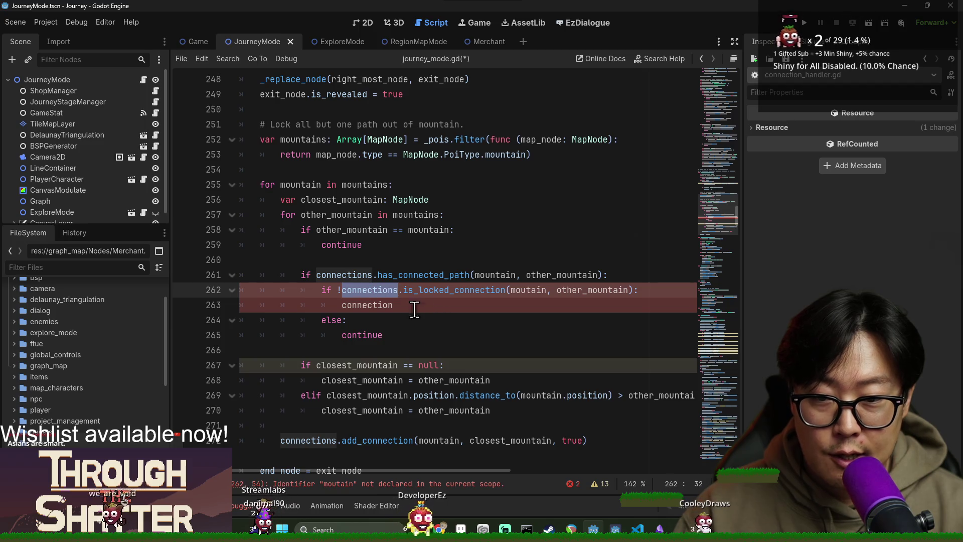
double_click(456, 290)
double_click(364, 290)
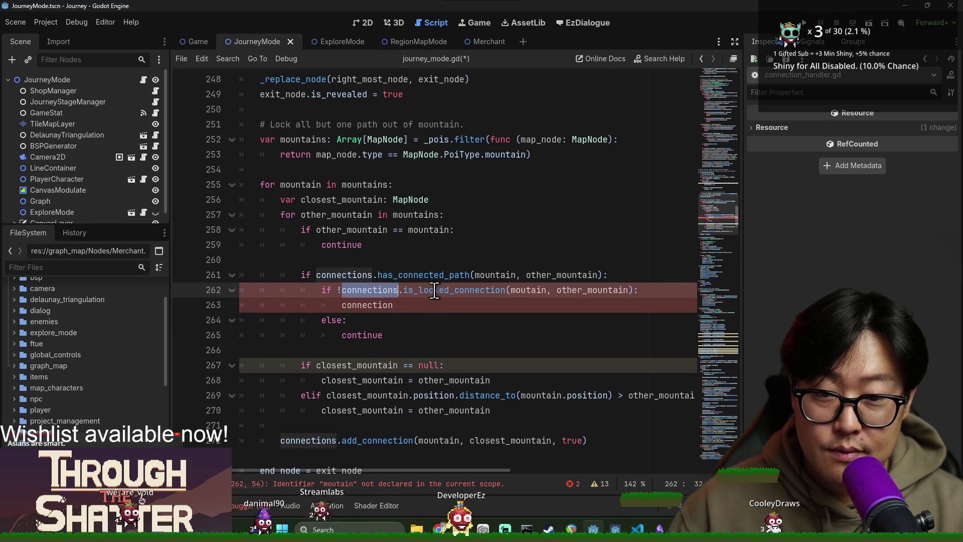
left_click(365, 331)
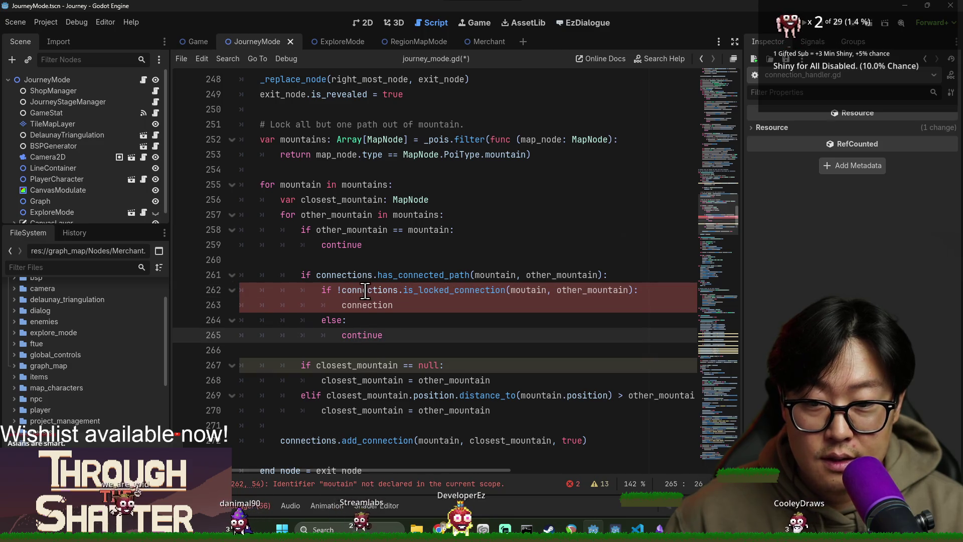
left_click(422, 306)
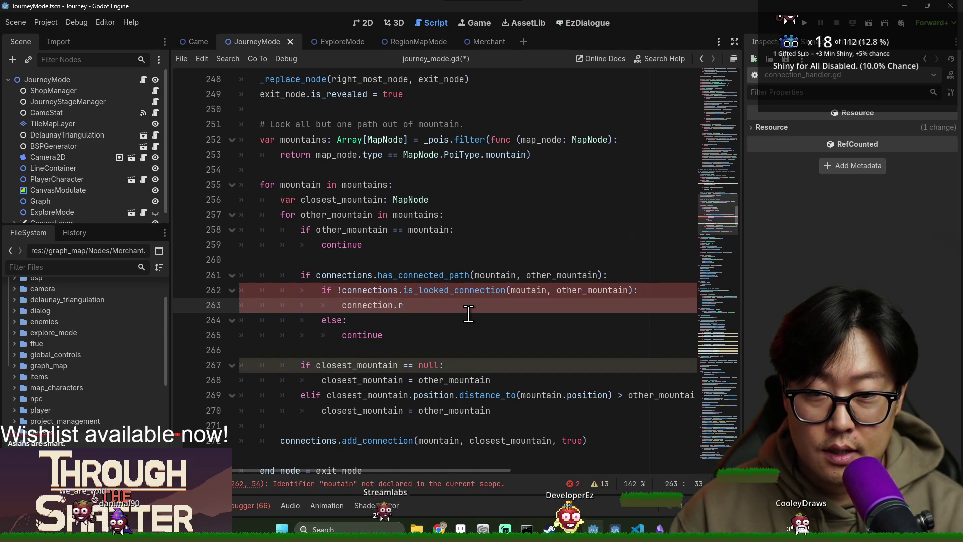
type("remove")
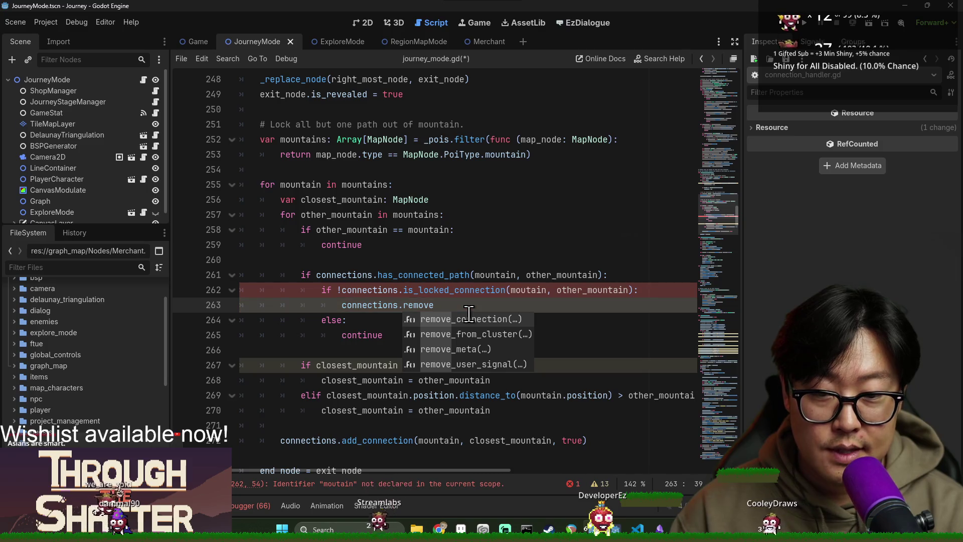
key("Return")
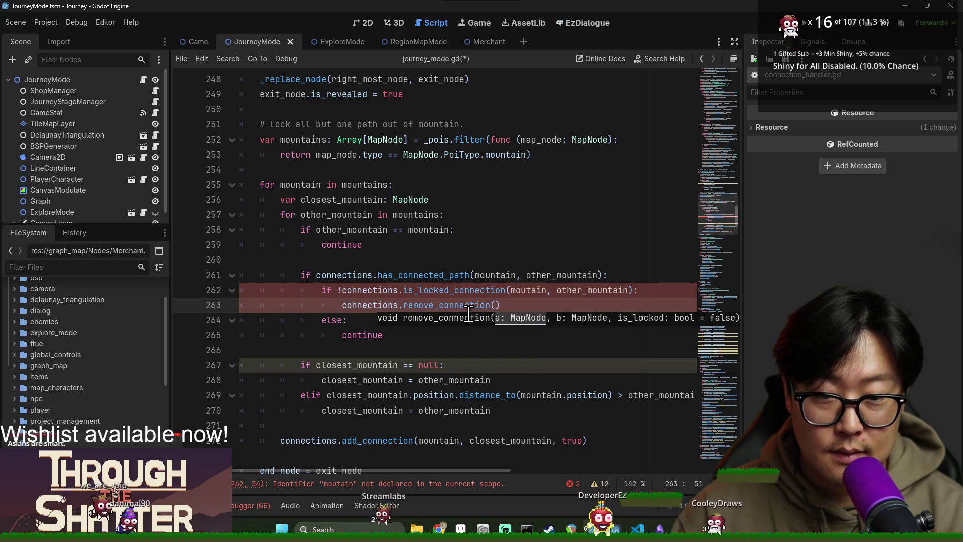
type("mountain, other")
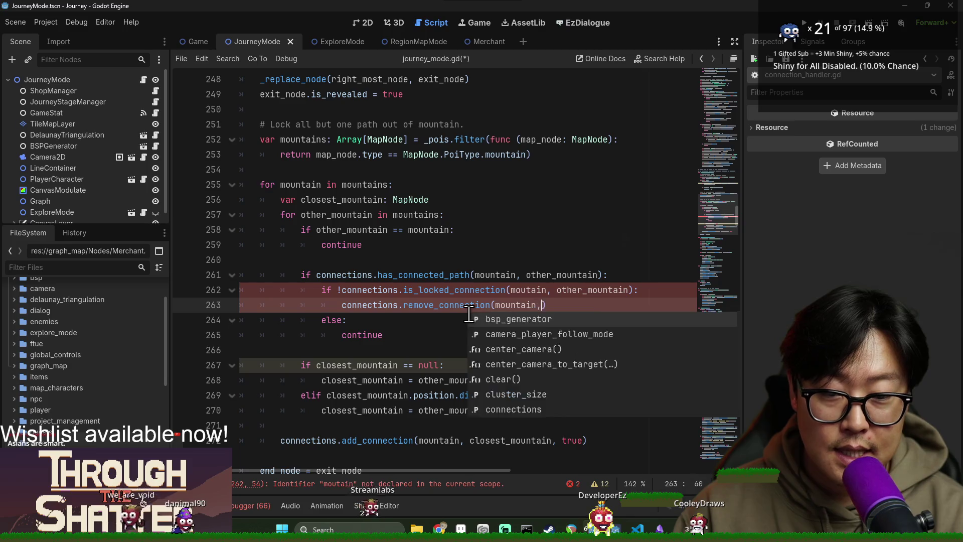
type("_mountain")
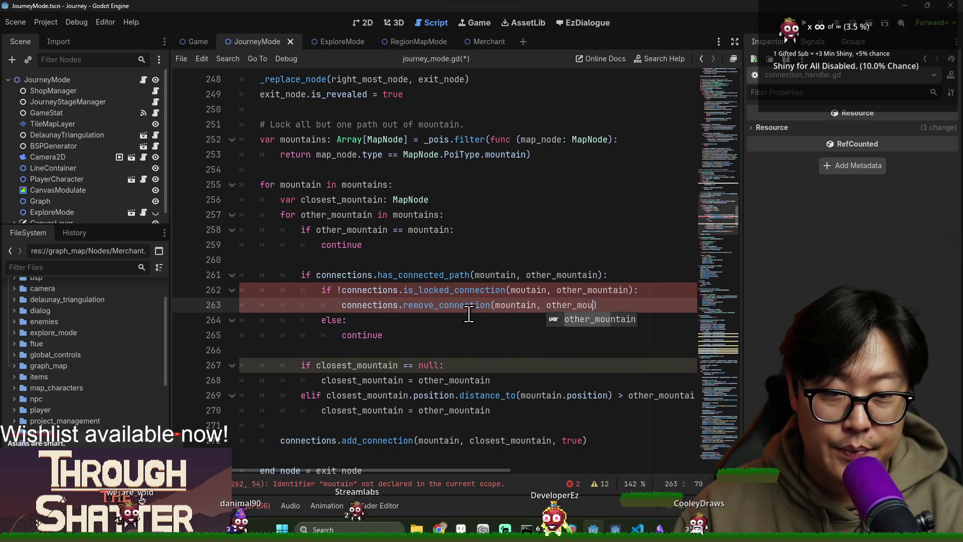
key("End")
key("ctrl+s")
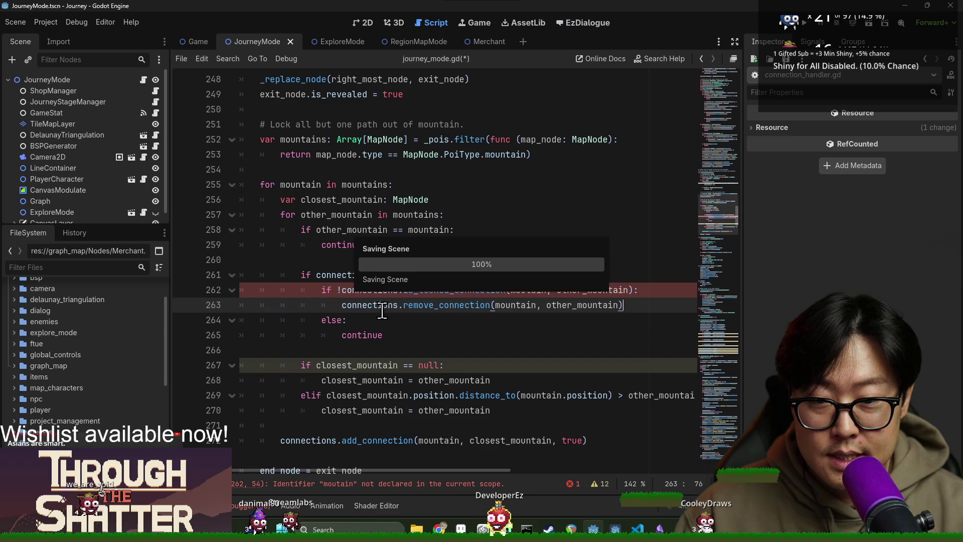
Review the locked-check and removal lines, dismiss the completion list and save again.
double_click(369, 290)
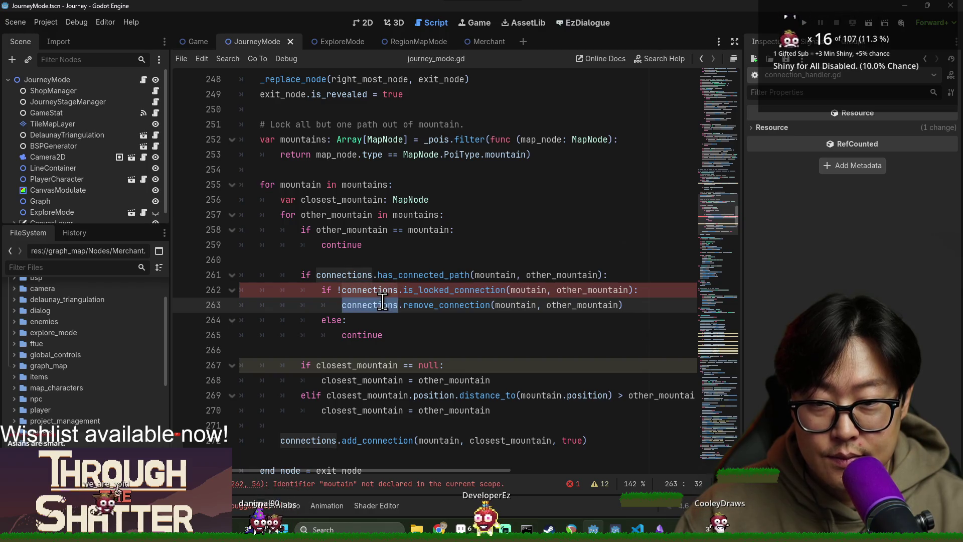
double_click(354, 305)
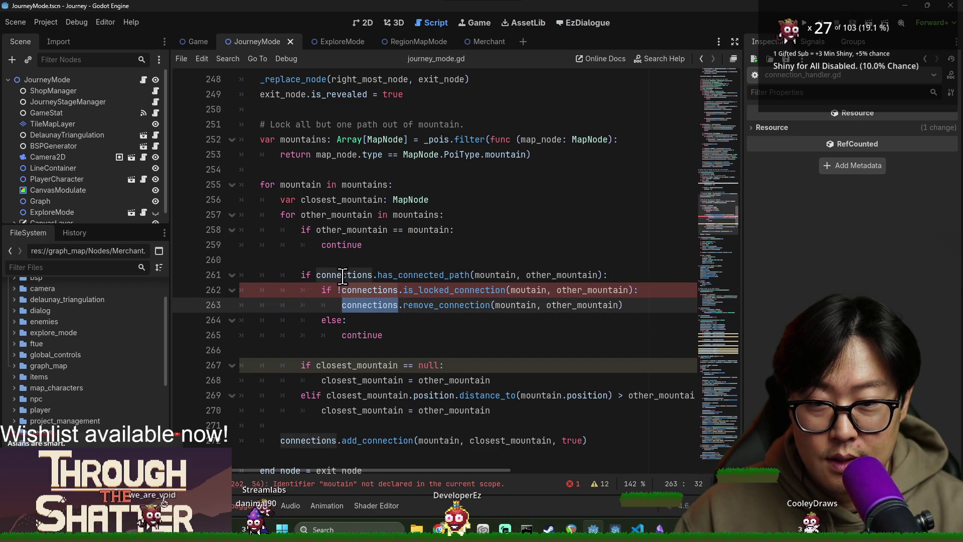
left_click(343, 275)
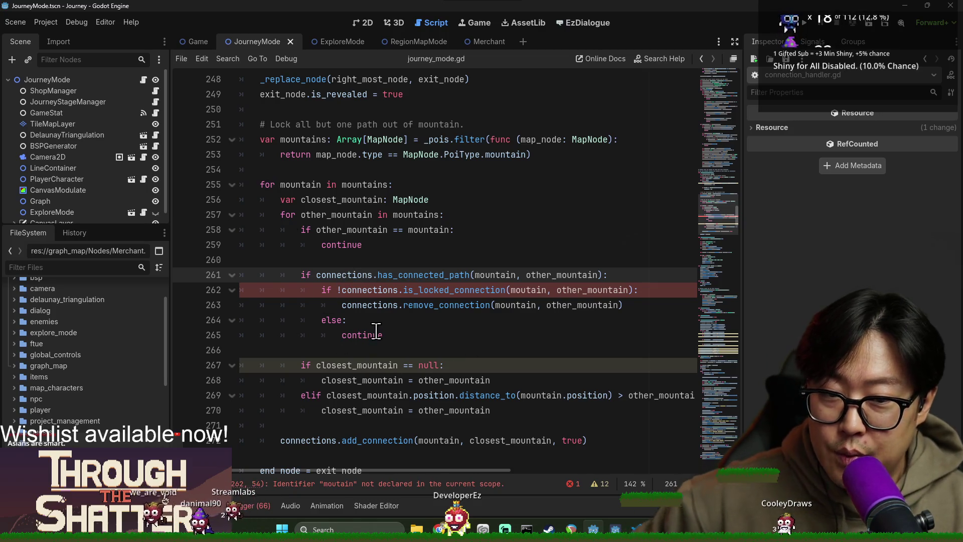
double_click(358, 290)
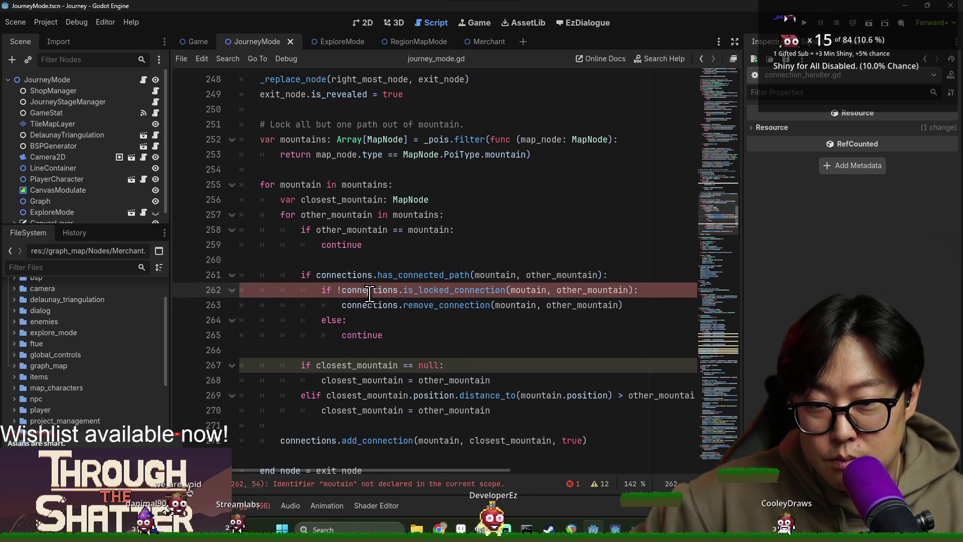
scroll(373, 309, "down", 1)
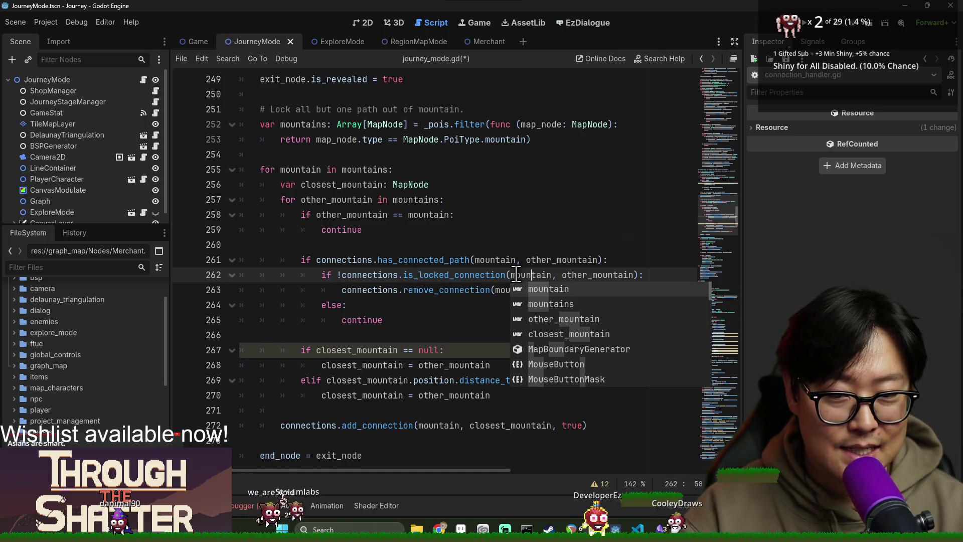
left_click(519, 260)
key("ctrl+s")
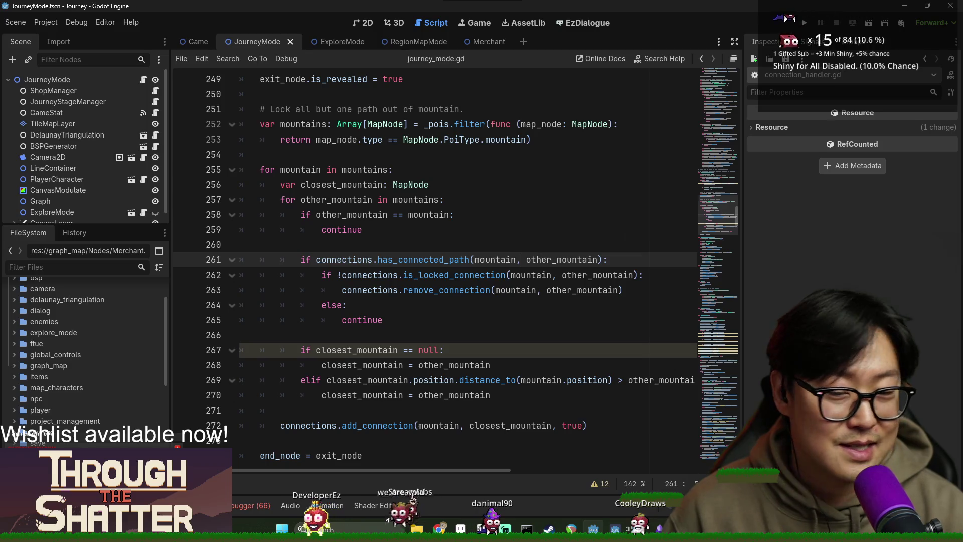
Clear the old errors from the Output log, hide it and save the script.
left_click(417, 319)
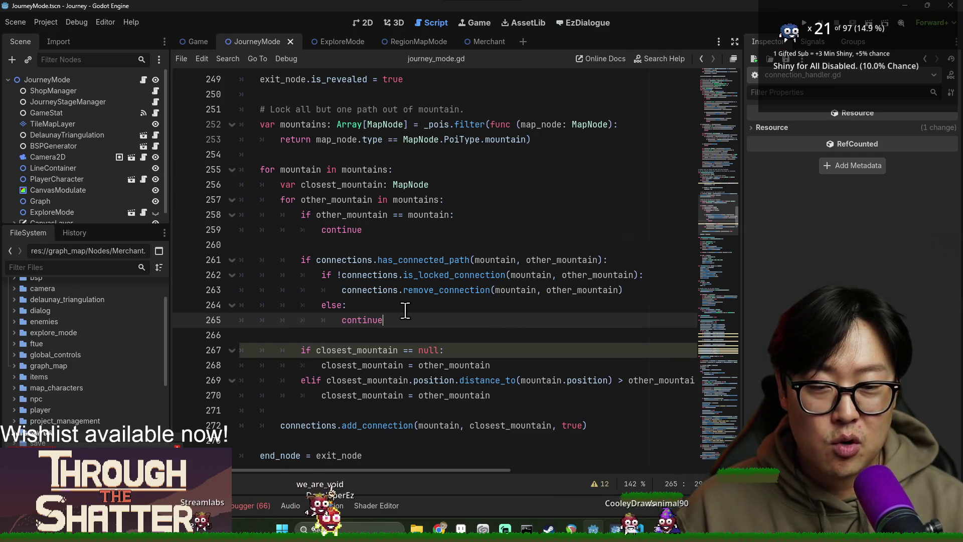
left_click(449, 349)
scroll(449, 350, "down", 1)
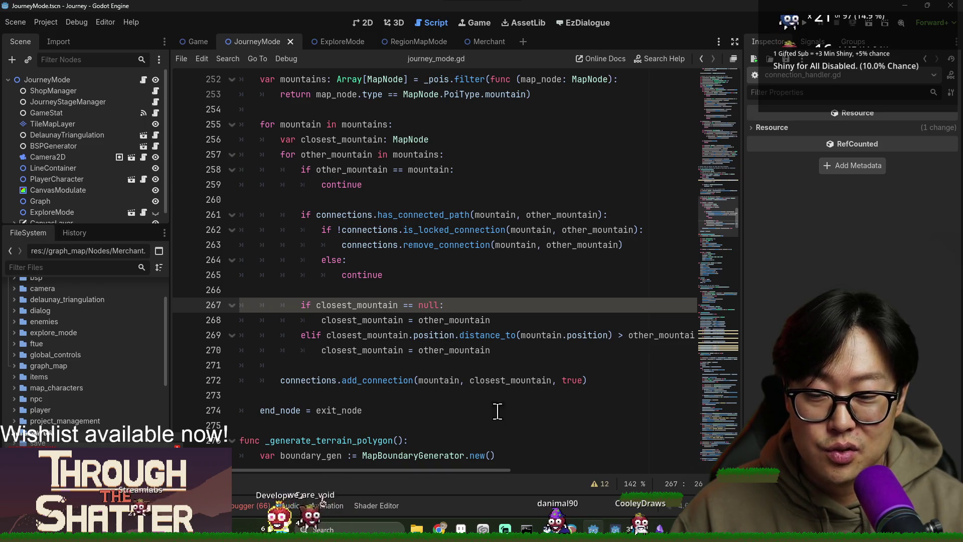
left_click(232, 506)
left_click(718, 390)
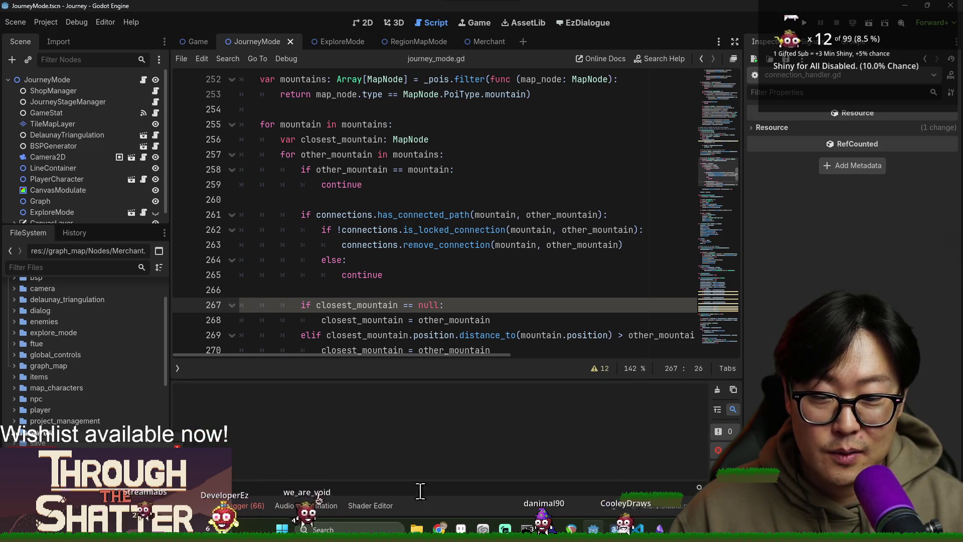
key("ctrl+j")
key("ctrl+s")
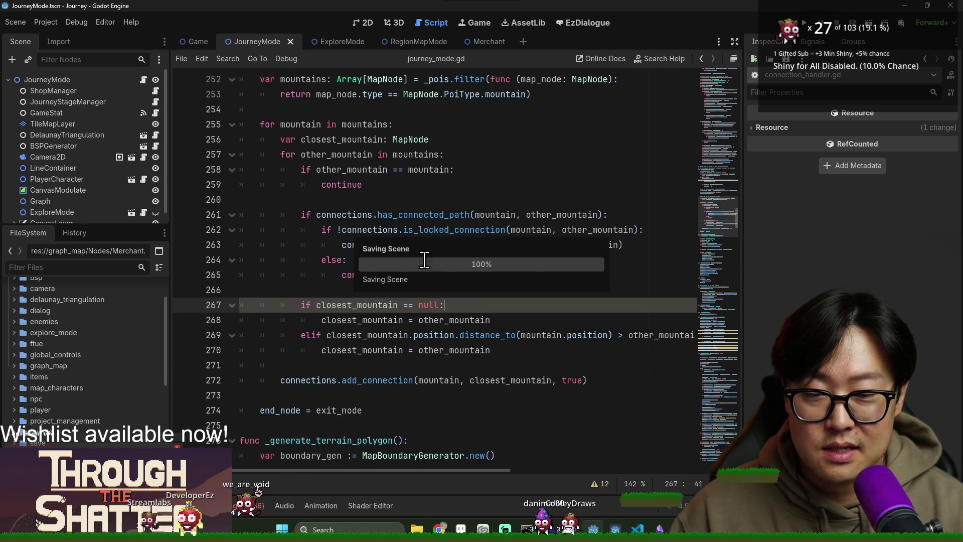
Review lines 263–267 of the mountain loop and run the game to test the fix.
left_click(414, 245)
left_click(413, 275)
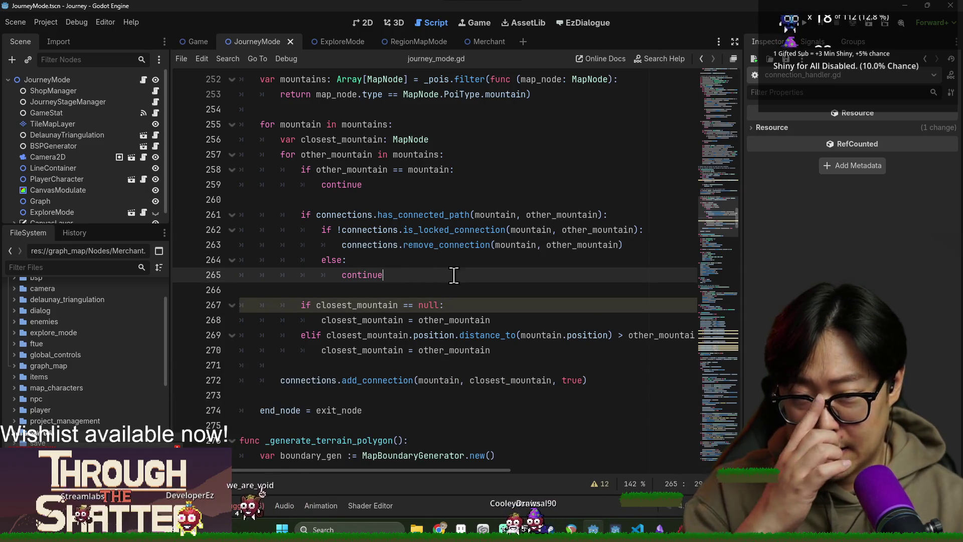
left_click(384, 244)
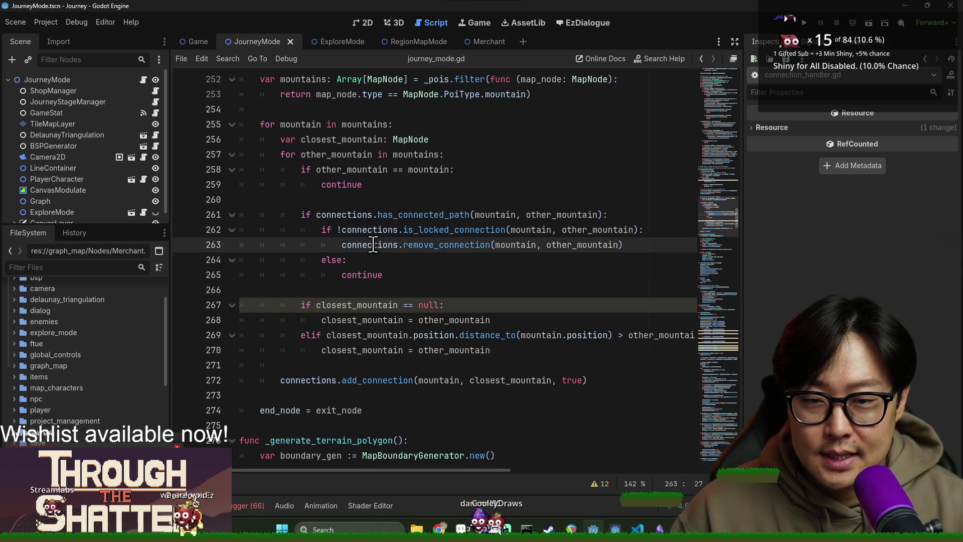
double_click(373, 245)
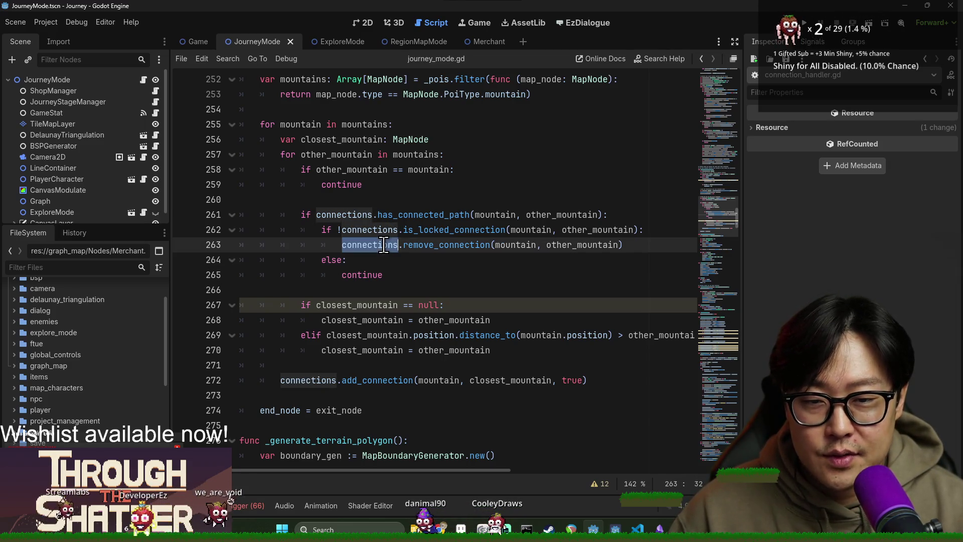
double_click(446, 245)
double_click(381, 304)
key("ctrl+s")
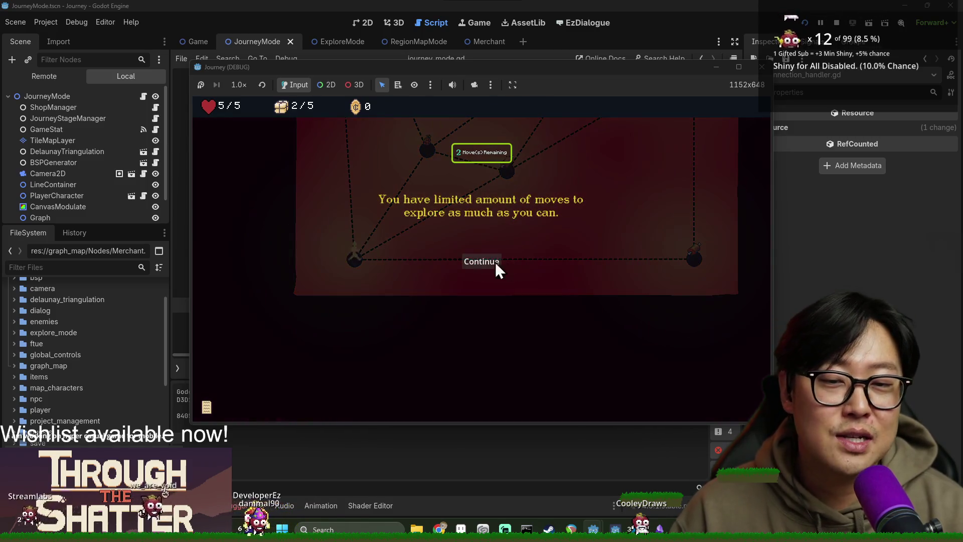
Dismiss the tutorial, then walk the player to the neighbouring, centre, top and top-left map nodes.
left_click(461, 269)
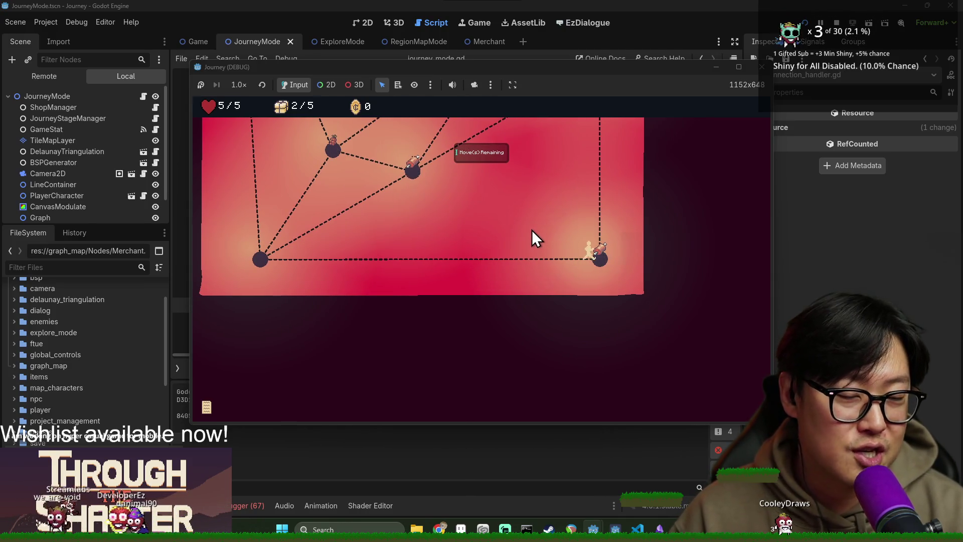
left_click(598, 218)
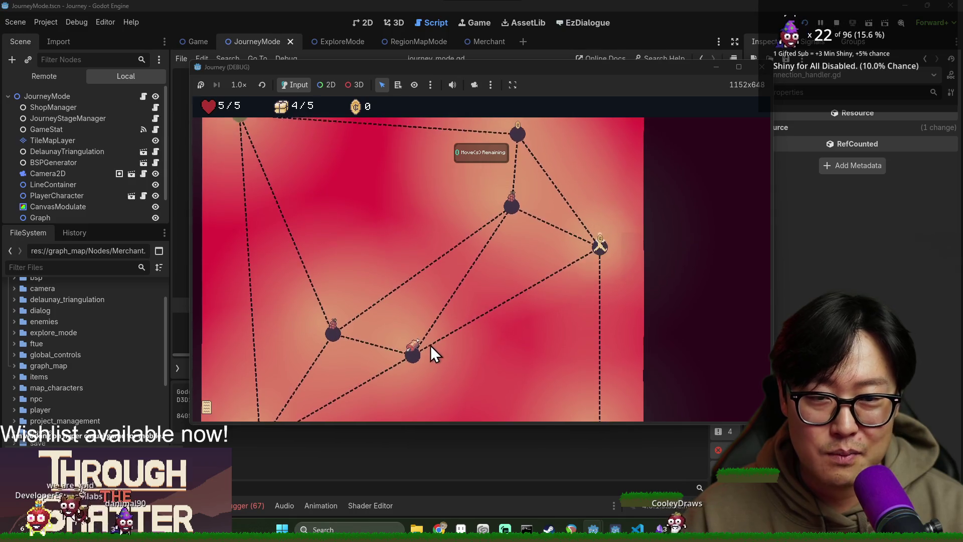
left_click(480, 198)
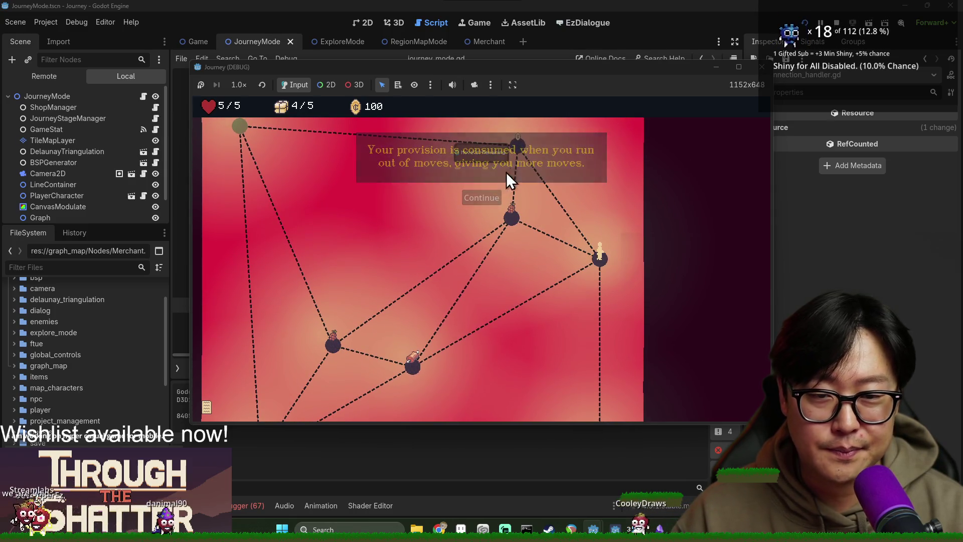
left_click(517, 221)
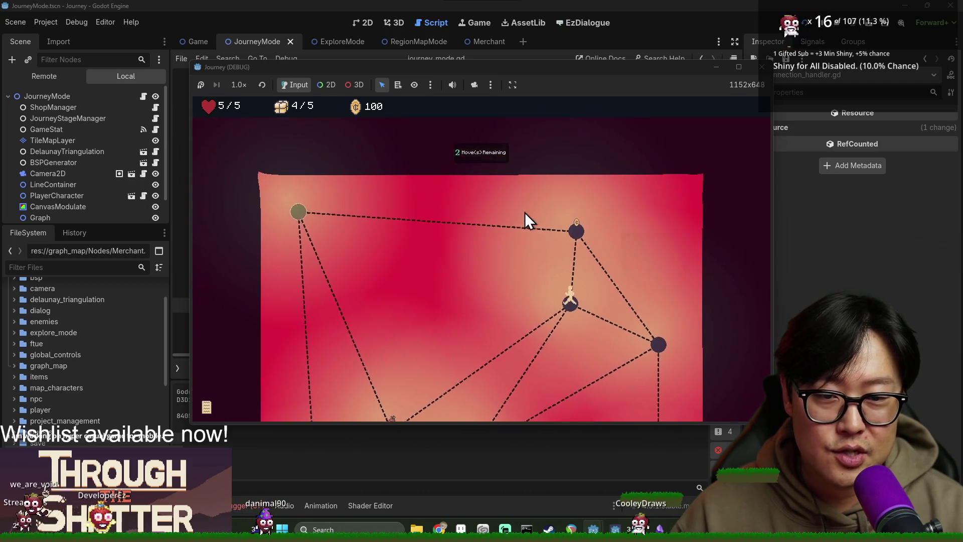
left_click(505, 197)
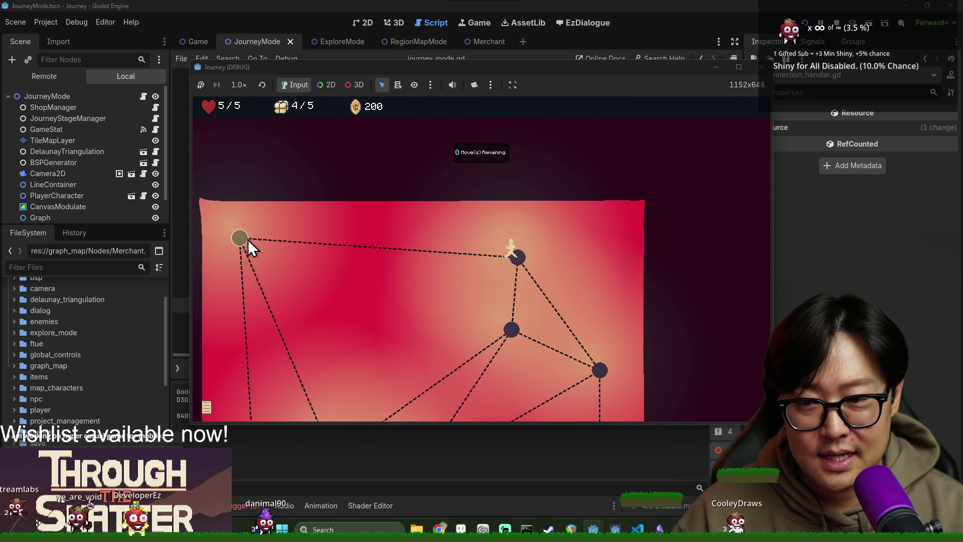
left_click(247, 239)
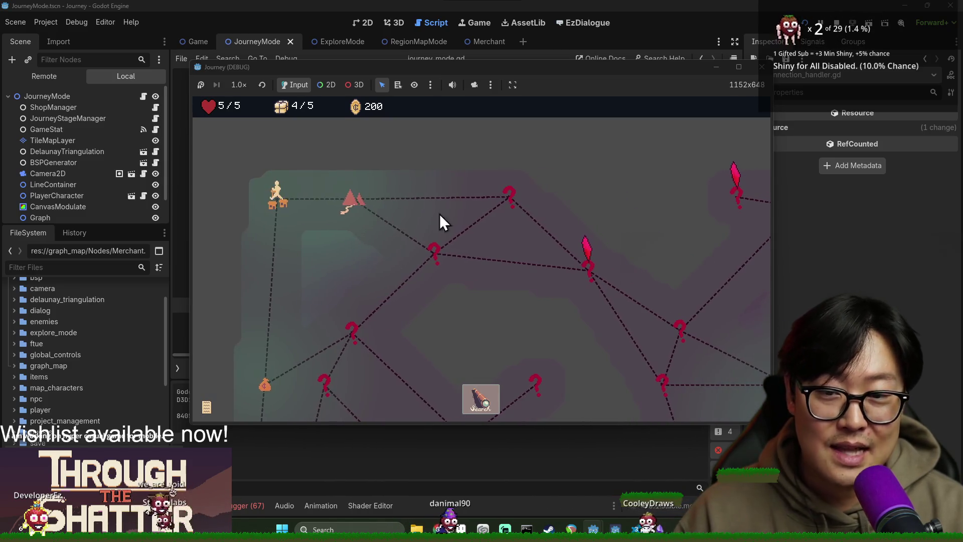
Travel into the mountain node and get through its tutorial dialog.
left_click(364, 210)
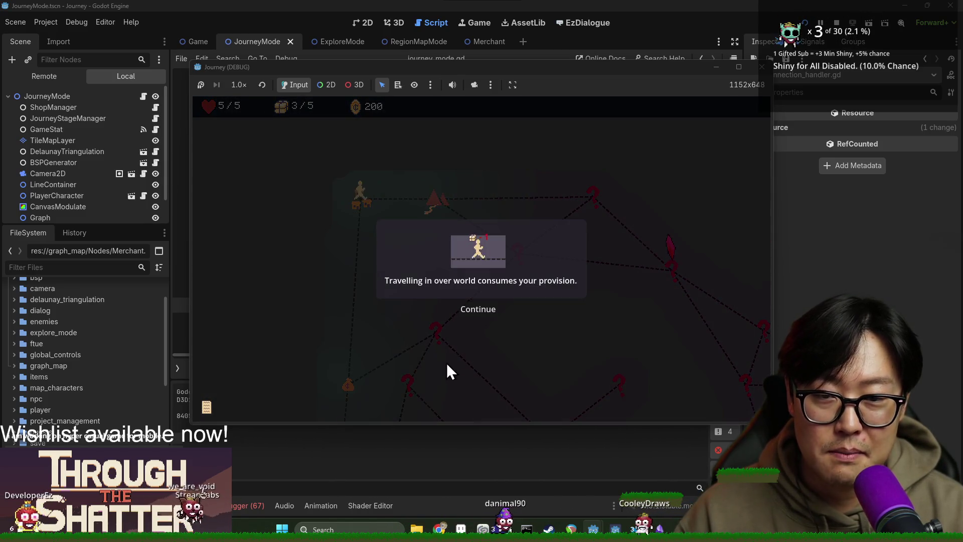
left_click(479, 309)
left_click(481, 307)
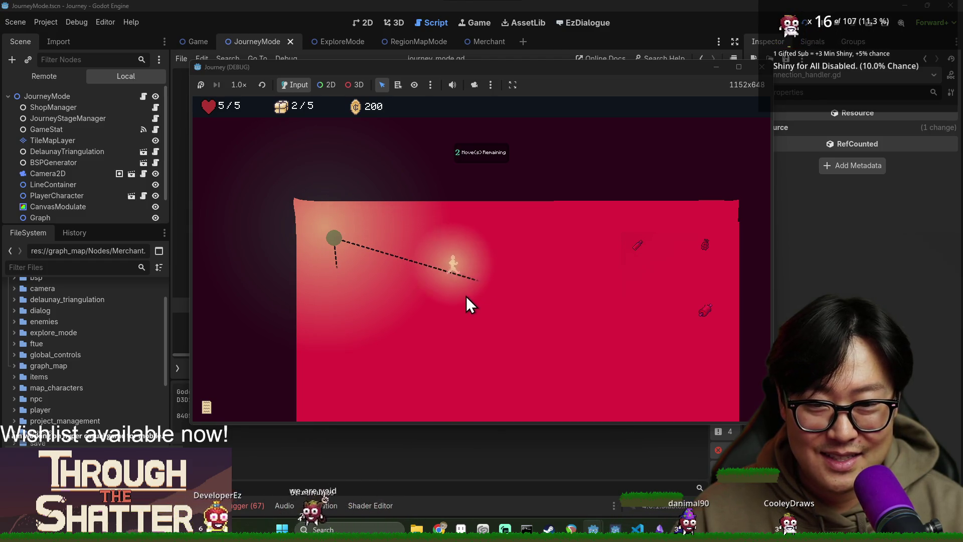
Explore the right, diagonal and lower-left paths, then stop the game and return to is_locked_connection.
left_click(502, 293)
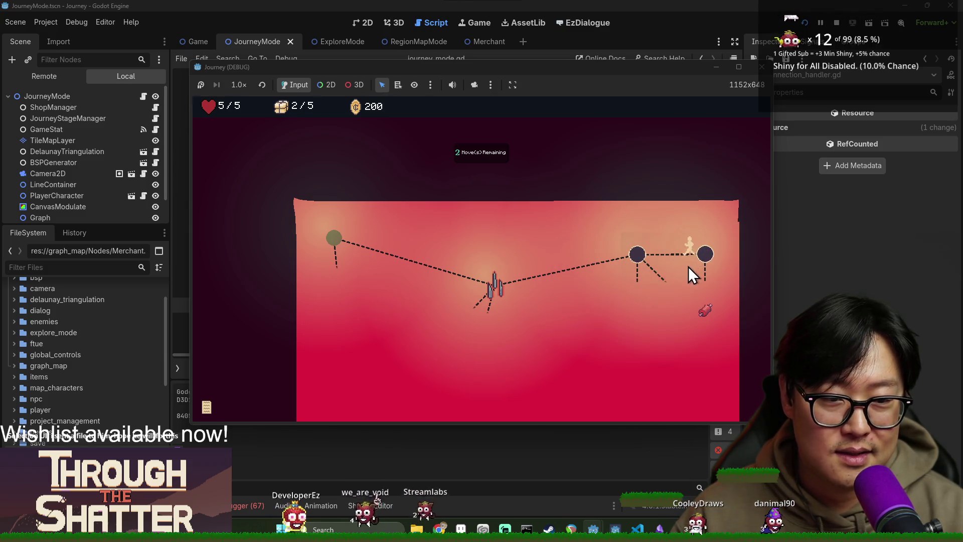
left_click(664, 272)
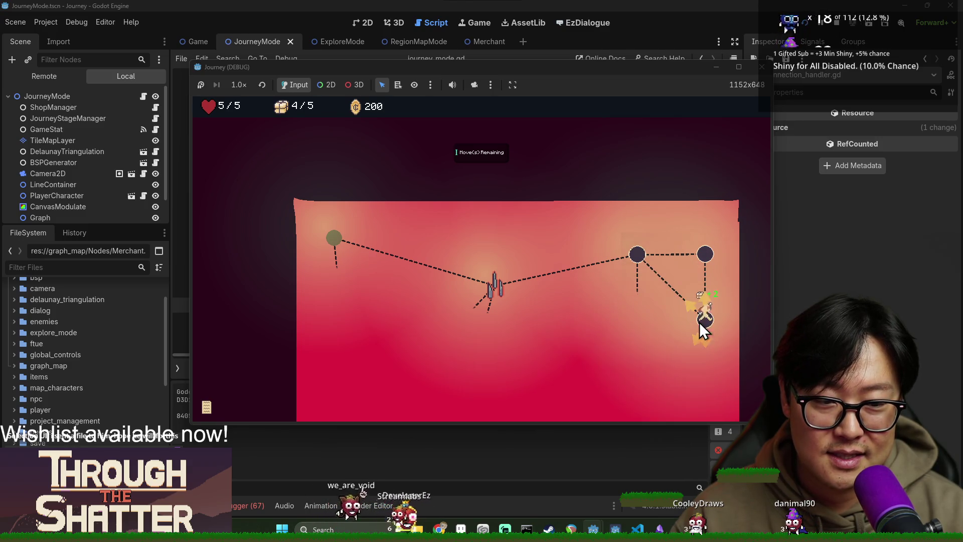
left_click(702, 341)
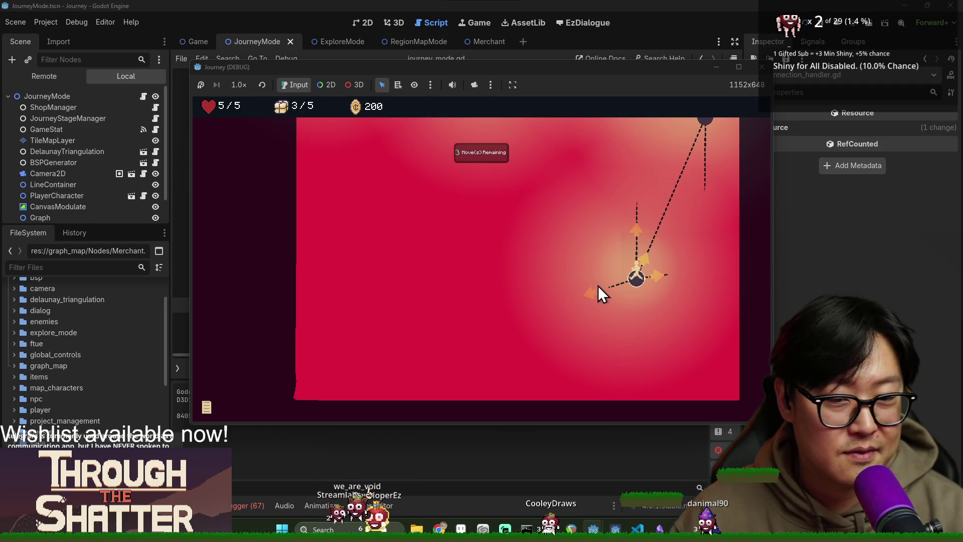
left_click(596, 296)
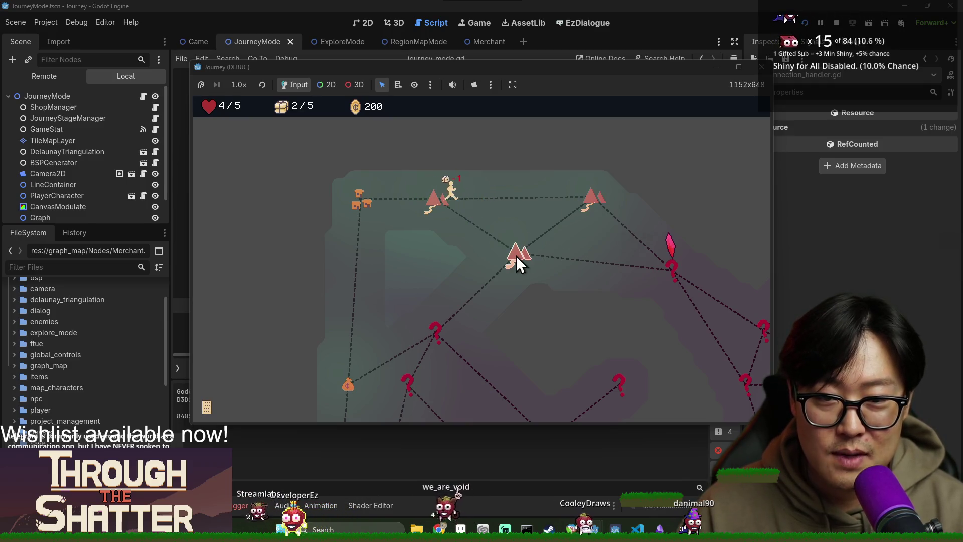
left_click(835, 21)
left_click(434, 230)
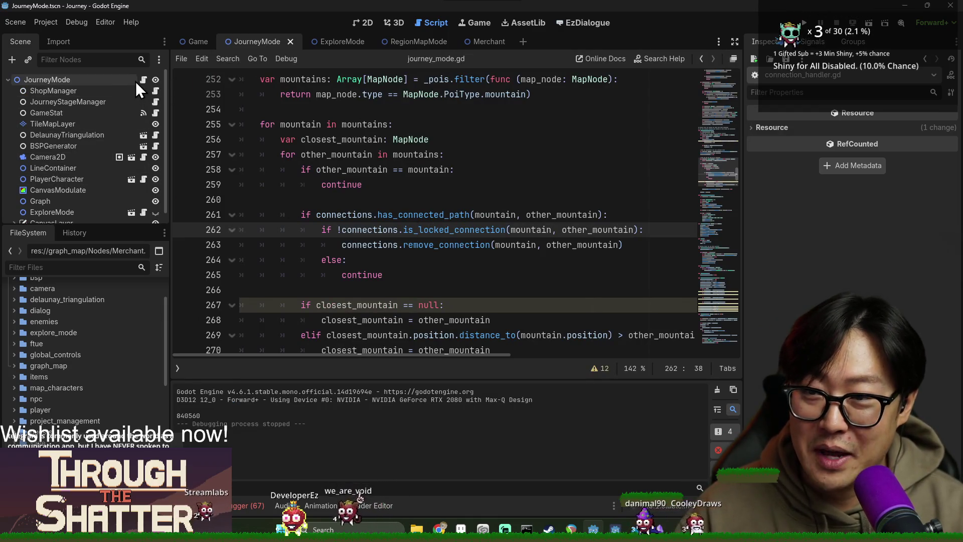
Search journey_mode.gd for _move_to_poi and jump to its next occurrence.
left_click(429, 185)
key("ctrl+f")
type("move_")
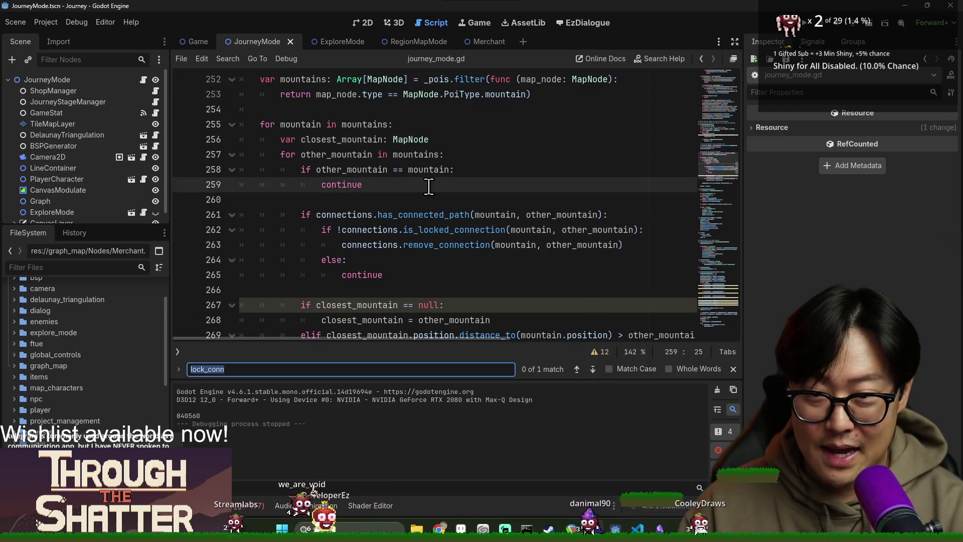
type("t")
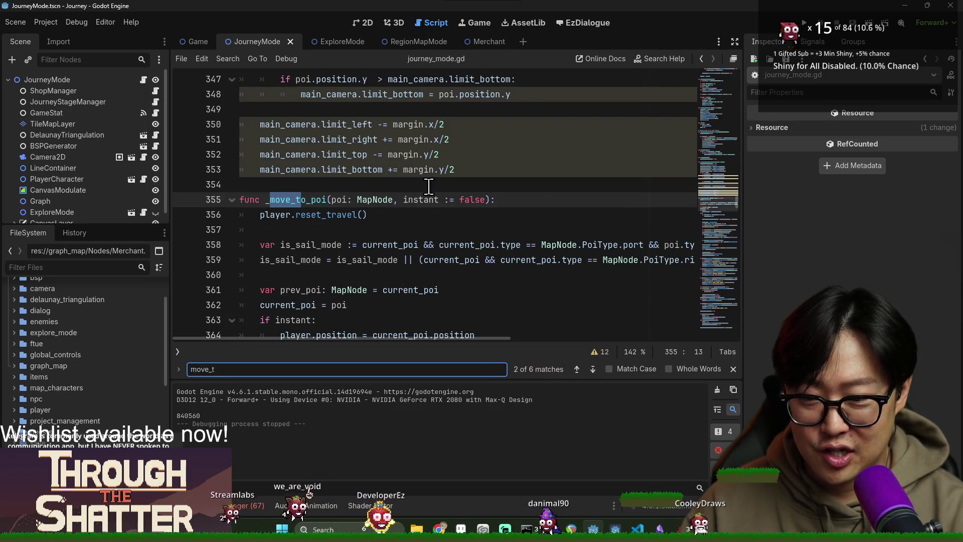
type("o_poi")
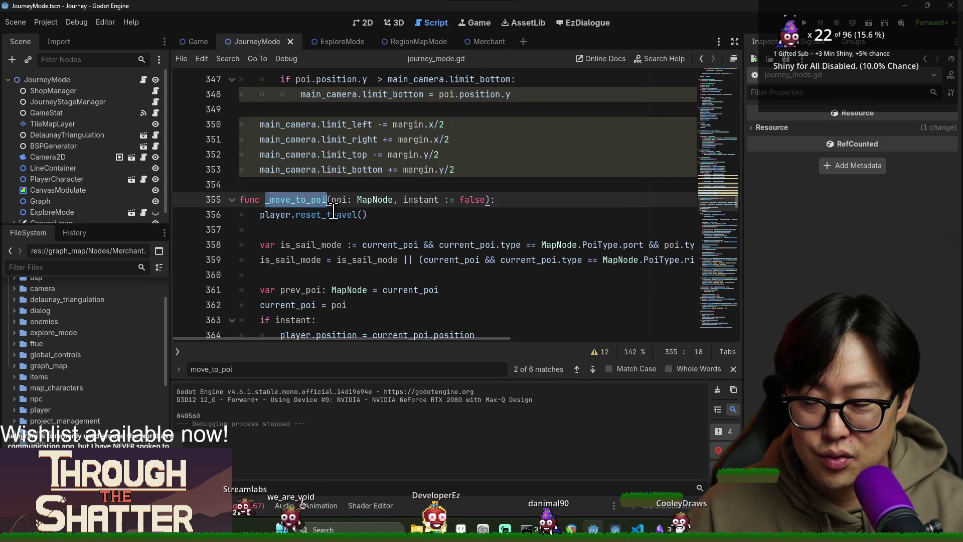
key("ctrl+f")
key("Return")
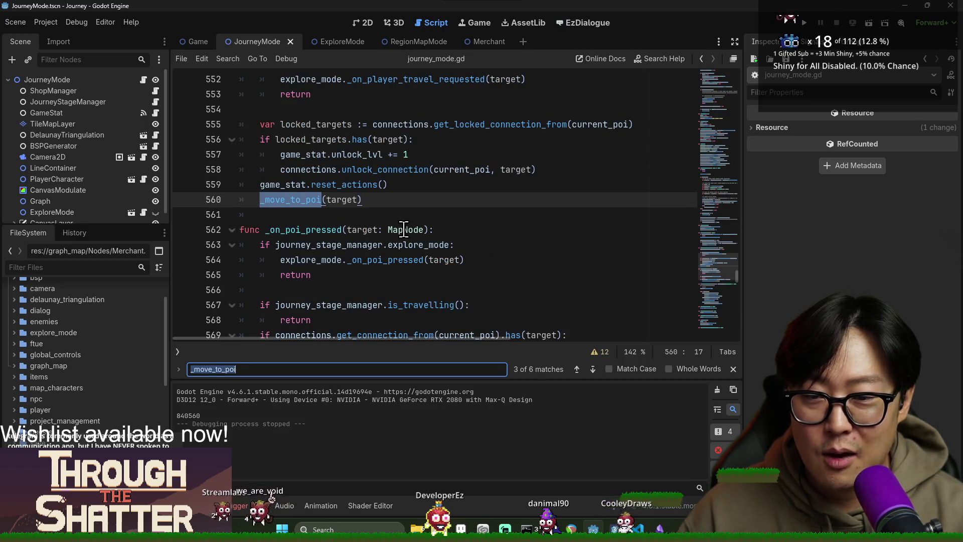
scroll(401, 229, "up", 2)
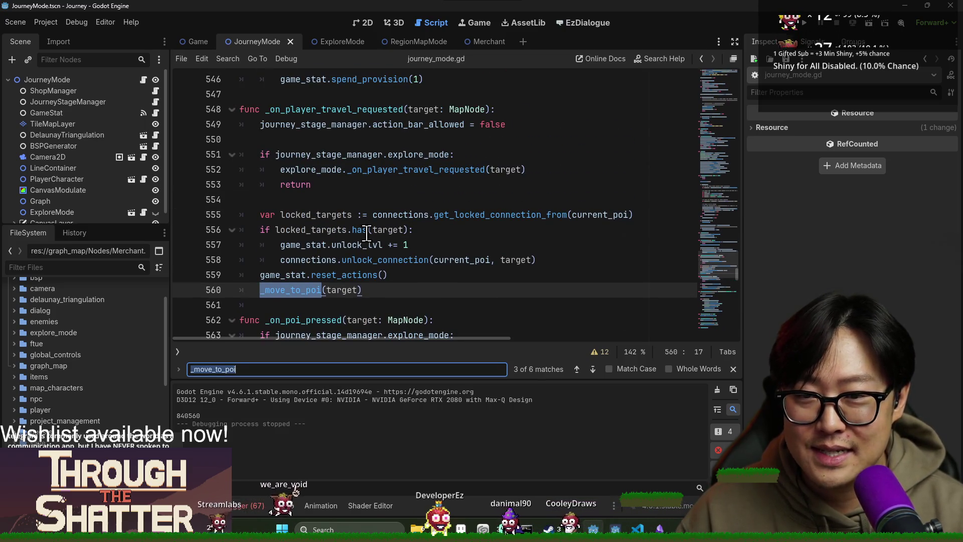
Search for 'dirreq' and inspect the travel handler's target parameter.
left_click(384, 259)
left_click(345, 290)
key("ctrl+f")
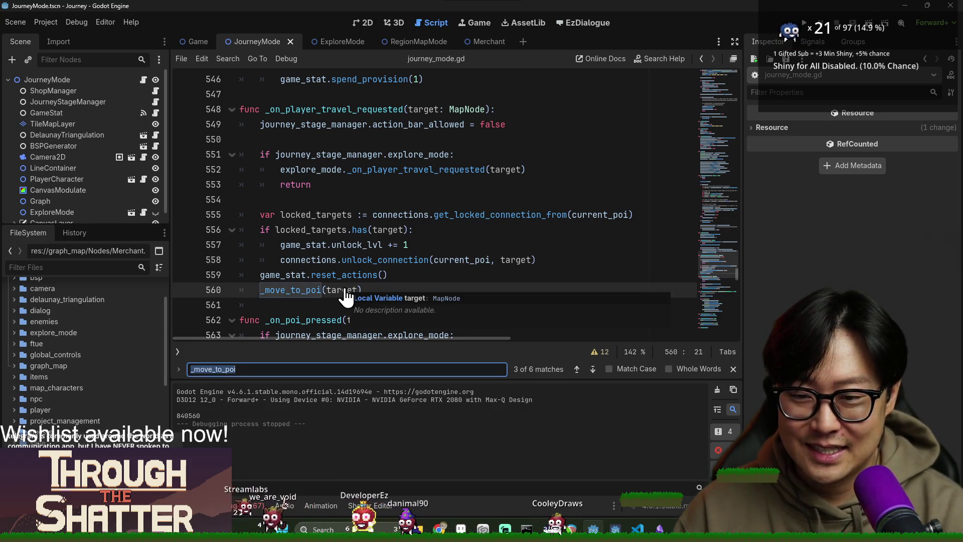
type("direction")
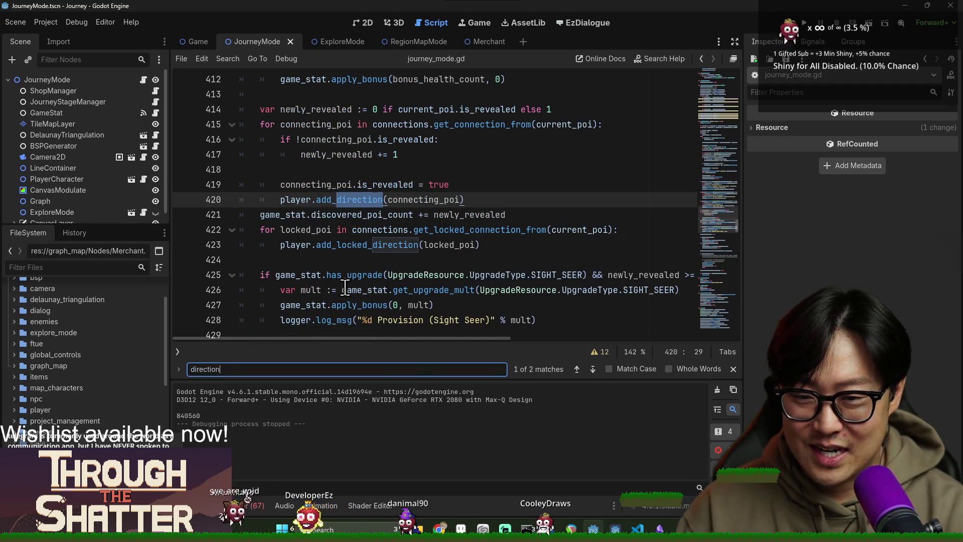
type("request")
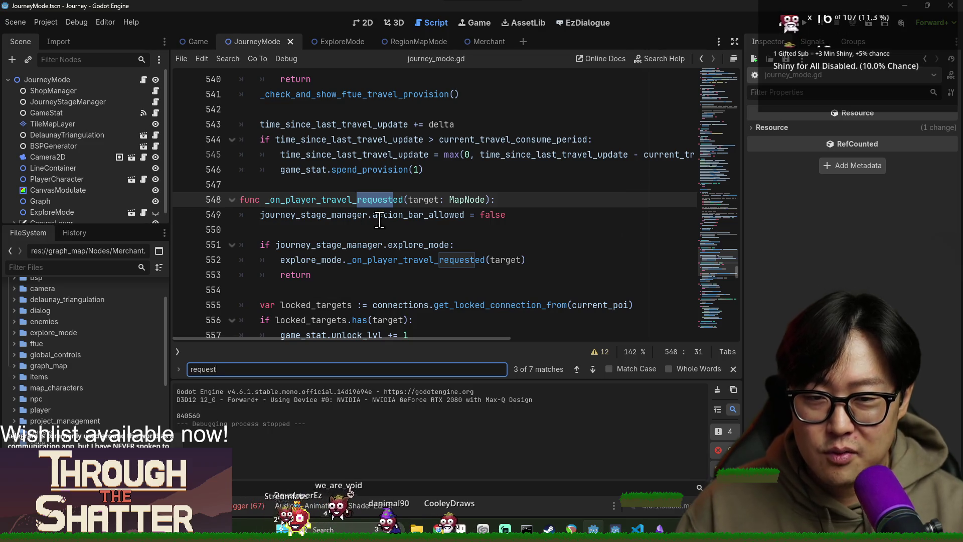
double_click(331, 199)
double_click(423, 199)
Inspect the explore_mode check and its _on_player_travel_requested call on lines 551-552.
scroll(383, 263, "down", 2)
double_click(383, 169)
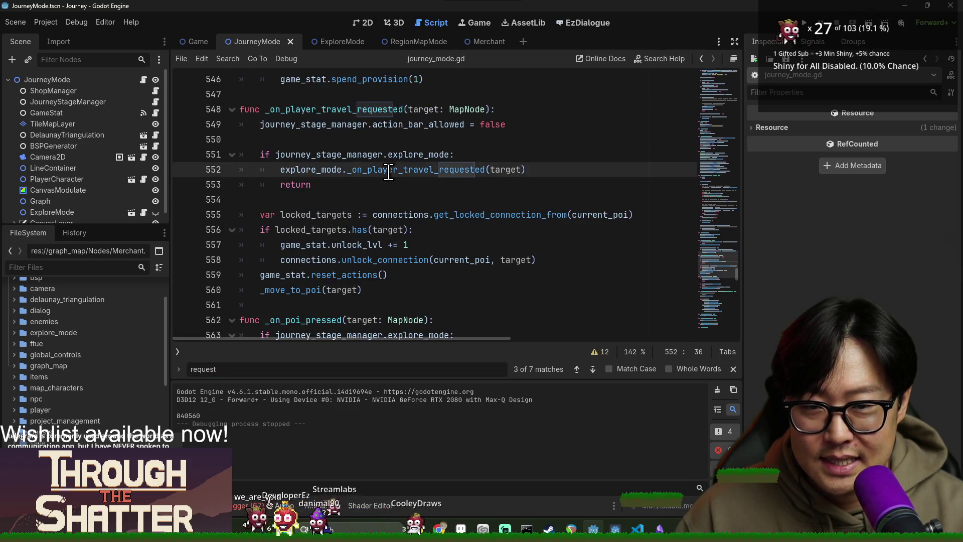
double_click(331, 170)
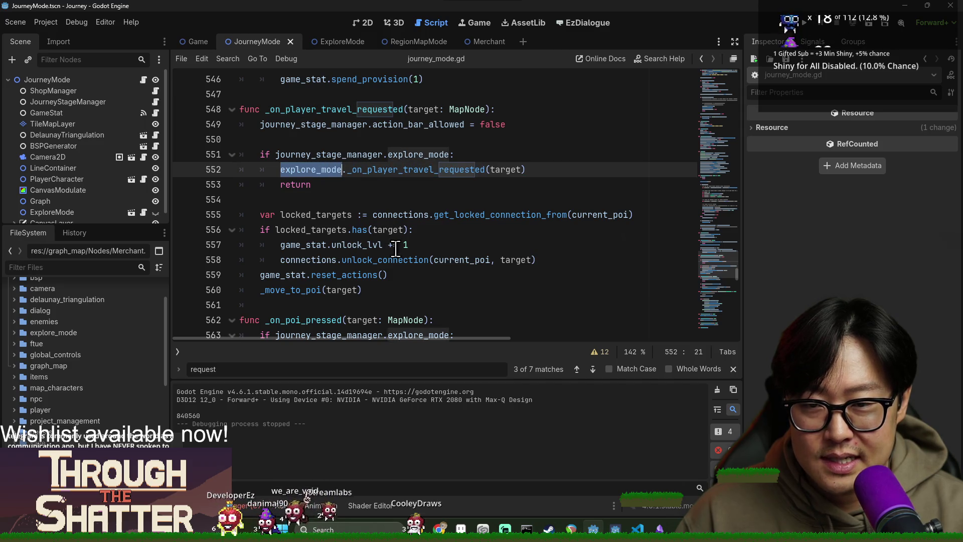
double_click(402, 171)
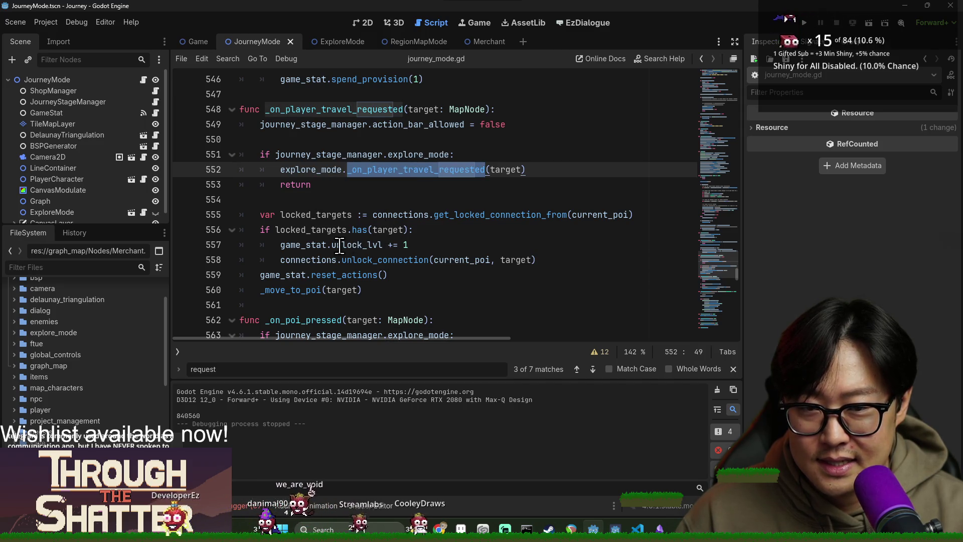
double_click(323, 171)
double_click(326, 155)
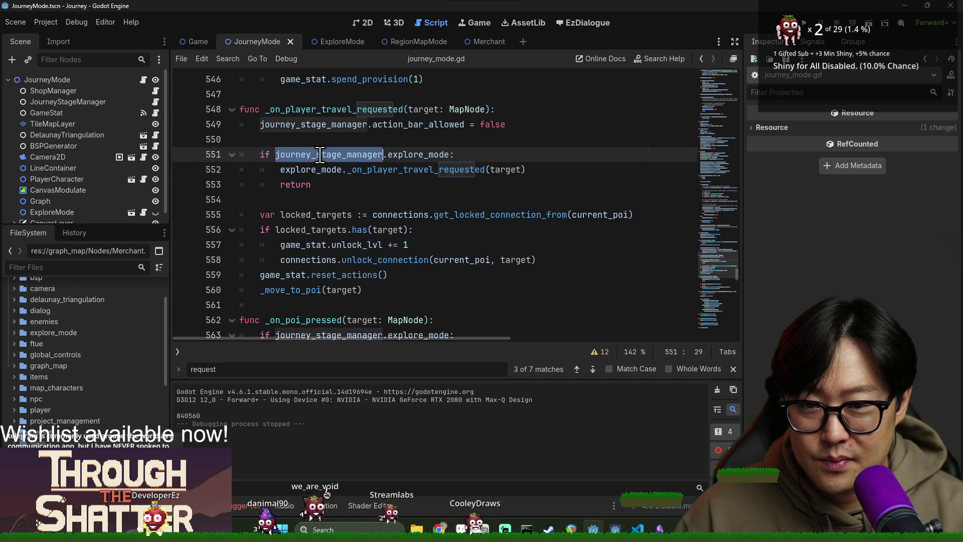
double_click(437, 154)
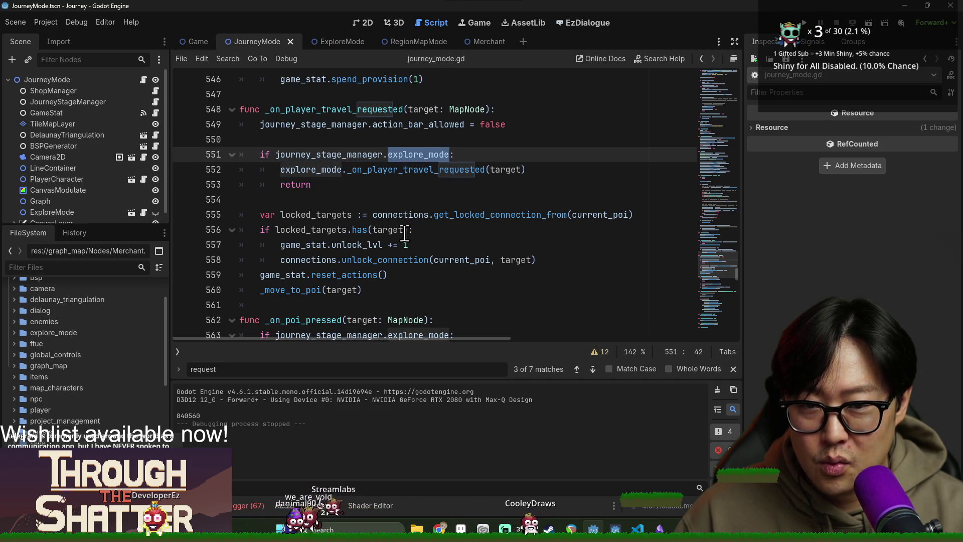
Inspect locked_targets from get_locked_connection_from, the game_stat.unlock_lvl increment and the unlock_connection call.
double_click(305, 214)
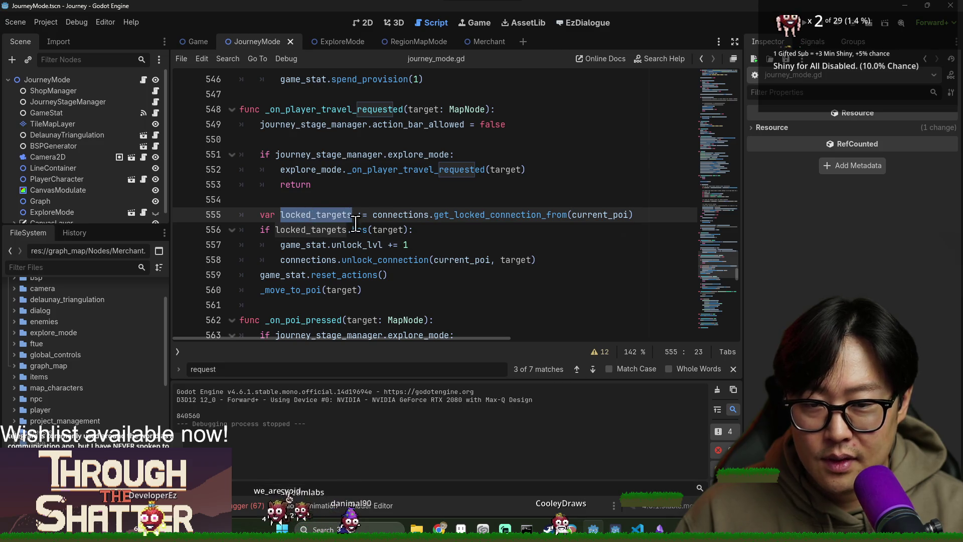
double_click(506, 215)
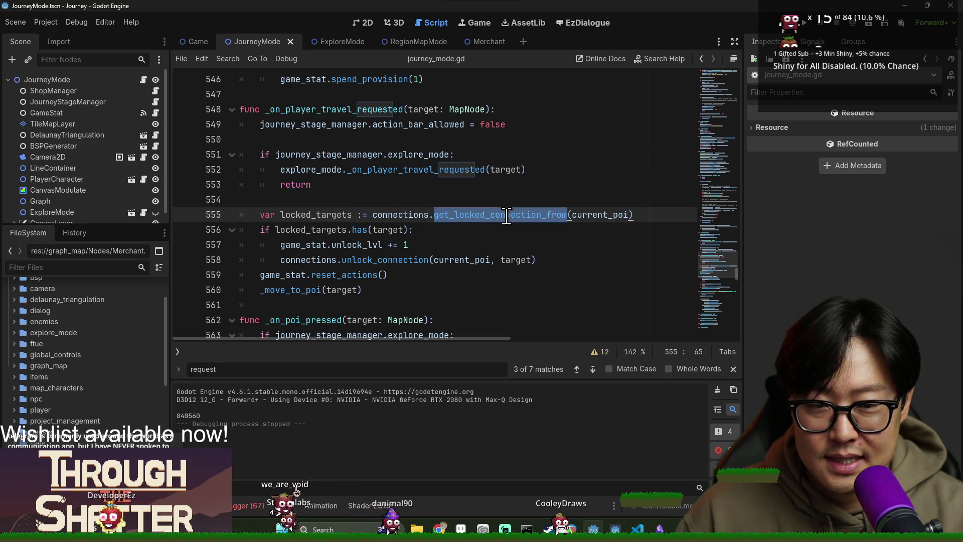
double_click(335, 230)
scroll(336, 229, "down", 2)
double_click(319, 154)
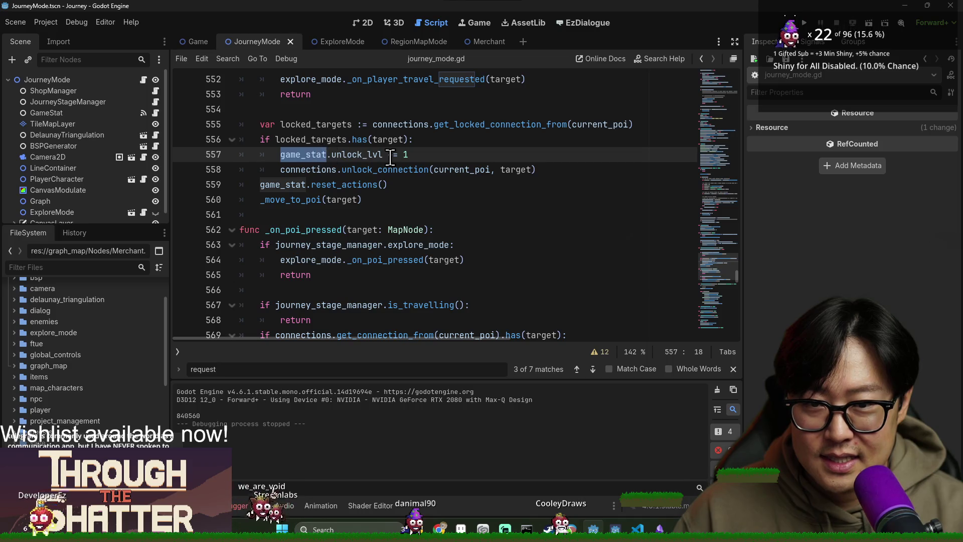
double_click(340, 157)
left_click(282, 141)
scroll(362, 178, "up", 1)
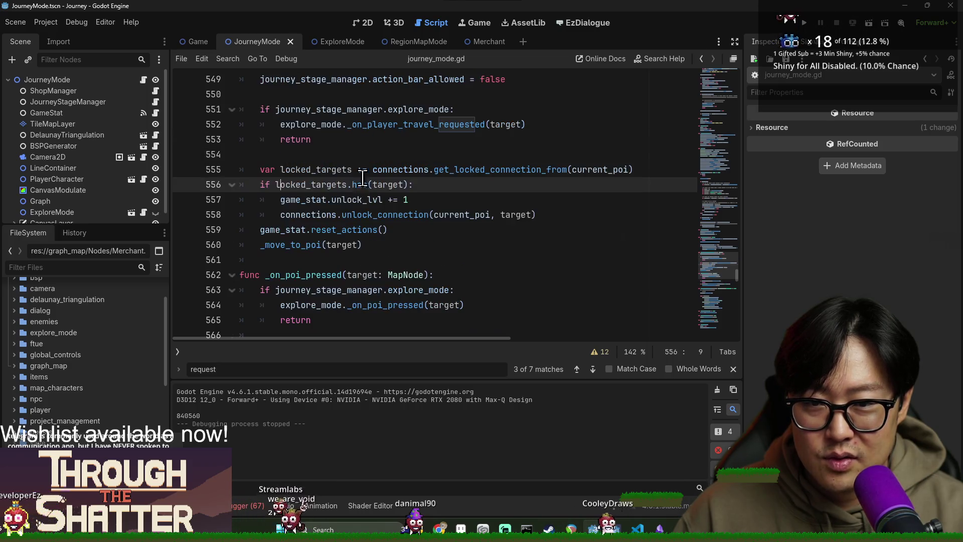
double_click(385, 215)
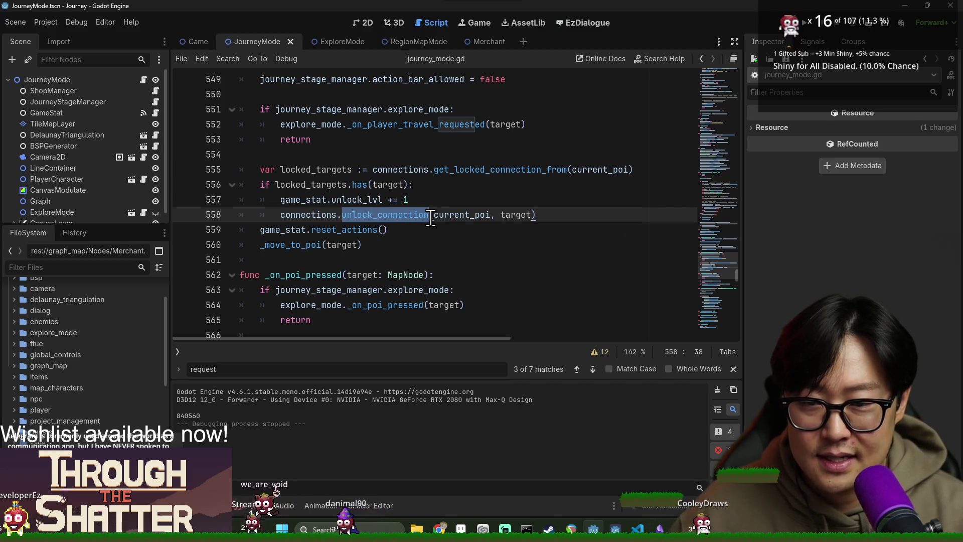
Delete the whole locked_targets if block, check current_poi on line 555, then undo to restore it.
left_click(248, 184)
left_click(553, 215, "shift")
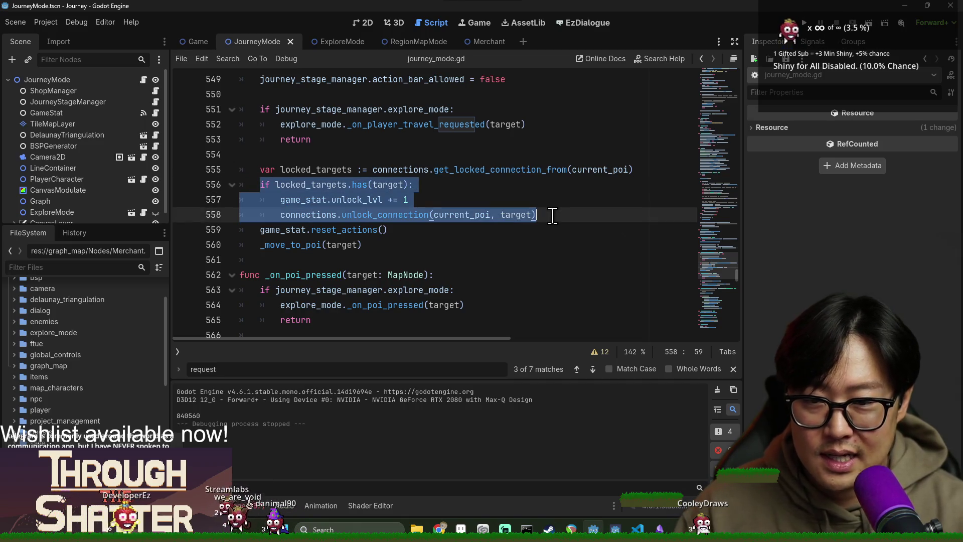
key("BackSpace")
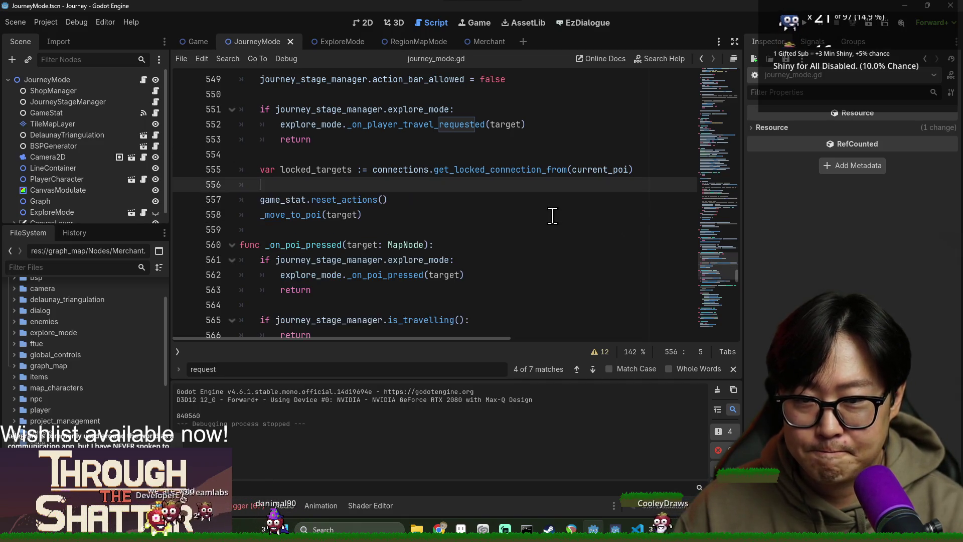
key("BackSpace")
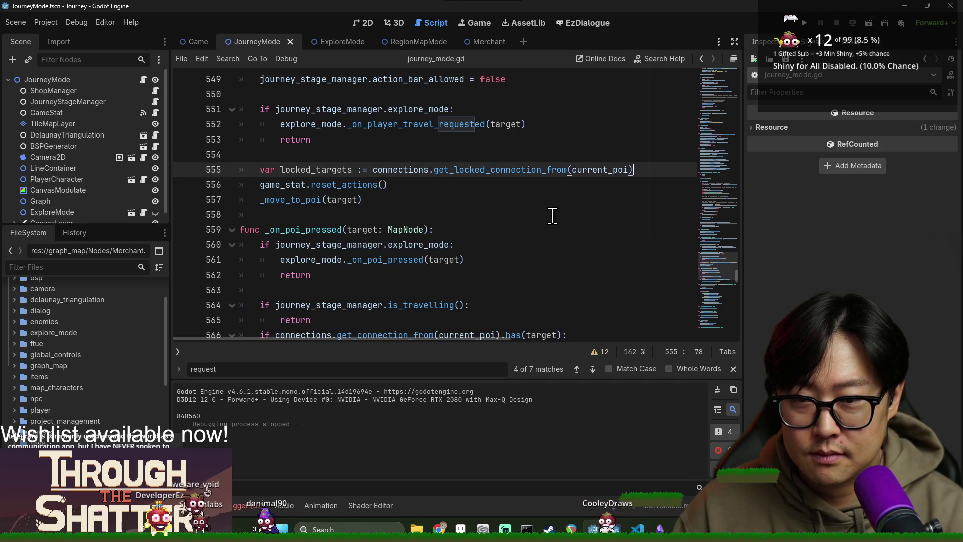
double_click(348, 171)
scroll(402, 246, "up", 1)
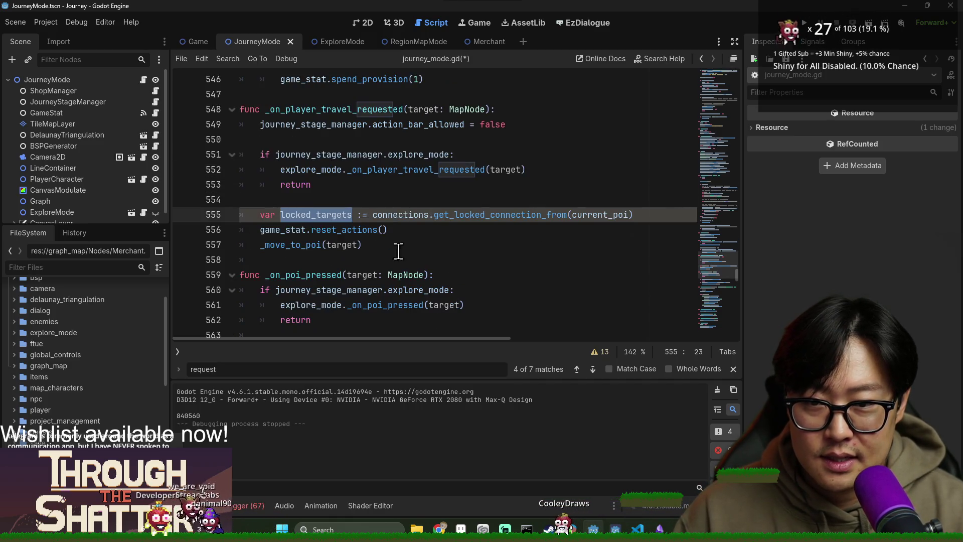
double_click(591, 216)
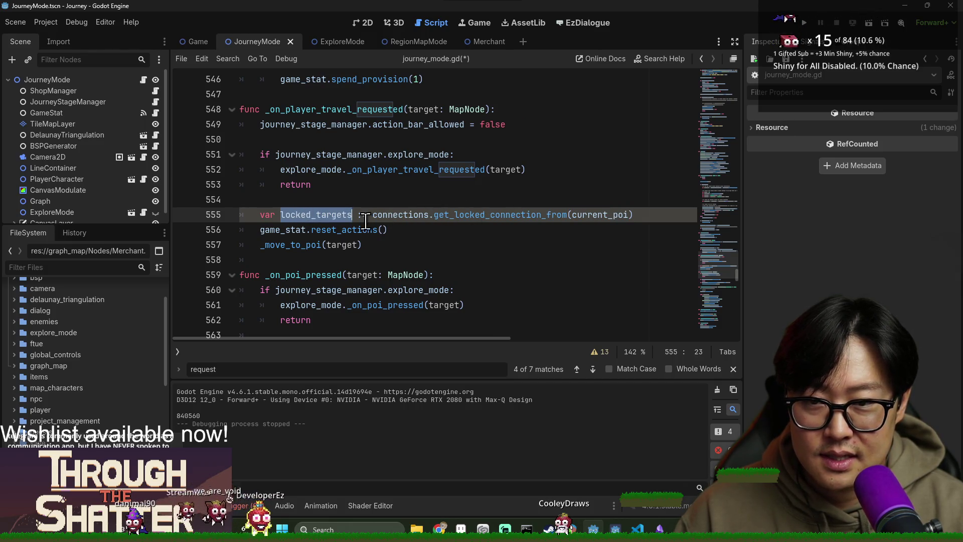
key("ctrl+z")
Inspect target and locked_targets in the restored has check and unlock_connection call.
left_click(316, 233)
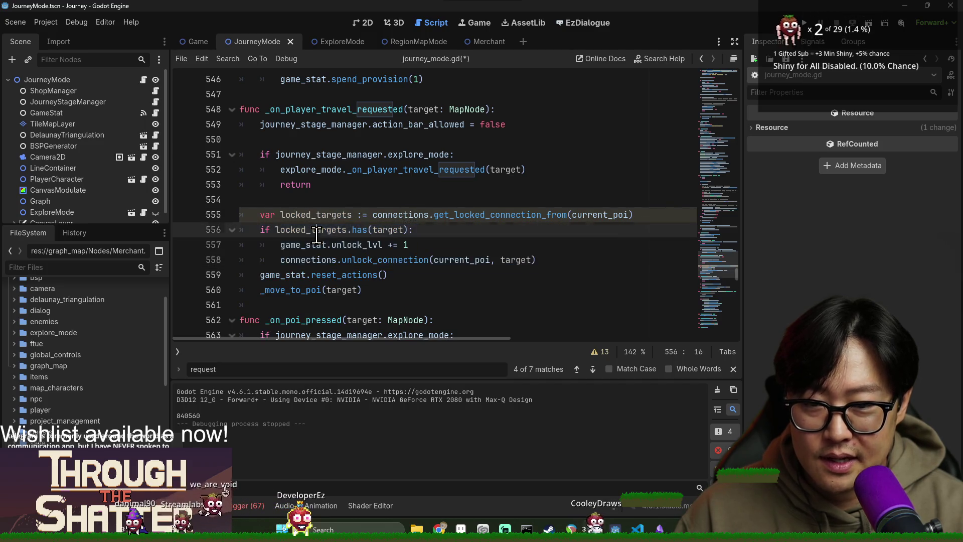
double_click(385, 259)
double_click(531, 259)
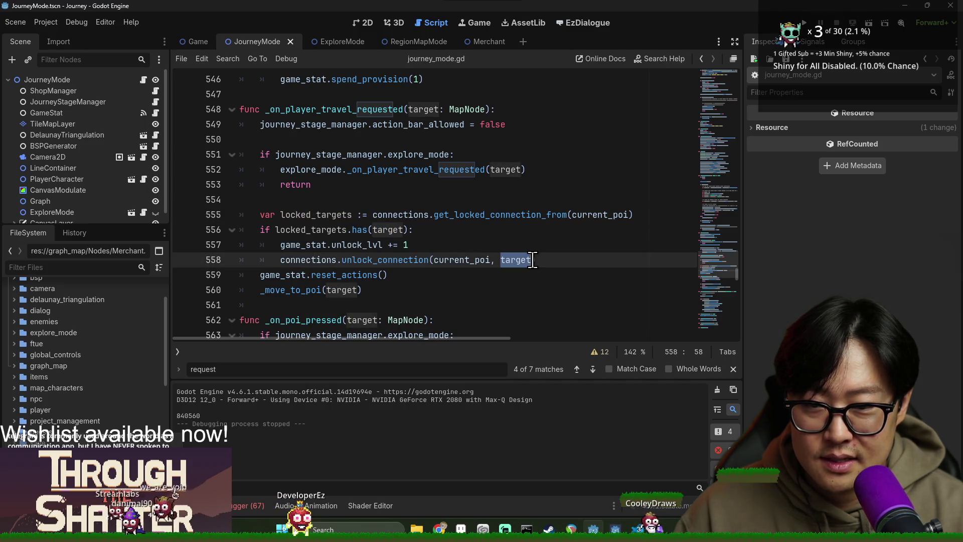
double_click(338, 231)
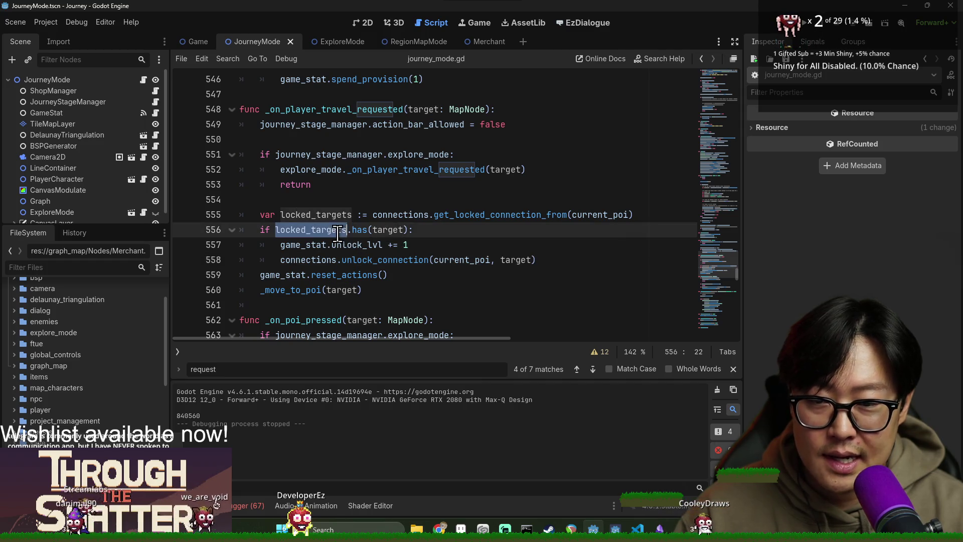
double_click(325, 214)
double_click(387, 229)
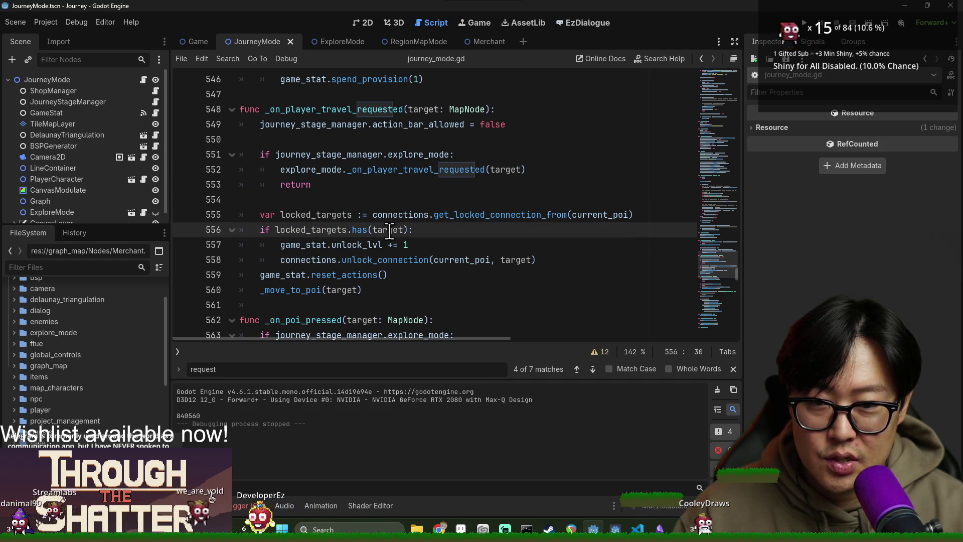
double_click(303, 230)
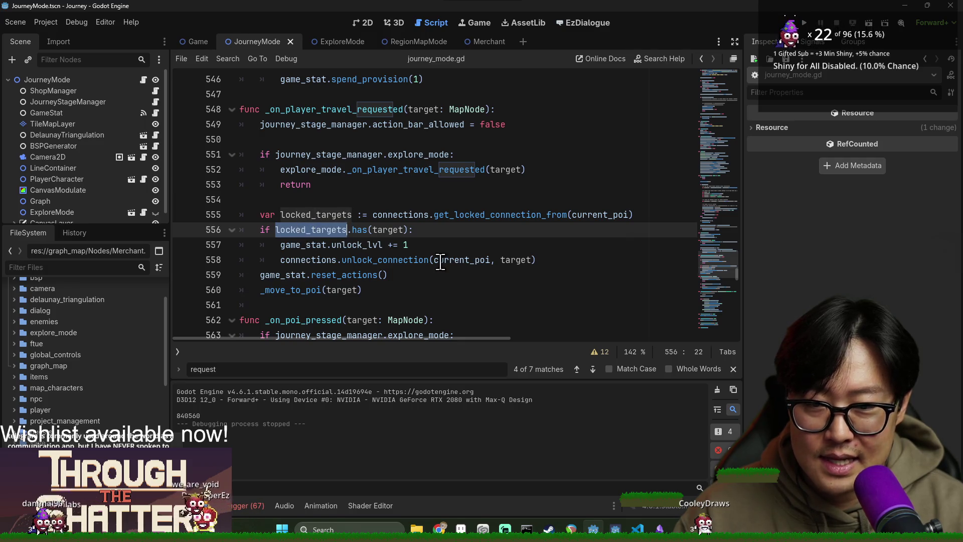
Delete the unlock_lvl increment and unlock_connection lines inside the locked check.
key("Down")
key("Home")
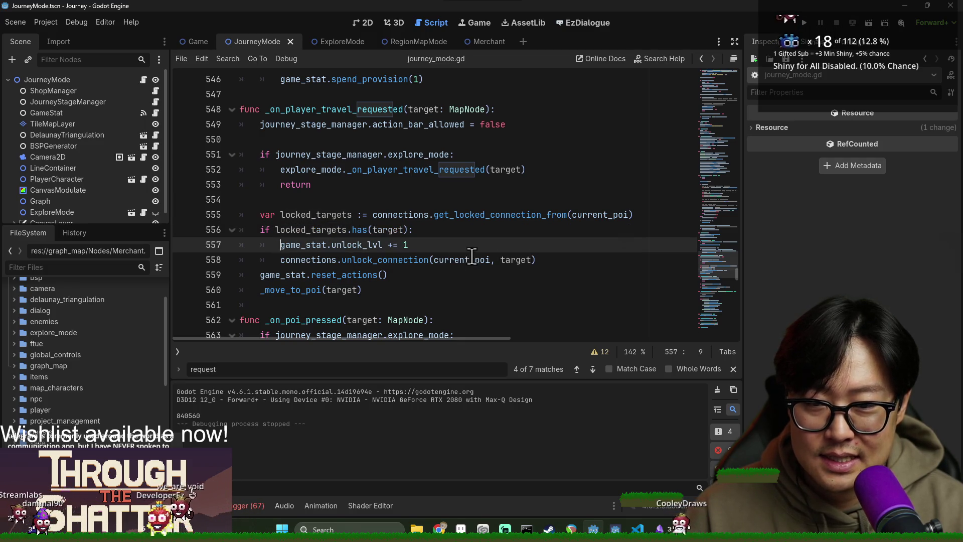
left_click(544, 260, "shift")
key("BackSpace")
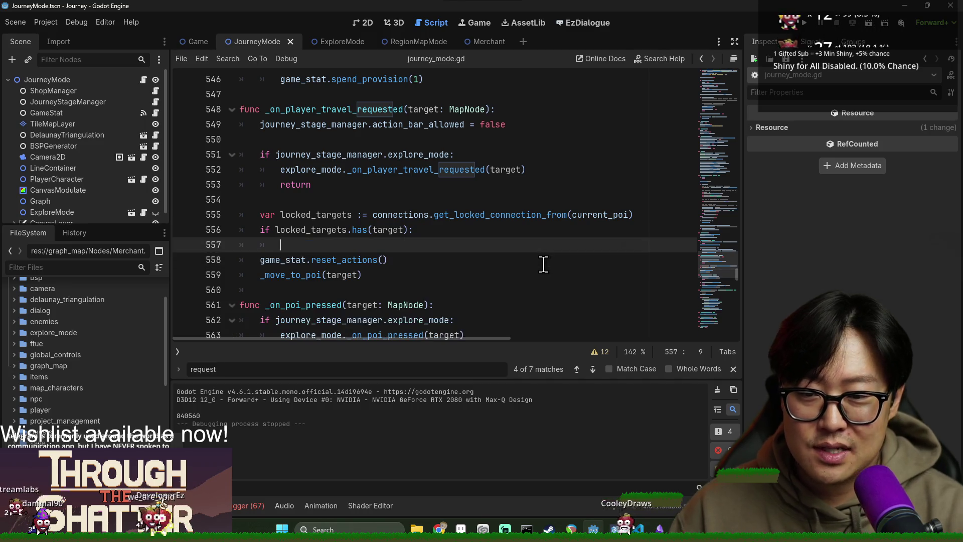
Put a 'return' in the locked_targets check body and save journey_mode.gd.
type("return")
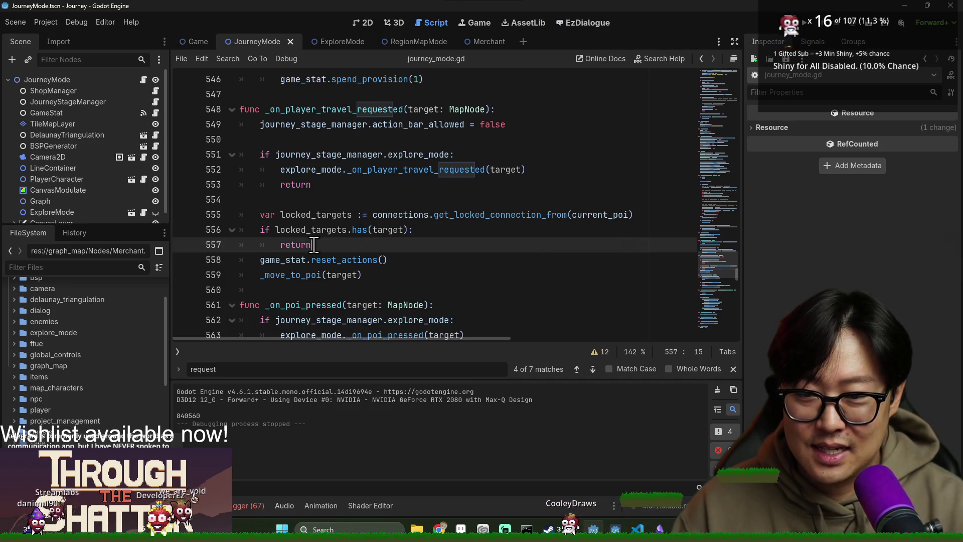
left_click_drag(314, 246, 323, 259)
left_click(316, 246)
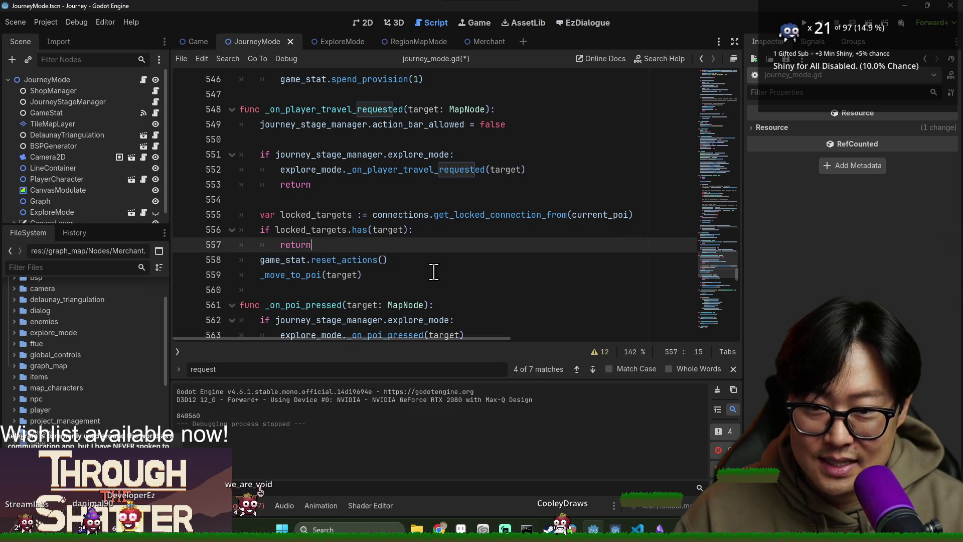
key("Return")
key("ctrl+s")
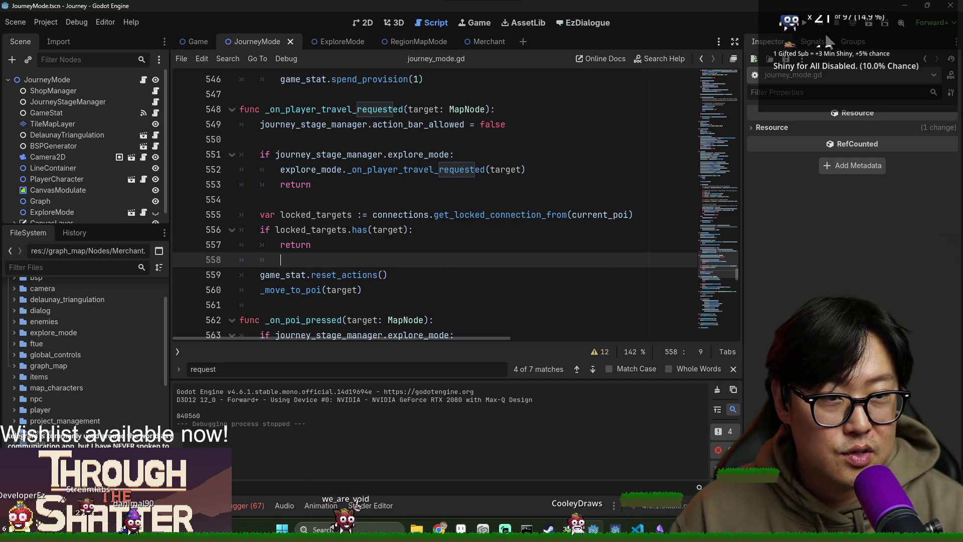
Re-save the script and switch to the game's Steam store page in the browser.
left_click(537, 170)
key("ctrl+s")
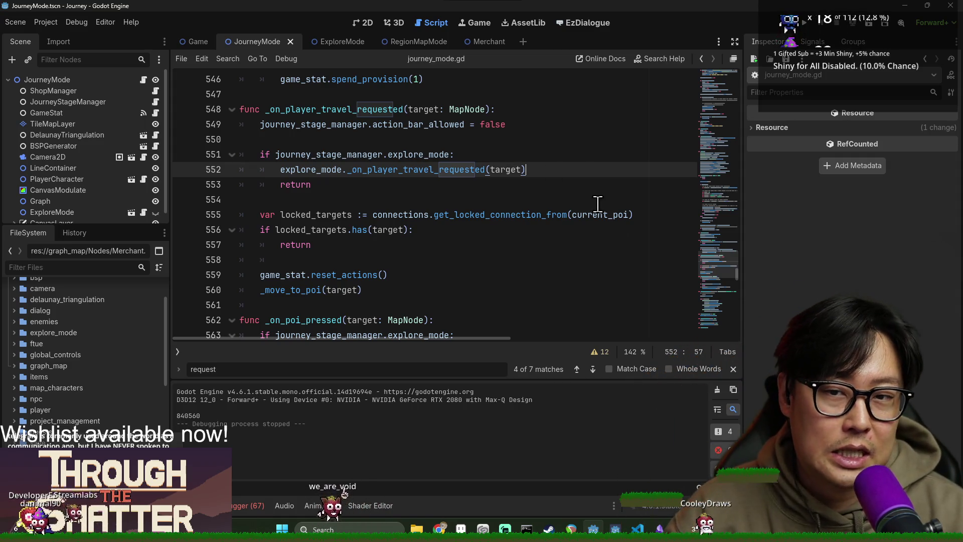
left_click(336, 236)
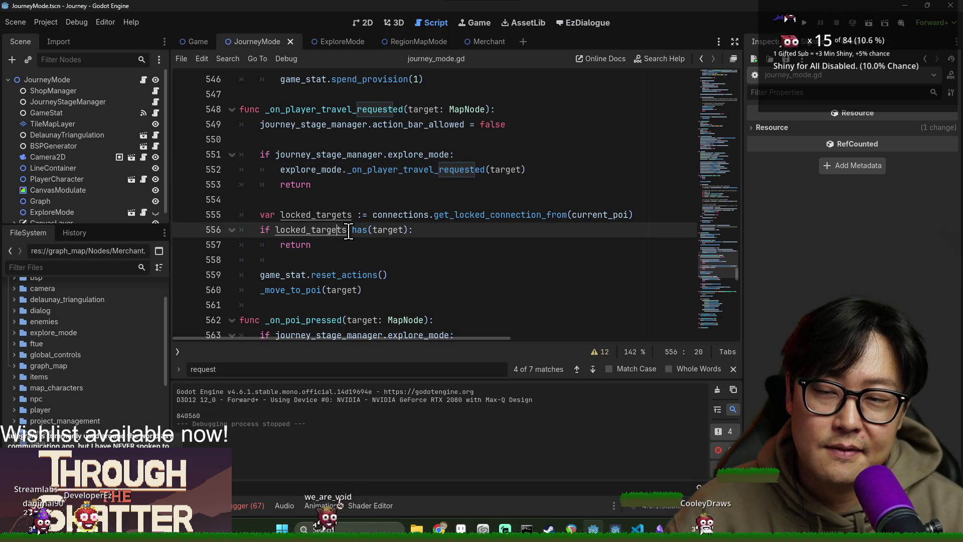
key("ctrl+s")
left_click(465, 190)
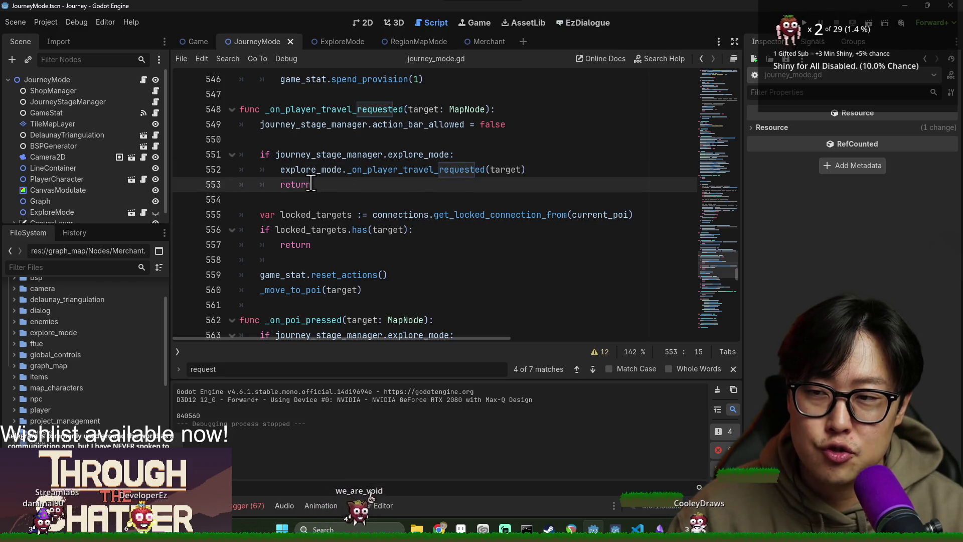
mouse_move(549, 216)
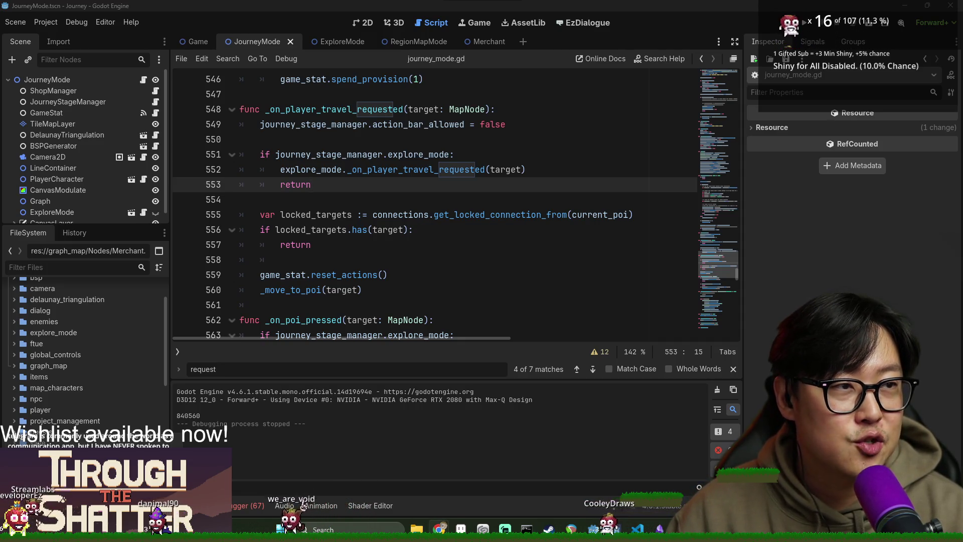
key("alt+Tab")
double_click(318, 4)
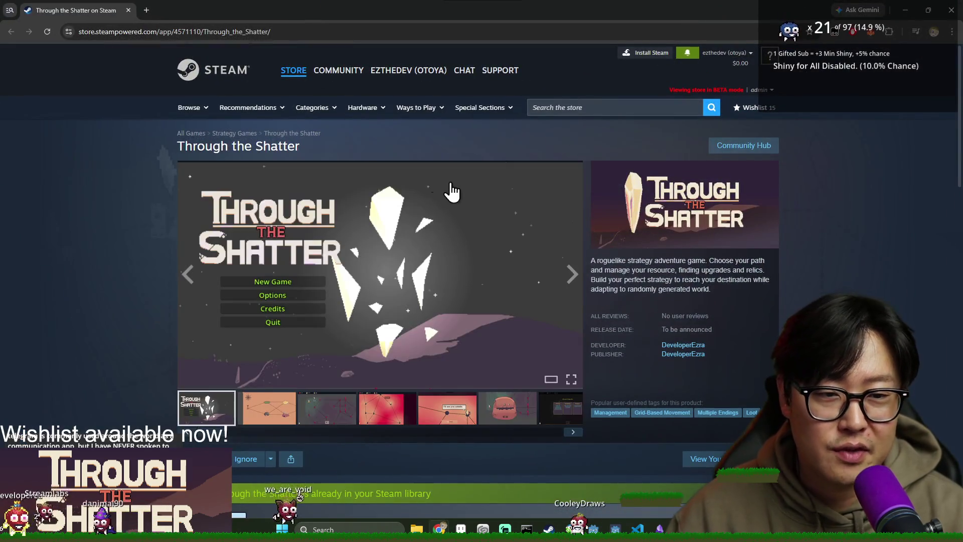
scroll(410, 221, "down", 3)
scroll(432, 276, "down", 3)
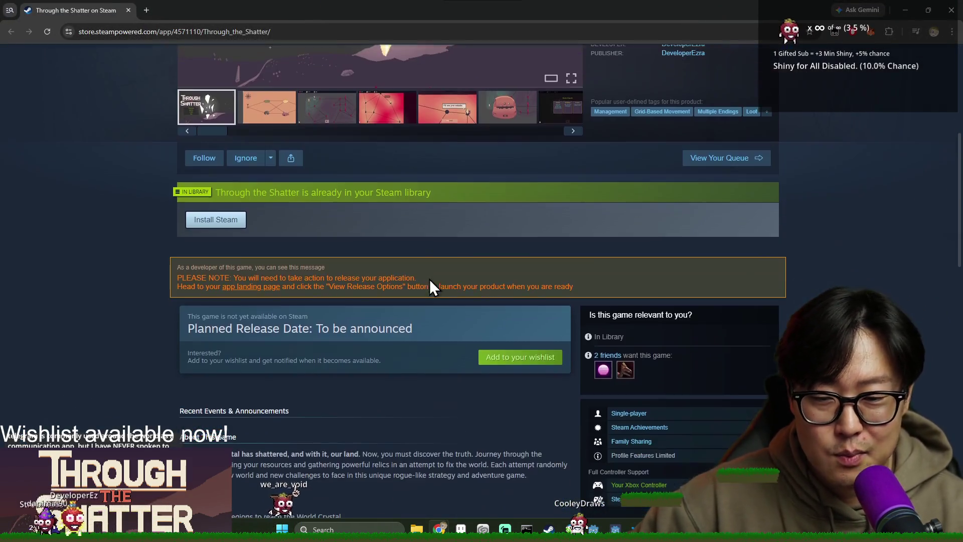
scroll(590, 260, "up", 6)
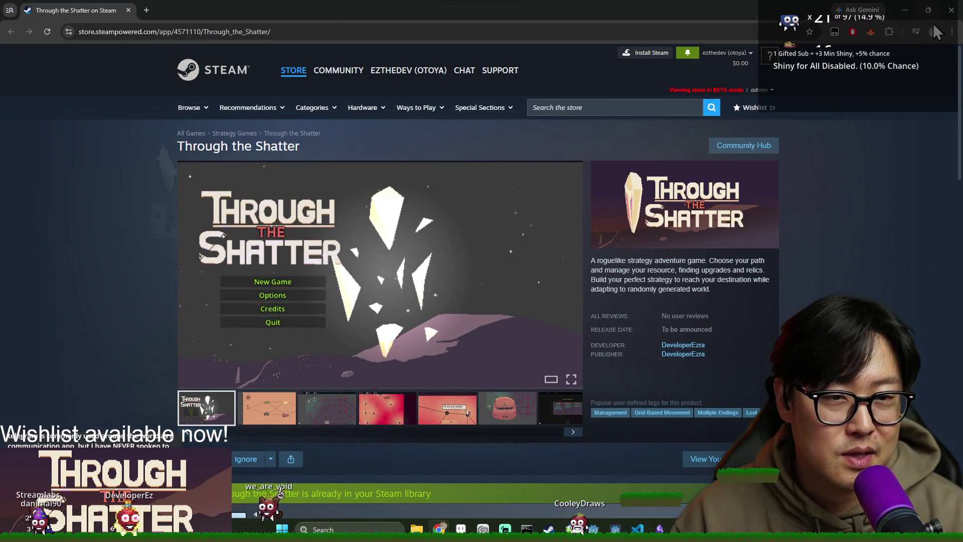
left_click(951, 10)
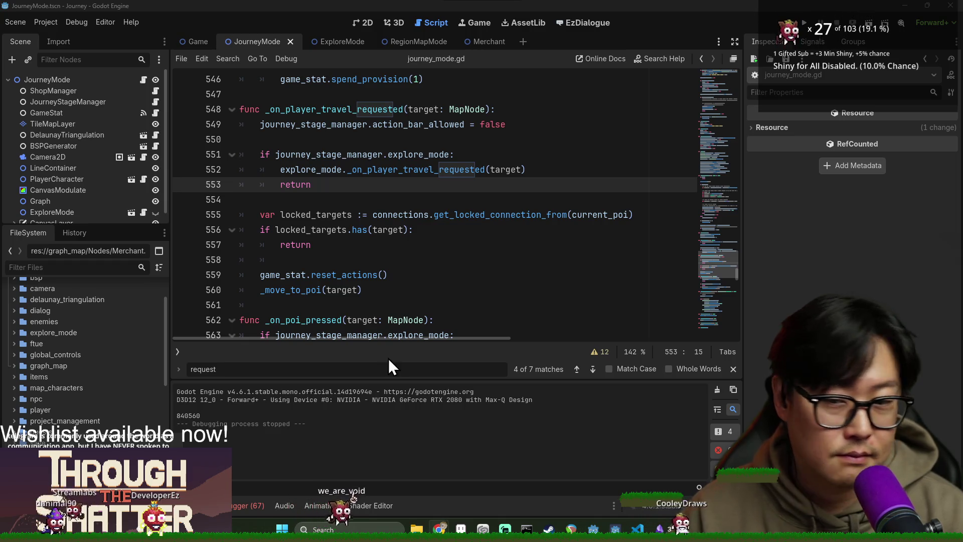
Check explore_mode's declaration in game.gd, then return, close search and view the top declarations like bsp_generator.
left_click(333, 173, "ctrl")
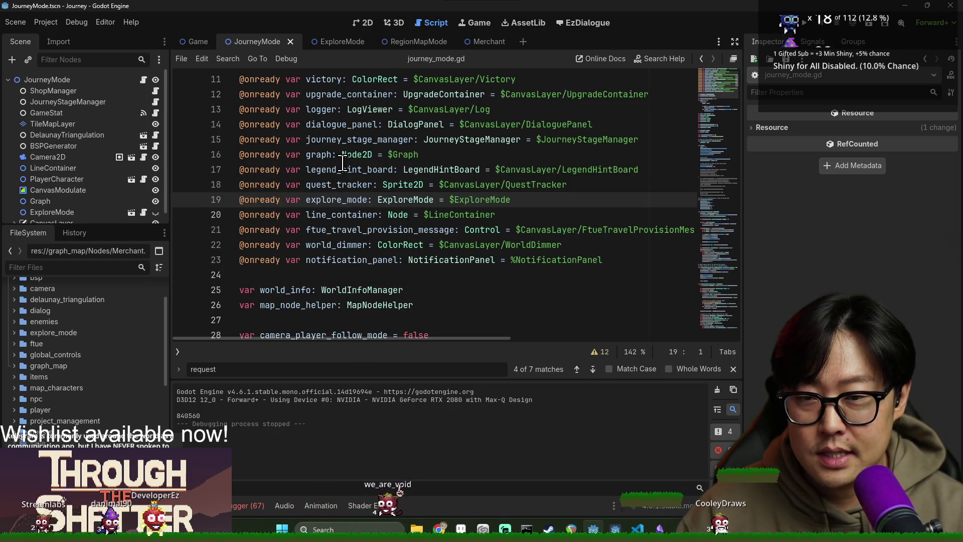
left_click(345, 170, "ctrl")
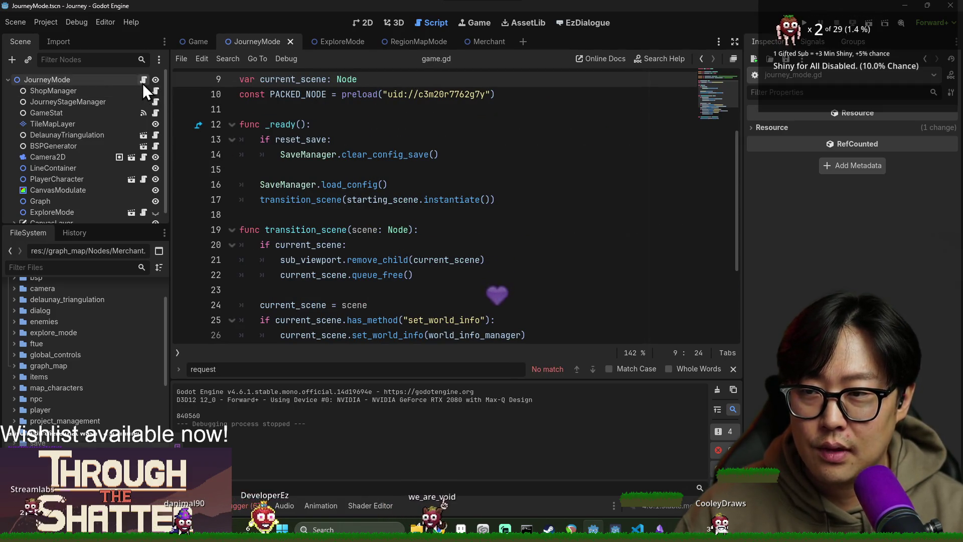
key("alt+Left")
scroll(451, 225, "up", 15)
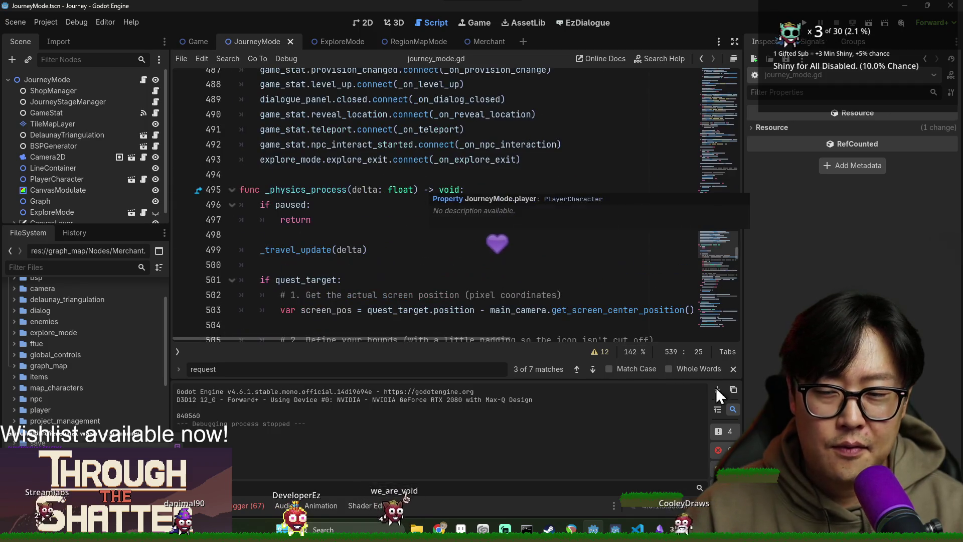
left_click(733, 368)
scroll(717, 270, "up", 10)
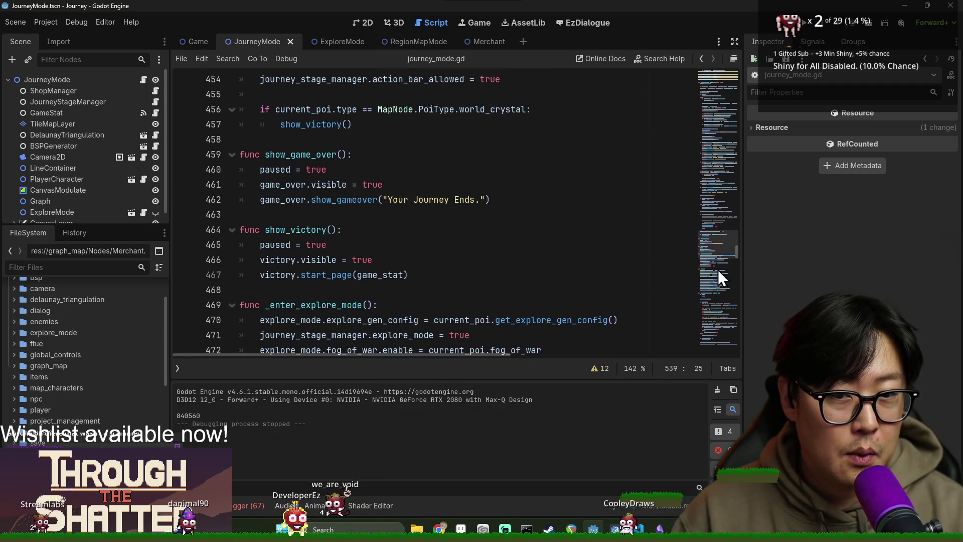
left_click_drag(736, 255, 710, 72)
left_click(406, 199)
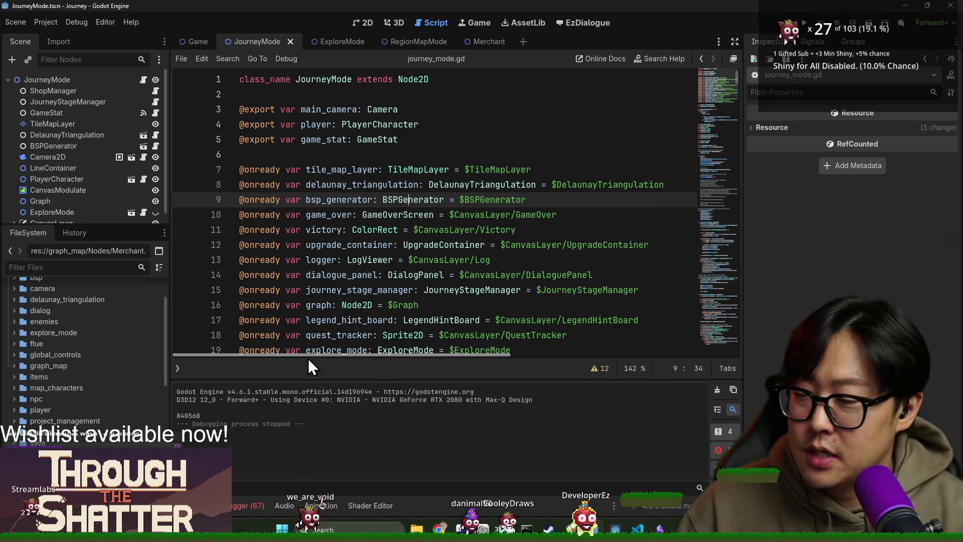
Filter the project files by 'line' and open DashLine2D.tscn.
left_click(36, 268)
type("line")
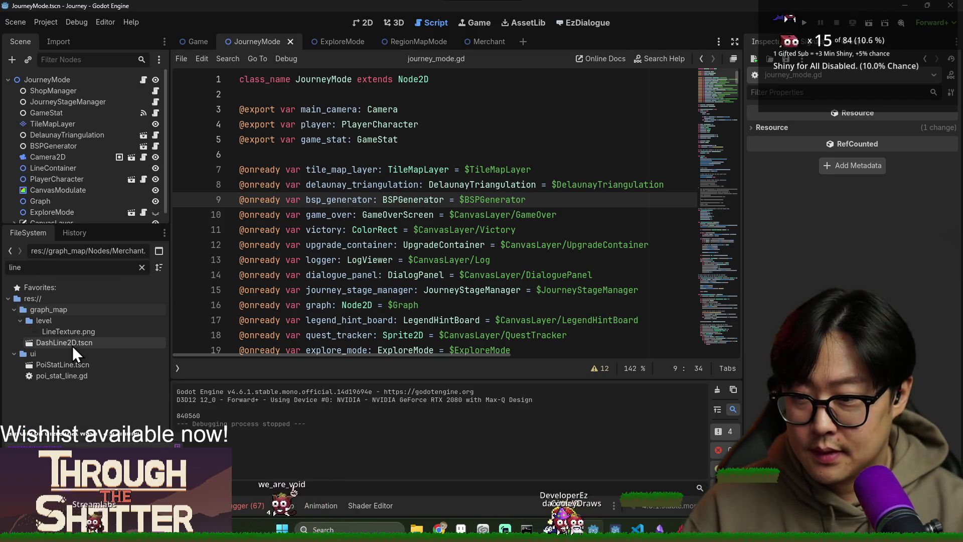
double_click(75, 344)
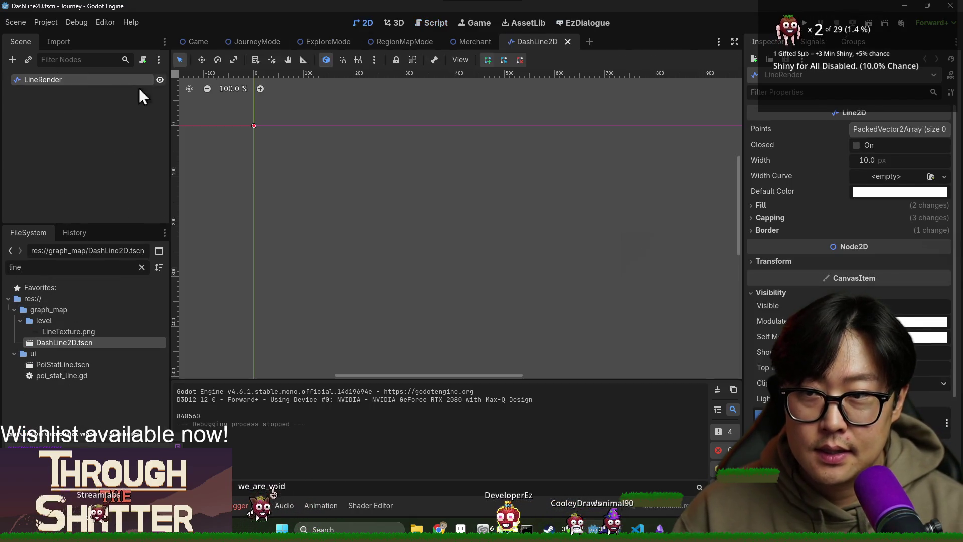
left_click_drag(272, 146, 295, 166)
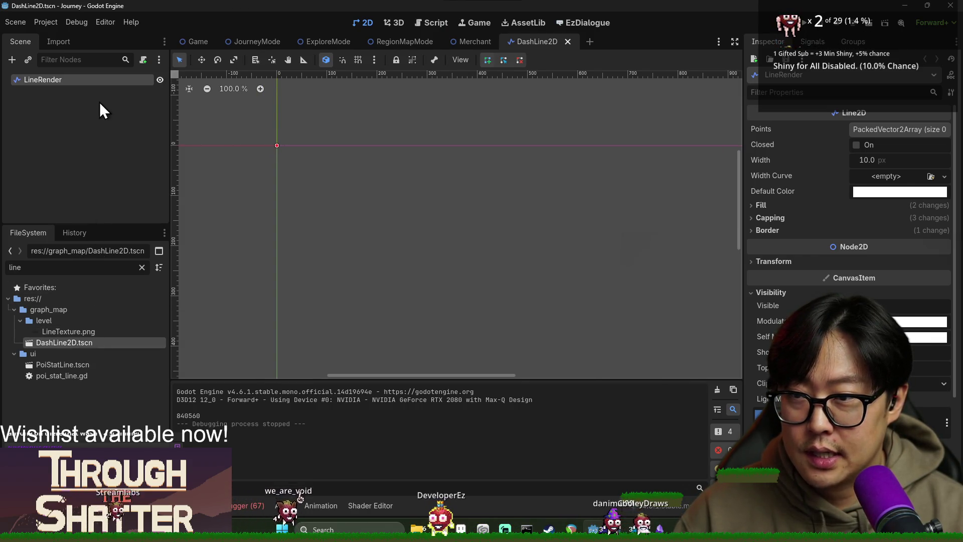
Look at Attach Script on the LineRender node, cancel it, and switch to the JourneyMode scene.
right_click(91, 79)
left_click(129, 175)
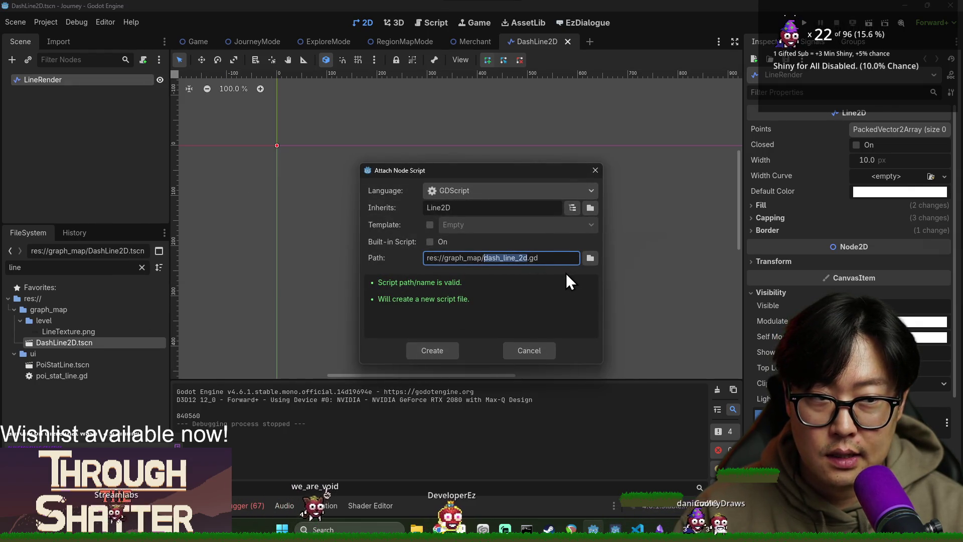
left_click(530, 351)
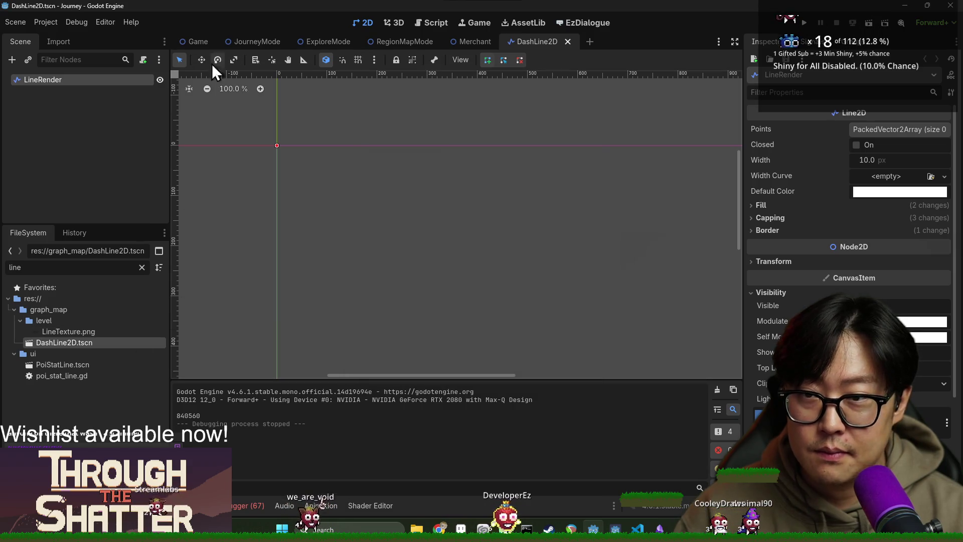
left_click(208, 41)
left_click(268, 42)
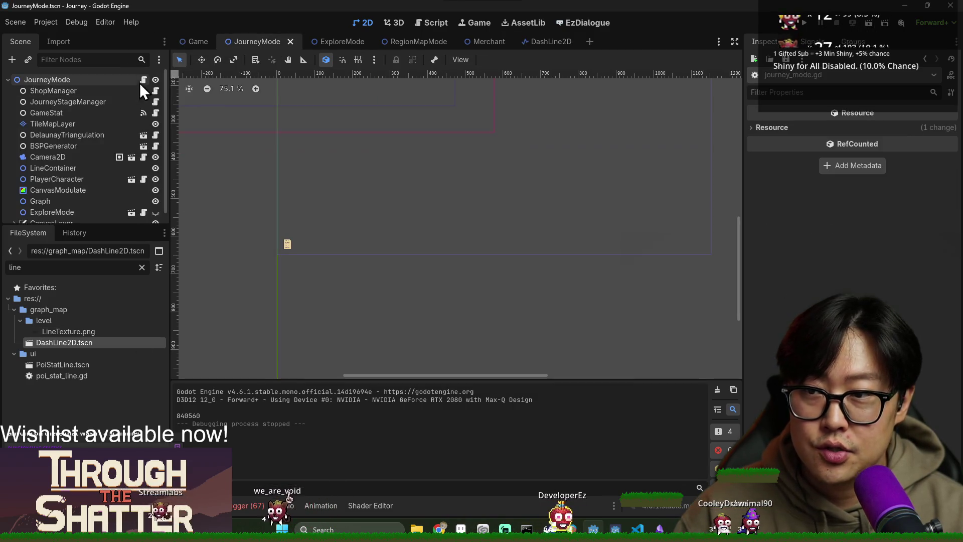
Open the JourneyMode script and search it for 'connections'.
left_click(144, 80)
key("ctrl+f")
type("connectinos")
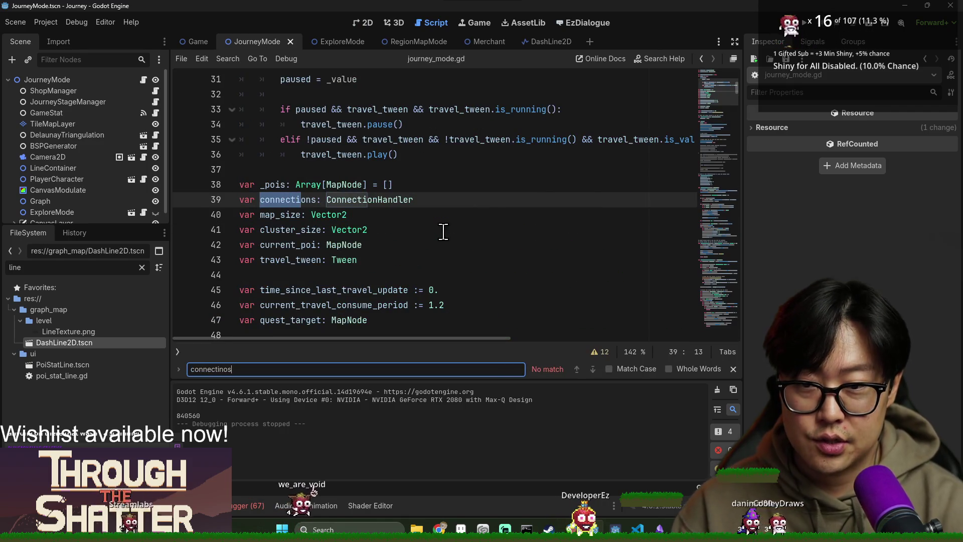
double_click(293, 200)
key("ctrl+f")
key("Return")
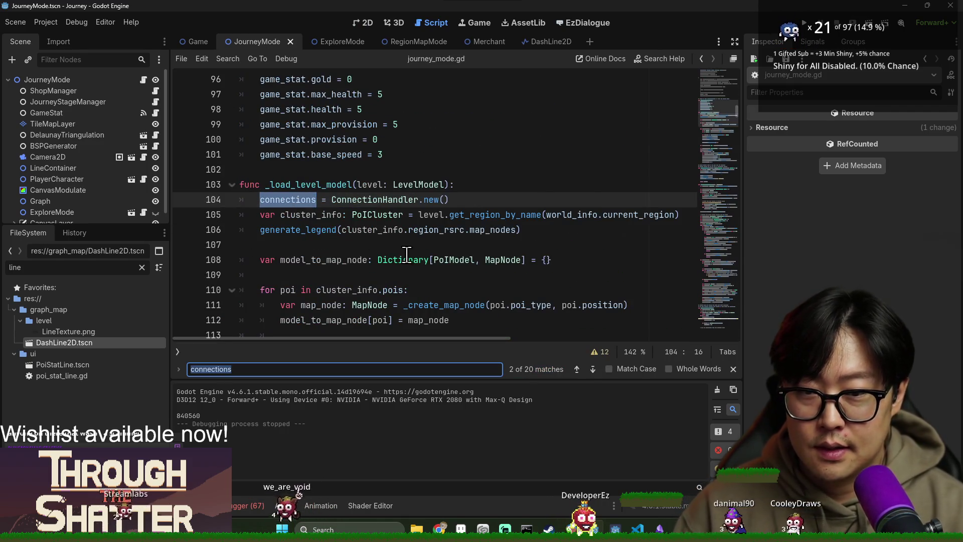
Search 'dah' to reach dash_line on line 118 and line_container on line 121.
type("dahs")
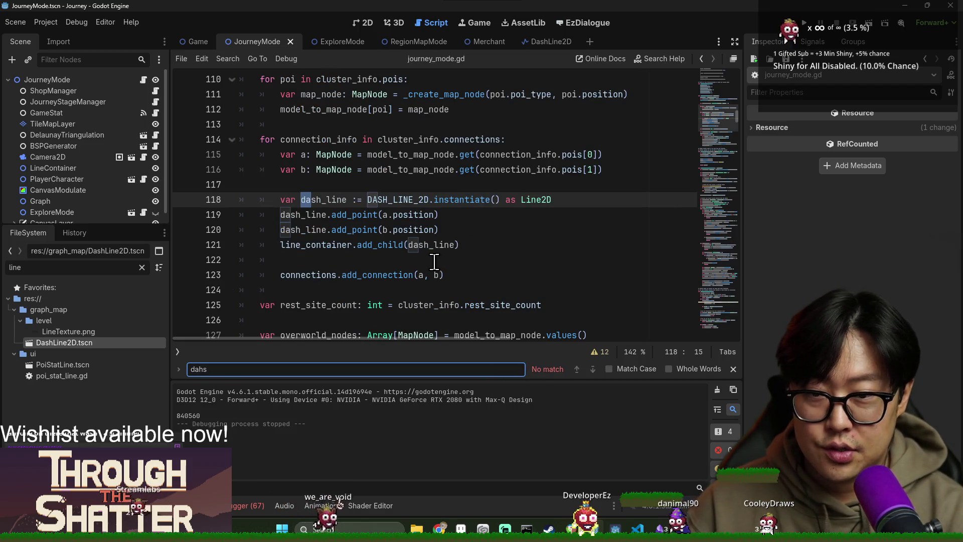
double_click(323, 199)
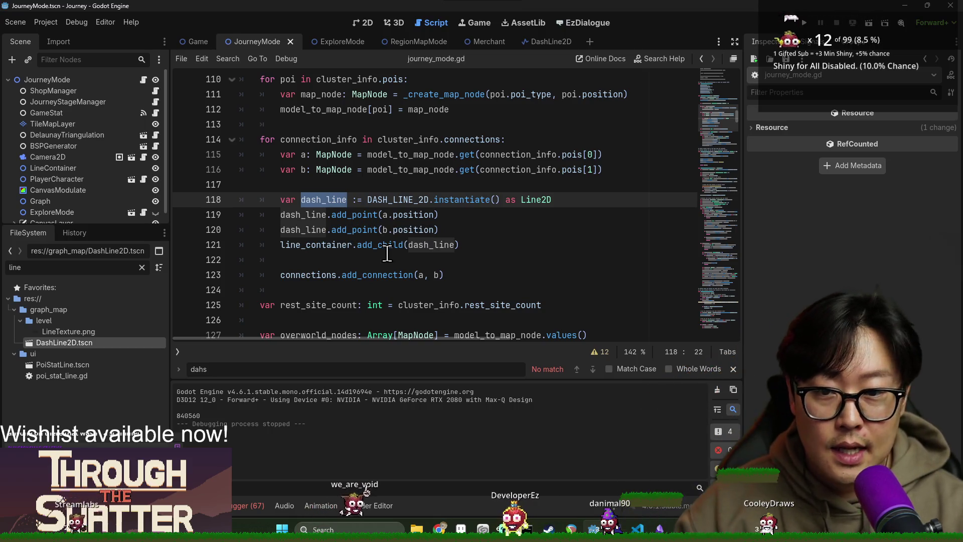
double_click(324, 246)
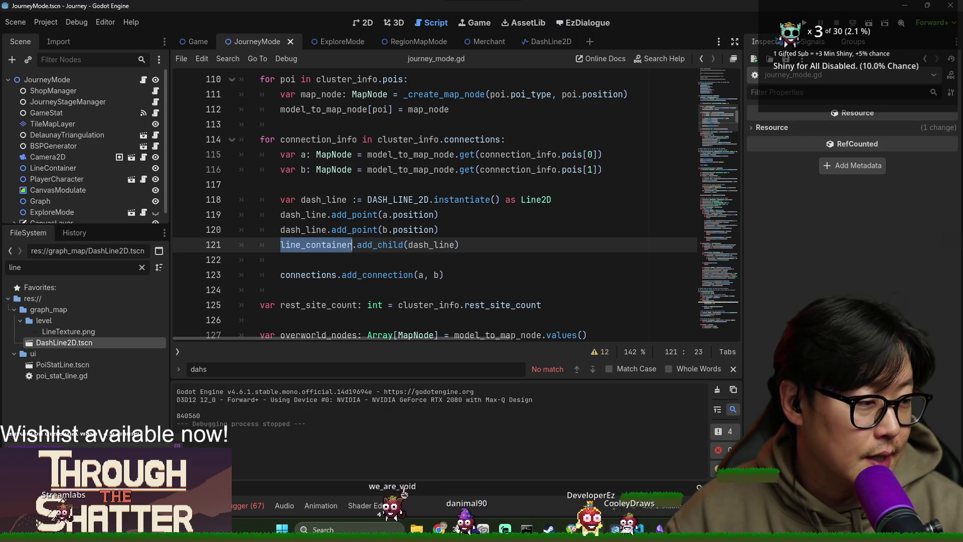
key("alt+Tab")
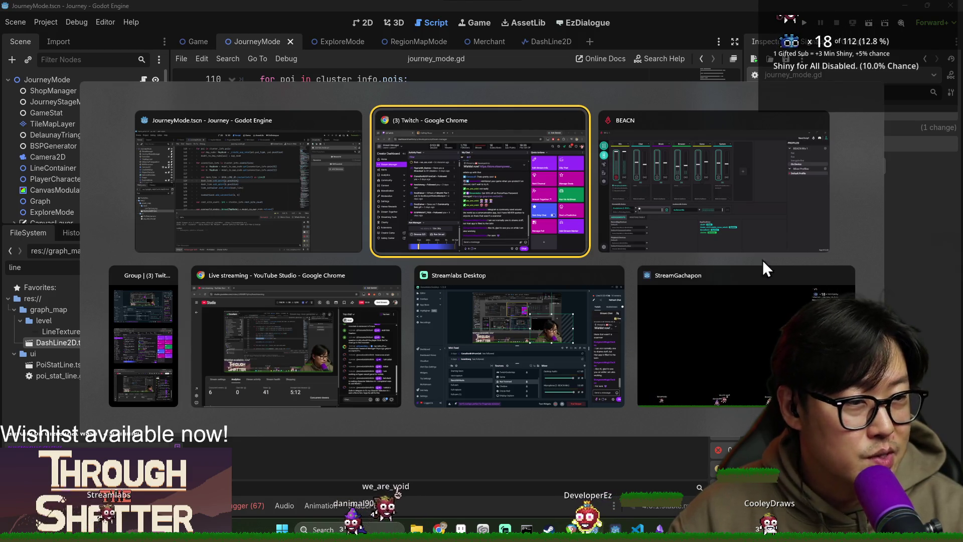
key("Escape")
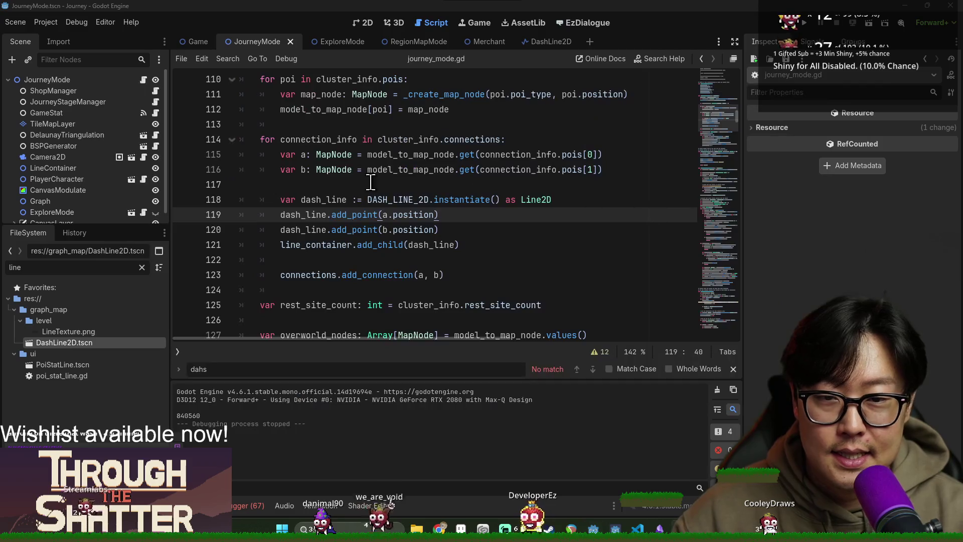
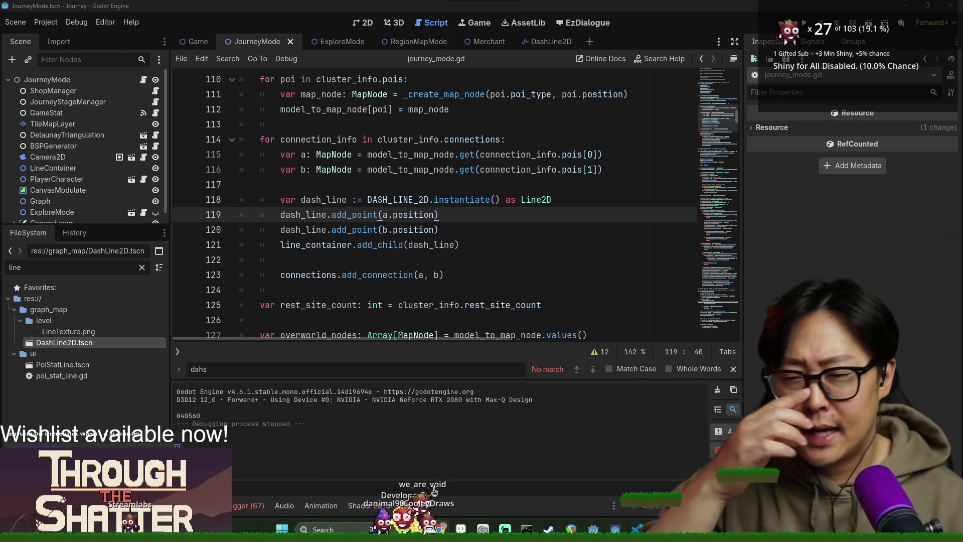
View the DashLine2D scene in 2D, expand its Fill texture properties, and run the project.
left_click(550, 44)
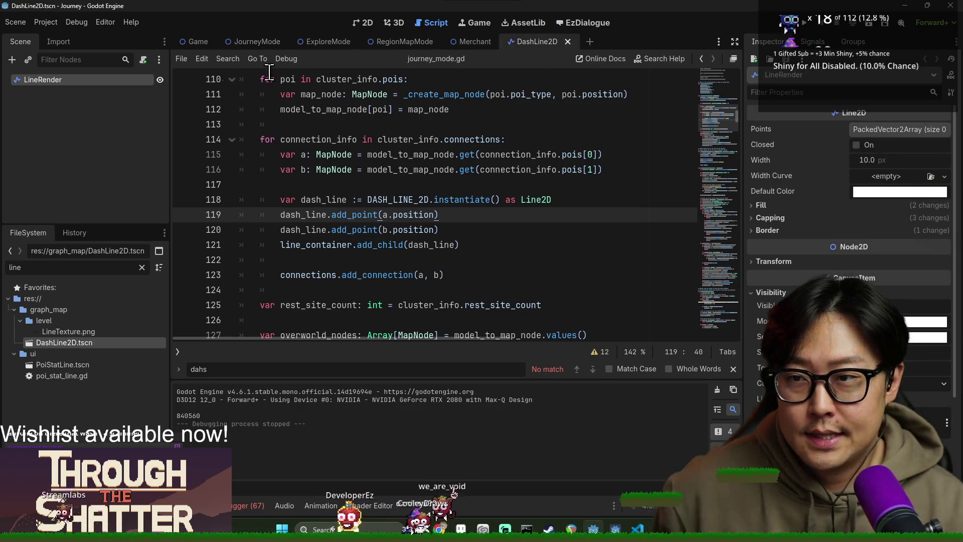
left_click(366, 26)
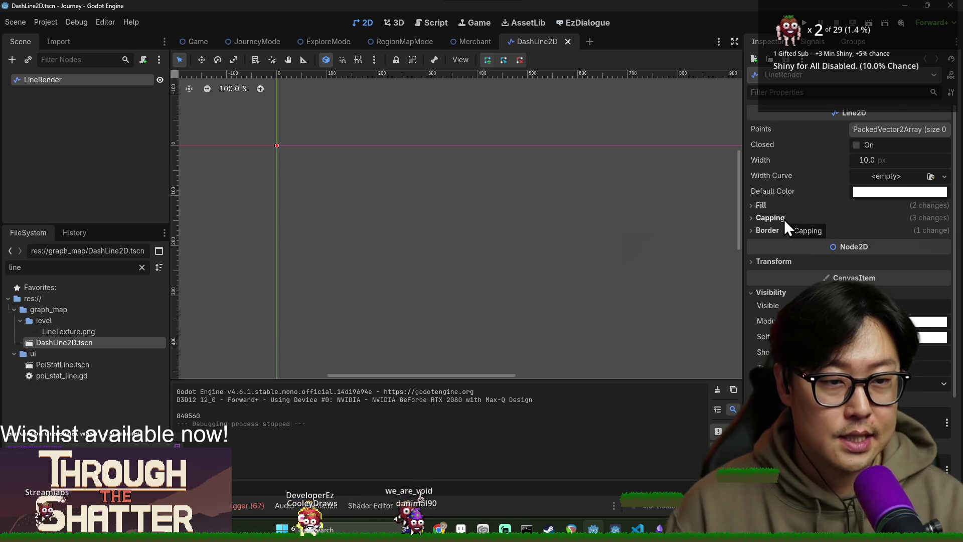
left_click(811, 206)
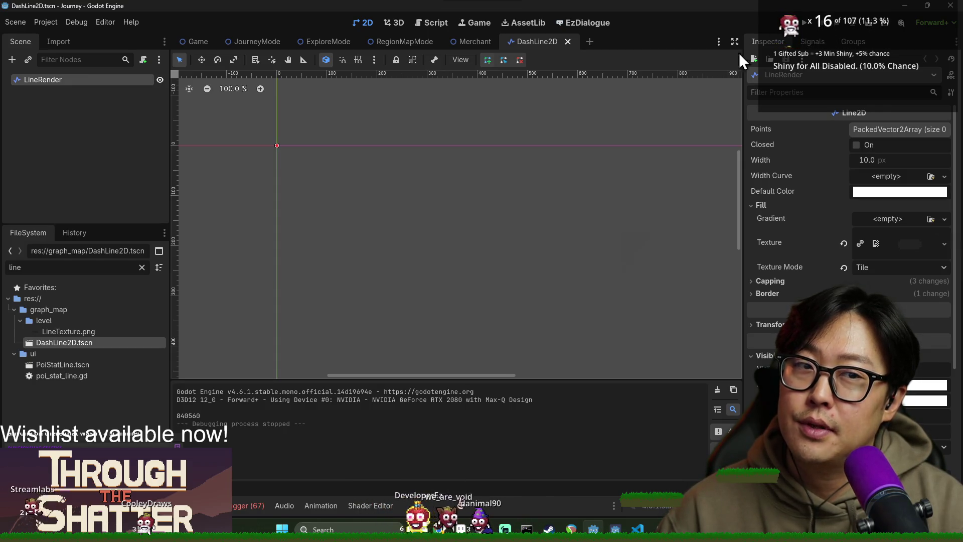
left_click(804, 24)
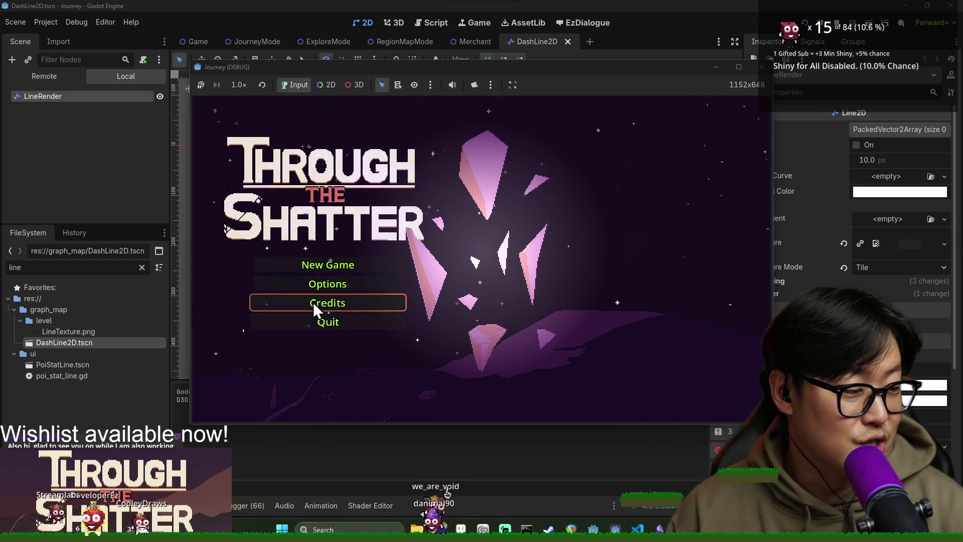
Start a New Game, move to the middle map location, and dismiss the limited-moves tutorial.
left_click(324, 267)
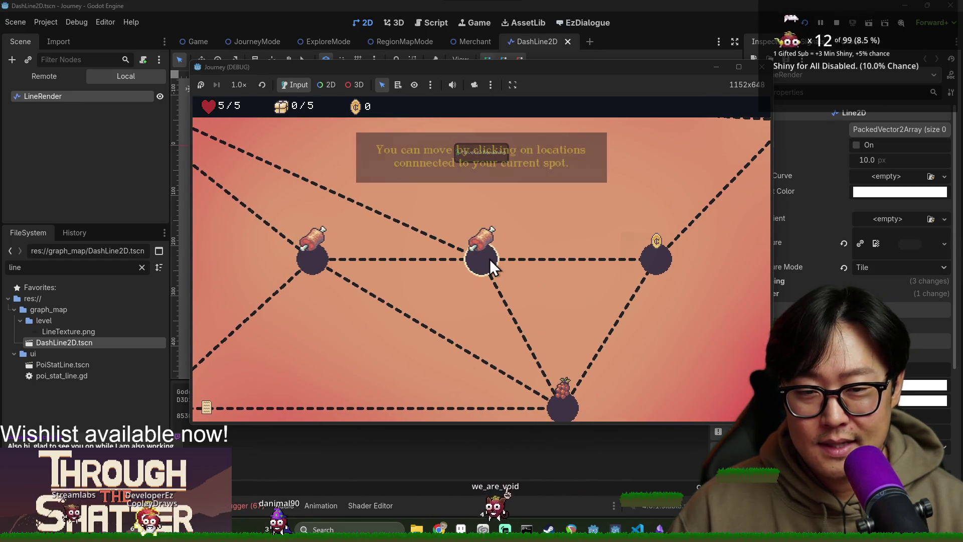
left_click(486, 259)
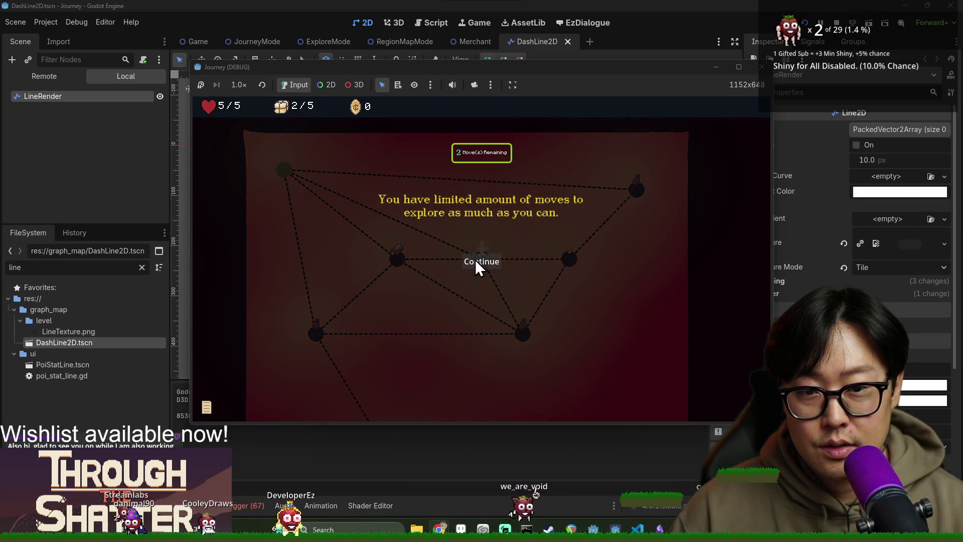
left_click(474, 259)
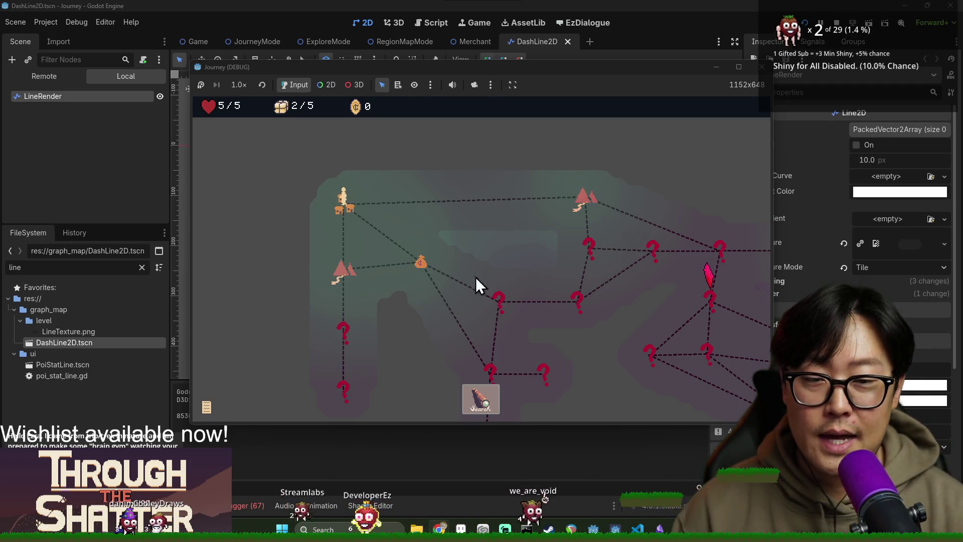
Regenerate the journey map with the R key.
scroll(506, 250, "down", 3)
key("r")
key("r")
key("r")
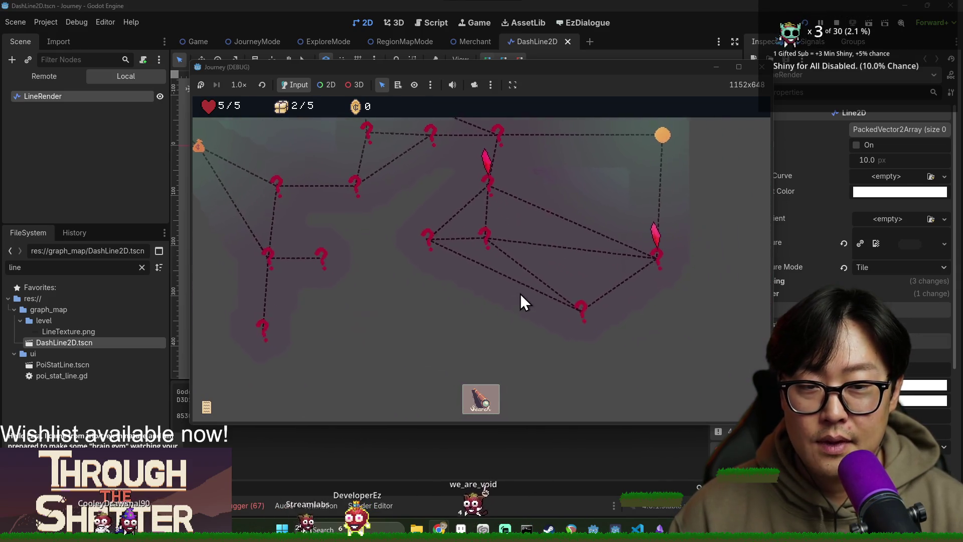
scroll(381, 216, "up", 1)
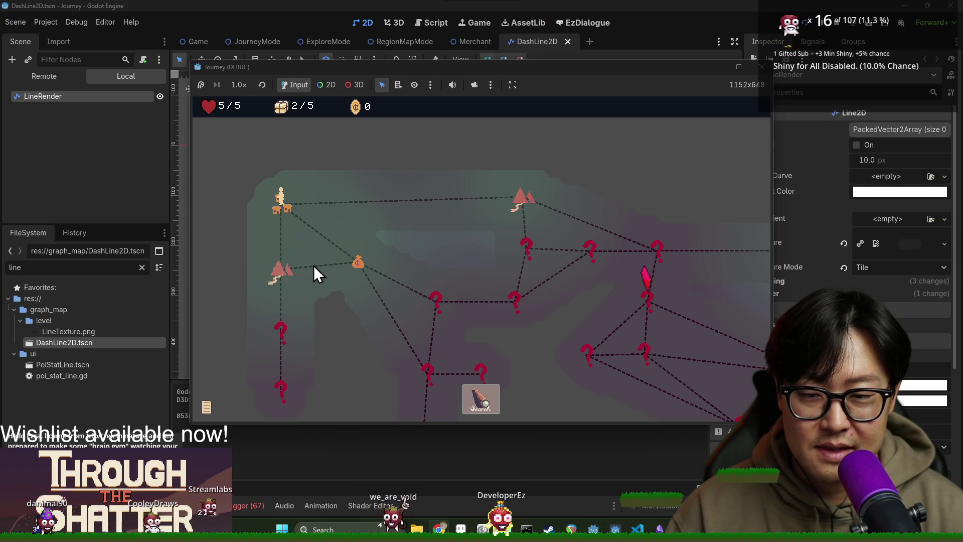
Travel through connected locations, clear the provisions tutorial, and dash in the event scene.
left_click(291, 275)
left_click(478, 310)
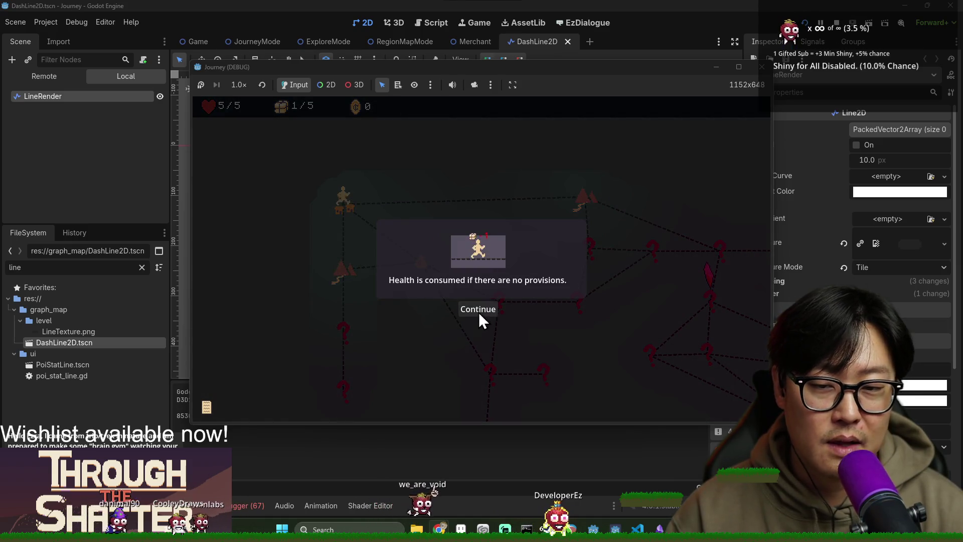
left_click(458, 312)
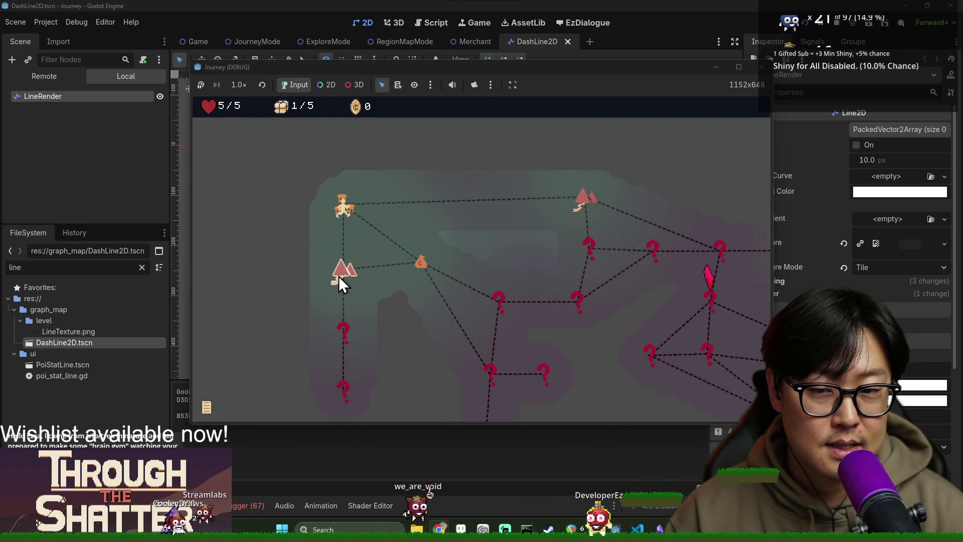
left_click(339, 314)
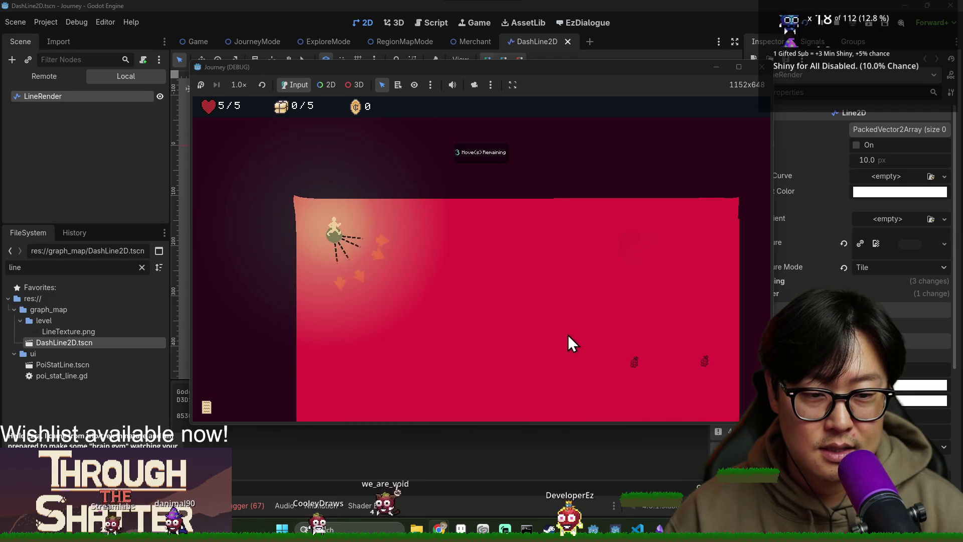
left_click(362, 216)
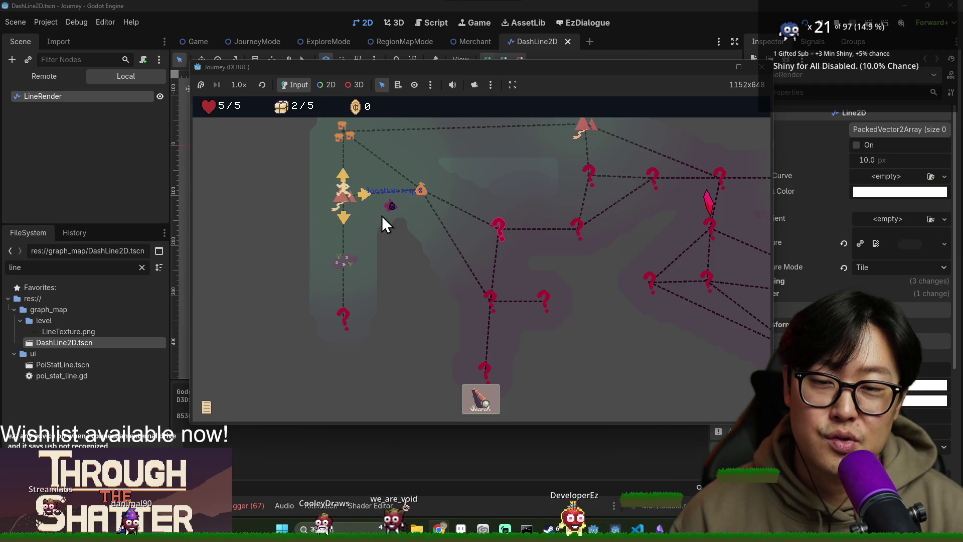
Pan the game map down, then stop the running game from the editor toolbar.
left_click_drag(388, 208, 389, 279)
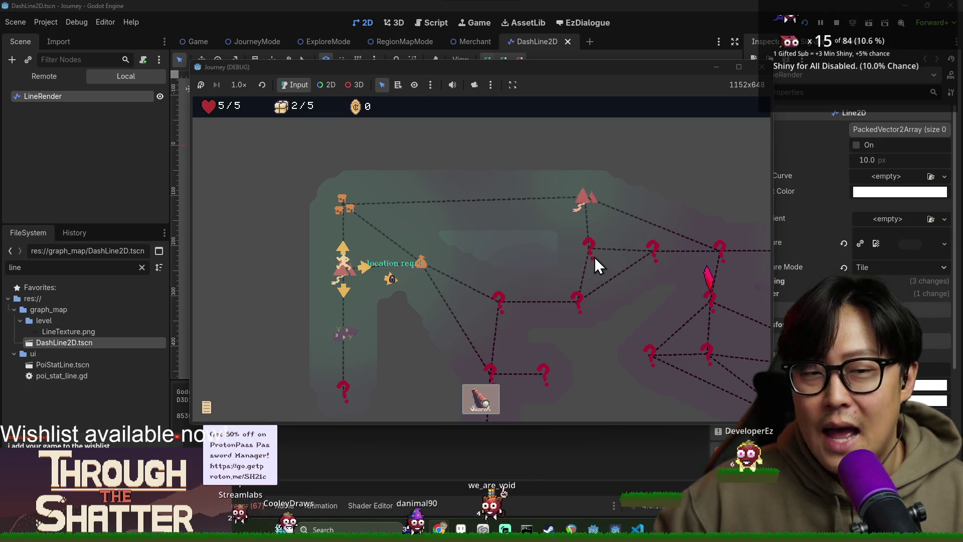
left_click(390, 279)
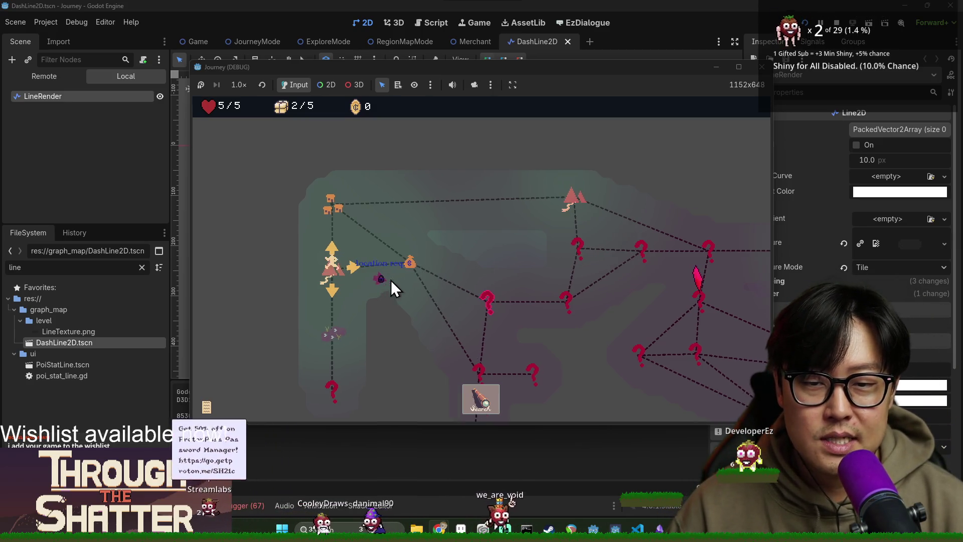
scroll(442, 291, "down", 2)
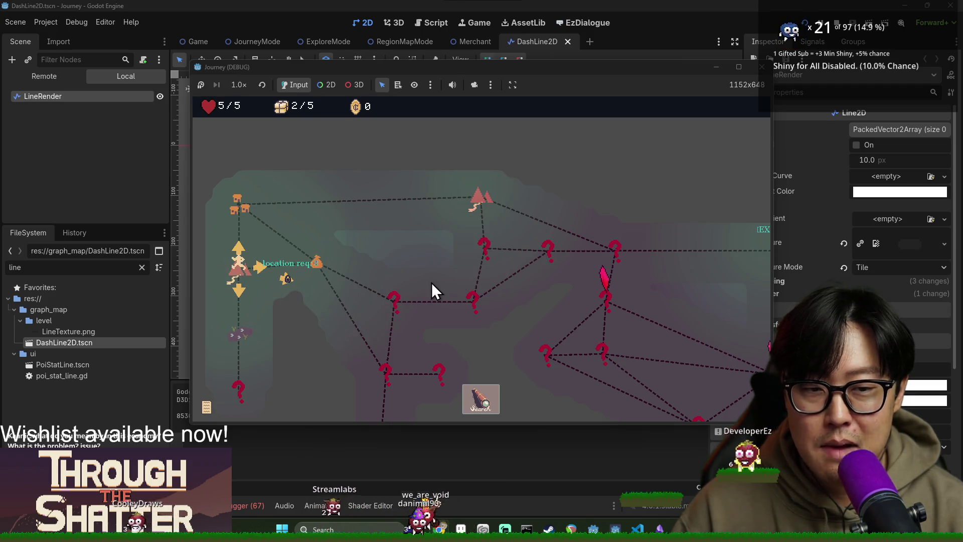
left_click(836, 24)
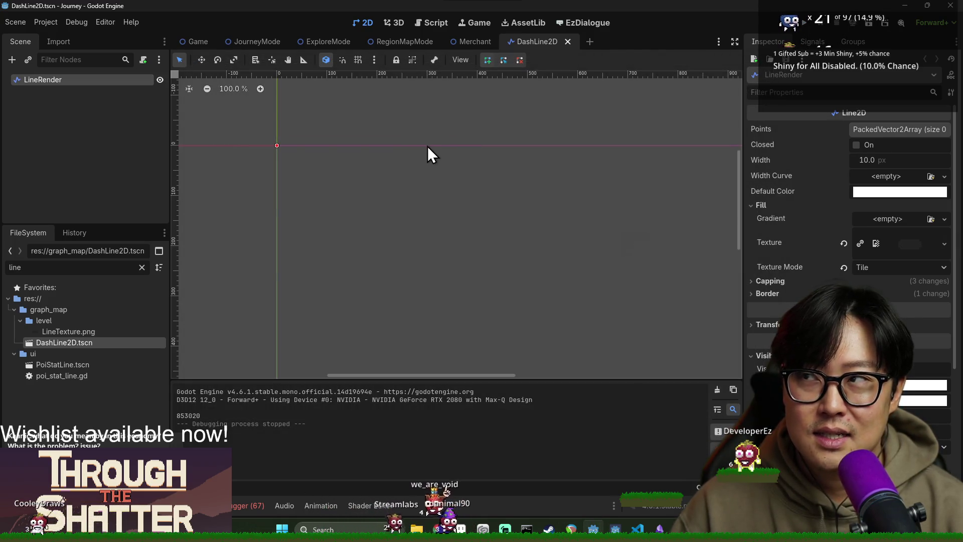
Open the Game scene's game.gd script and search it for 'is'.
left_click(197, 44)
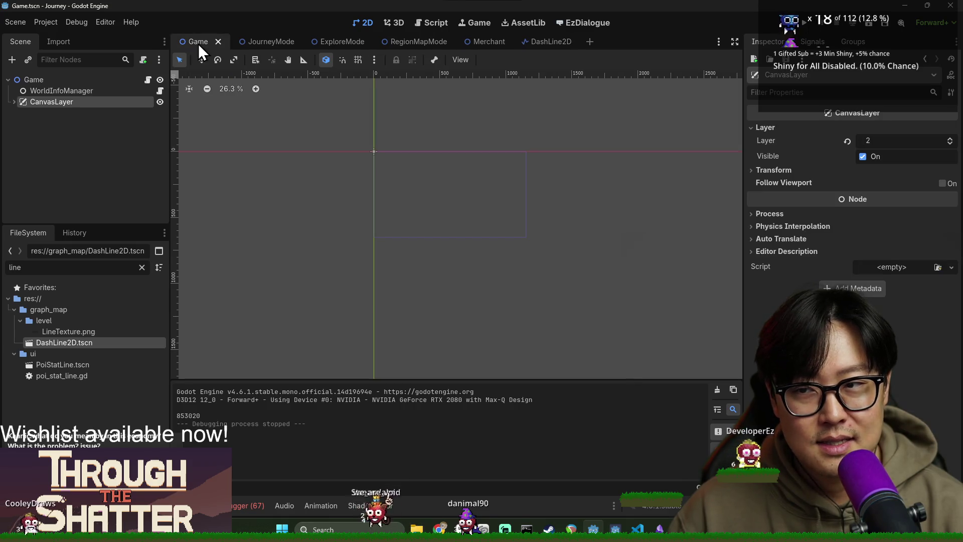
left_click(149, 78)
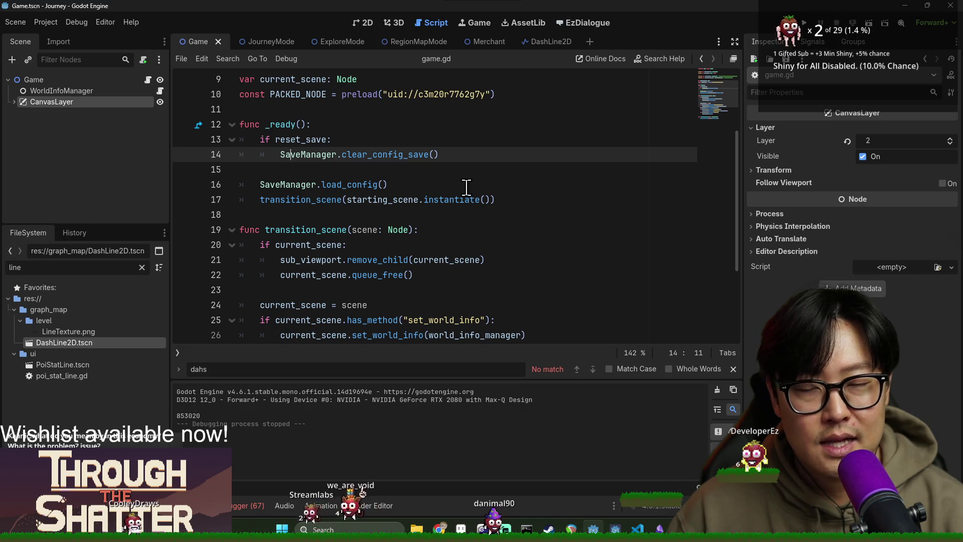
key("ctrl+f")
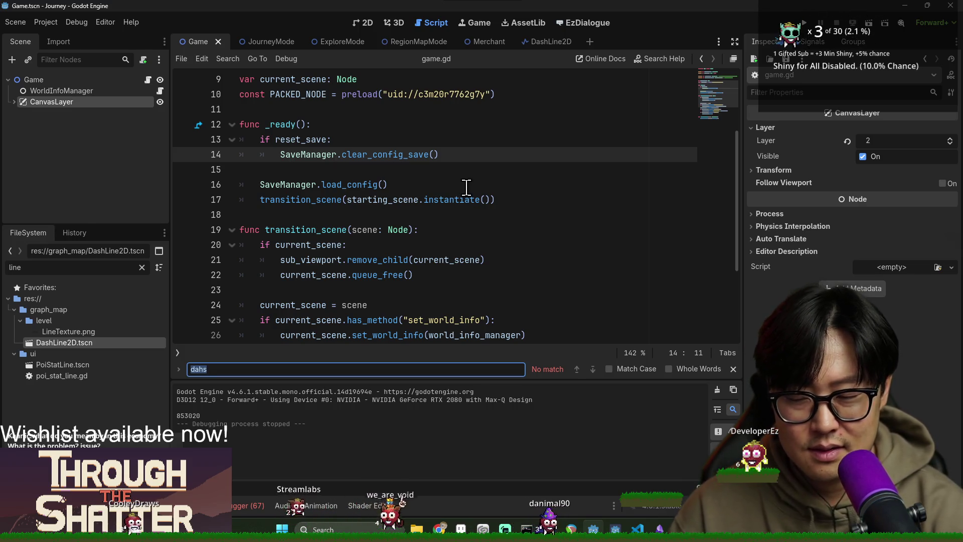
type("is_revea")
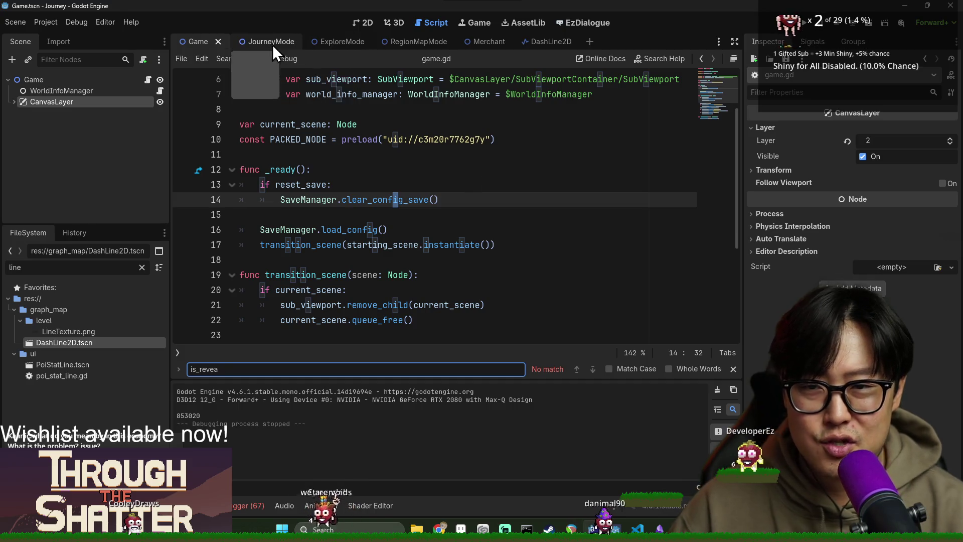
Switch to the JourneyMode script and start searching journey_mode.gd for is_revealed.
left_click(273, 44)
left_click(383, 169)
key("ctrl+f")
type("e")
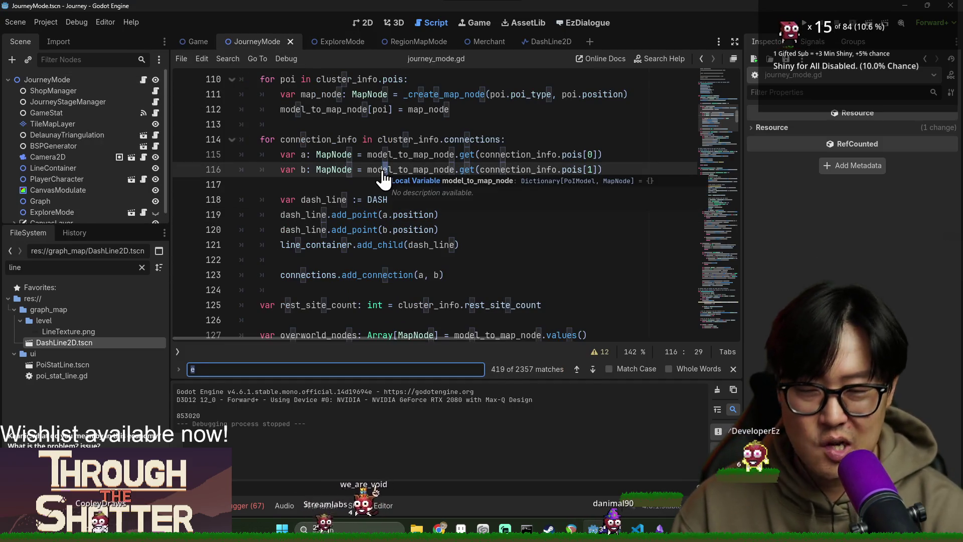
type("is_revealed")
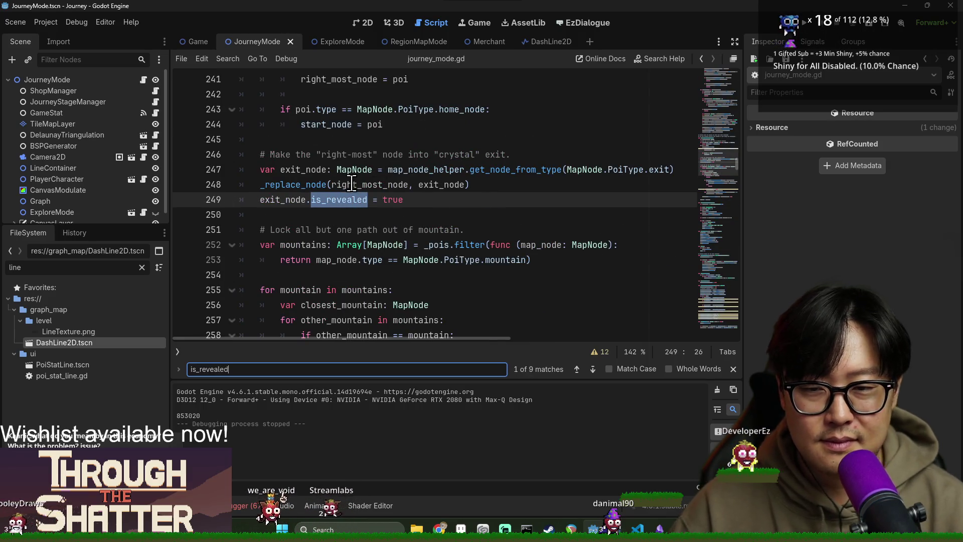
Cycle through the nine is_revealed matches in journey_mode.gd, then search for load_level.
double_click(326, 200)
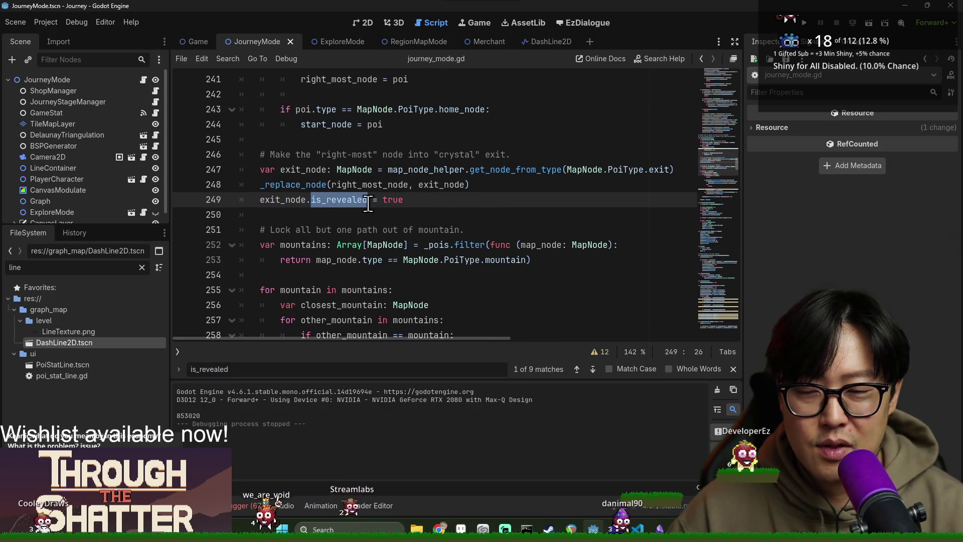
key("ctrl+f")
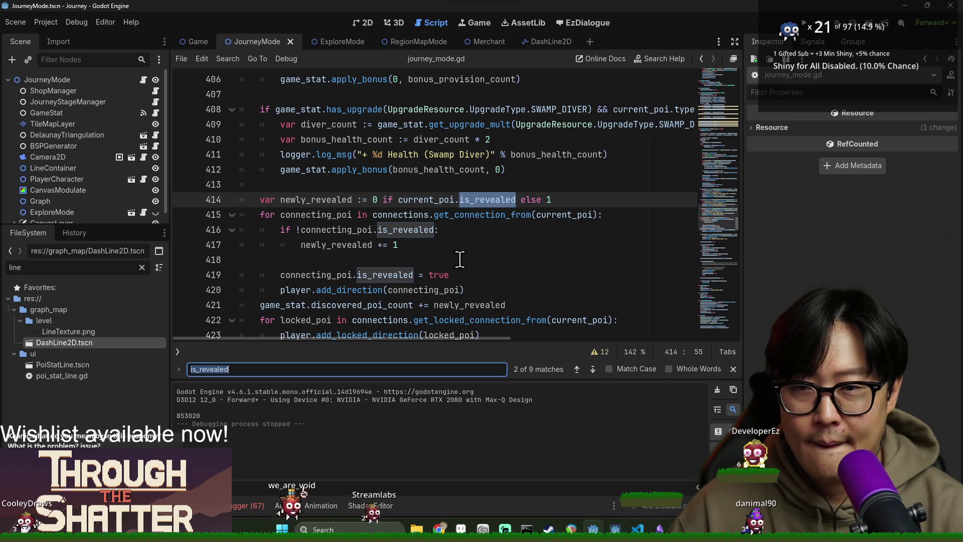
key("Return")
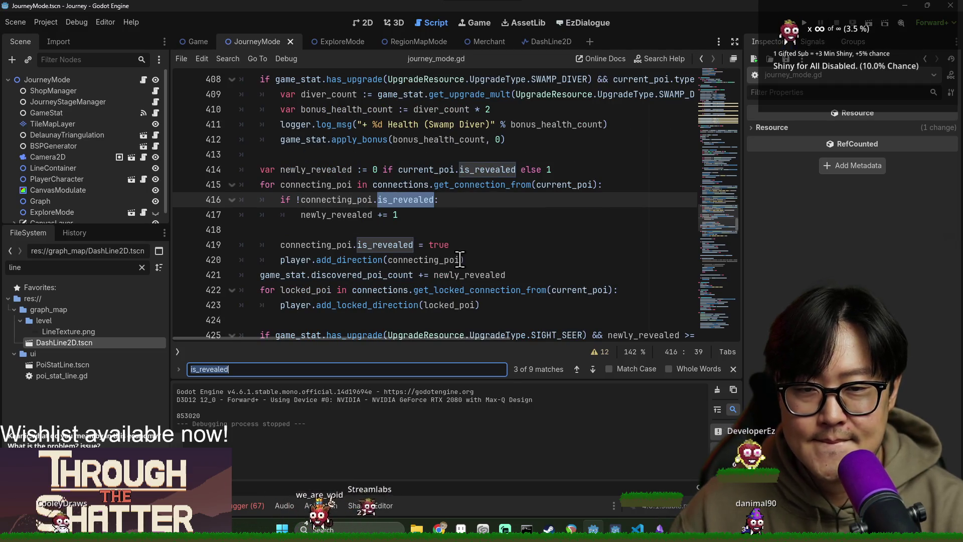
key("Return")
key("Return")
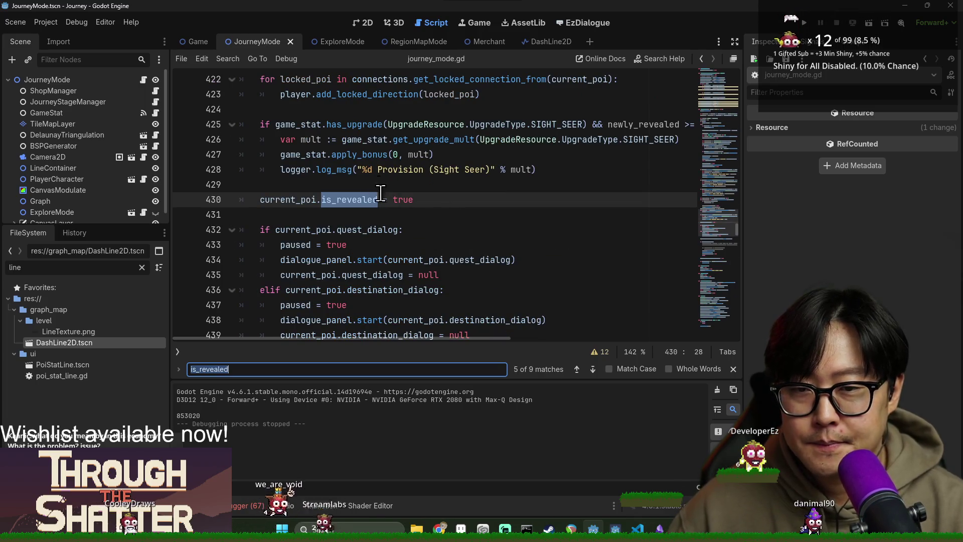
scroll(386, 201, "up", 1)
key("Return")
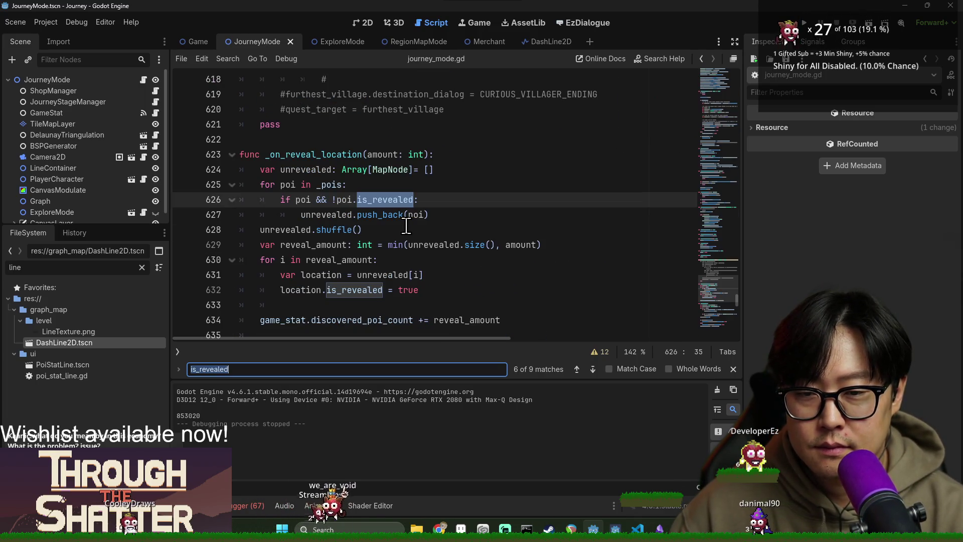
key("Return")
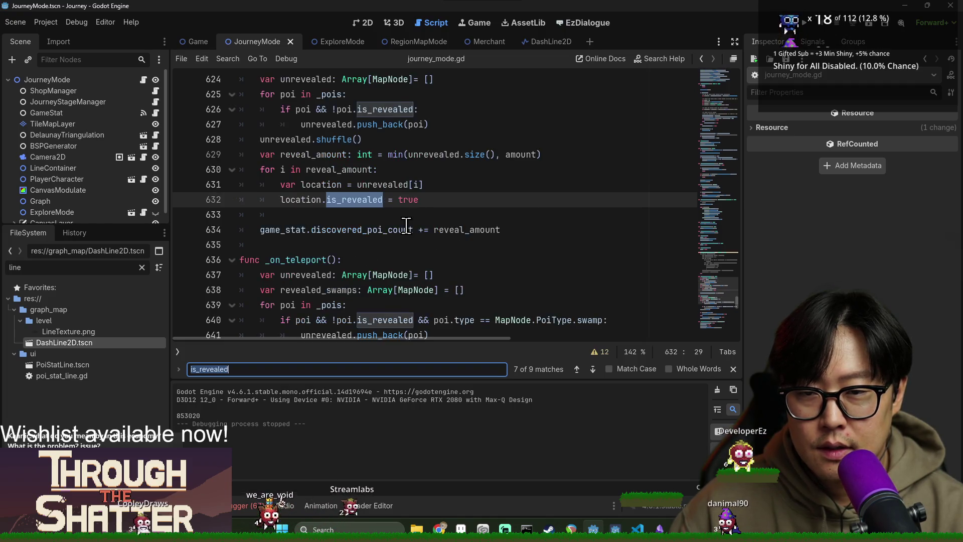
key("Return")
key("Return")
key("Return")
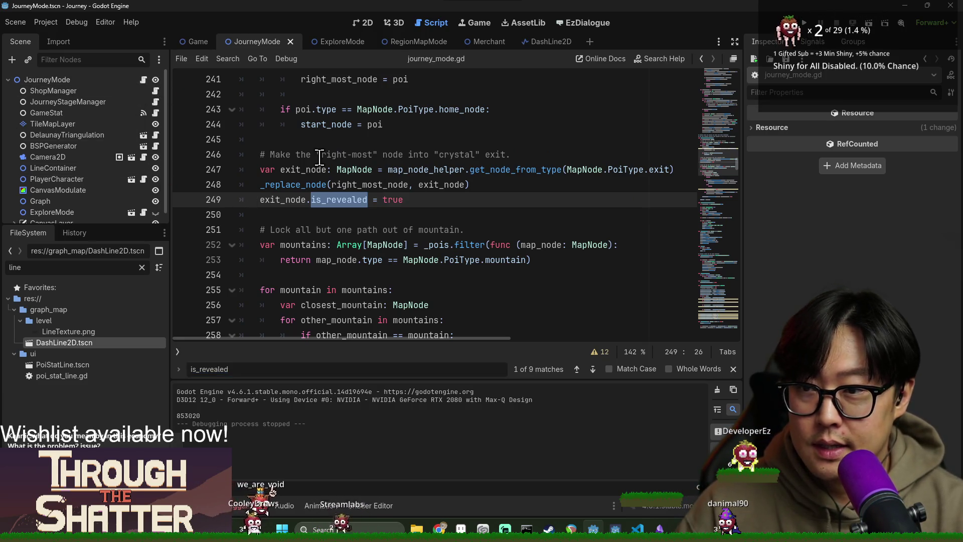
key("ctrl+f")
type("load")
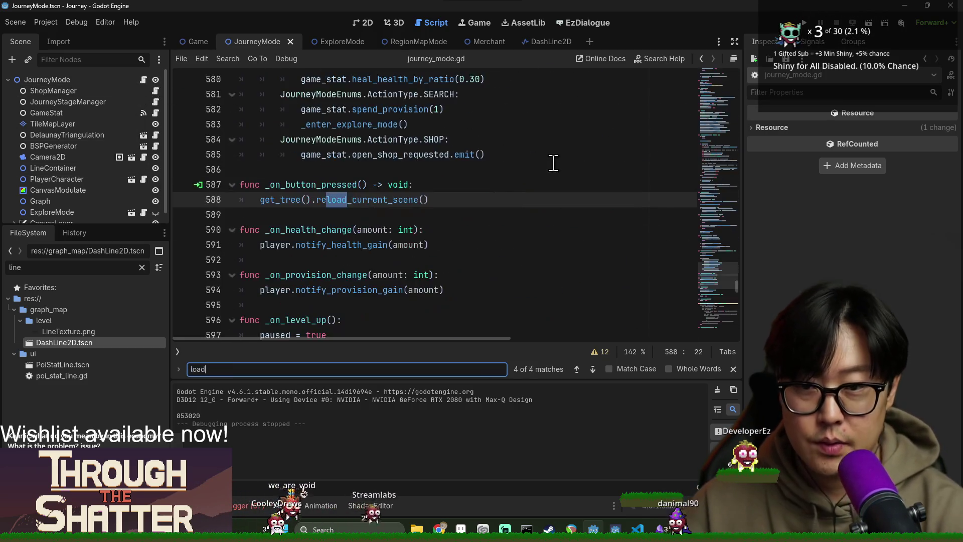
type("_level")
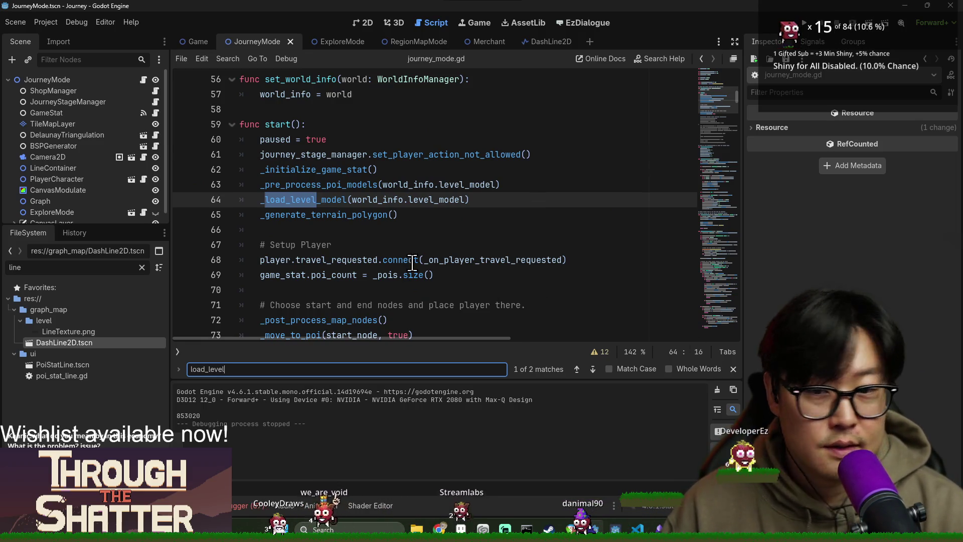
Jump to the _load_level_model definition and highlight map_node and model_to_map_node uses.
left_click(347, 196)
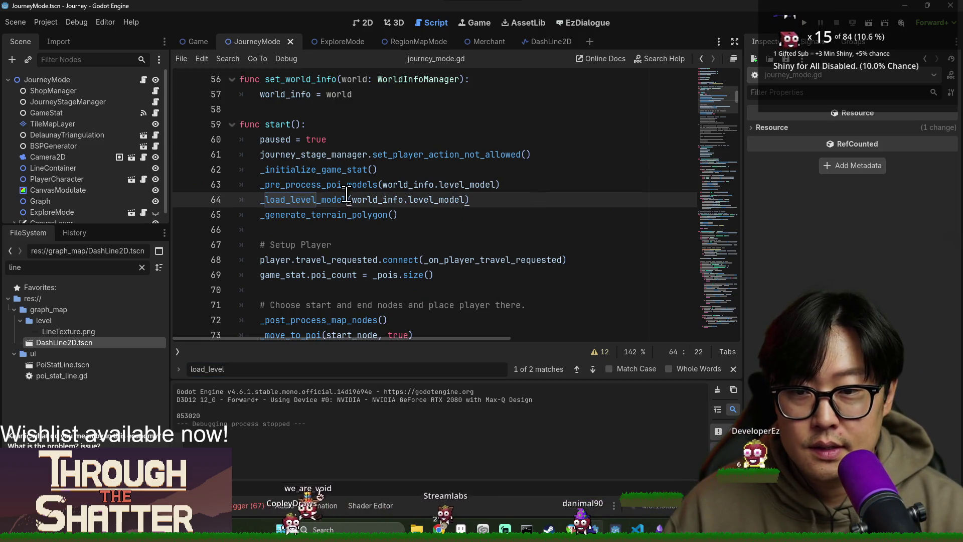
left_click(315, 200, "ctrl")
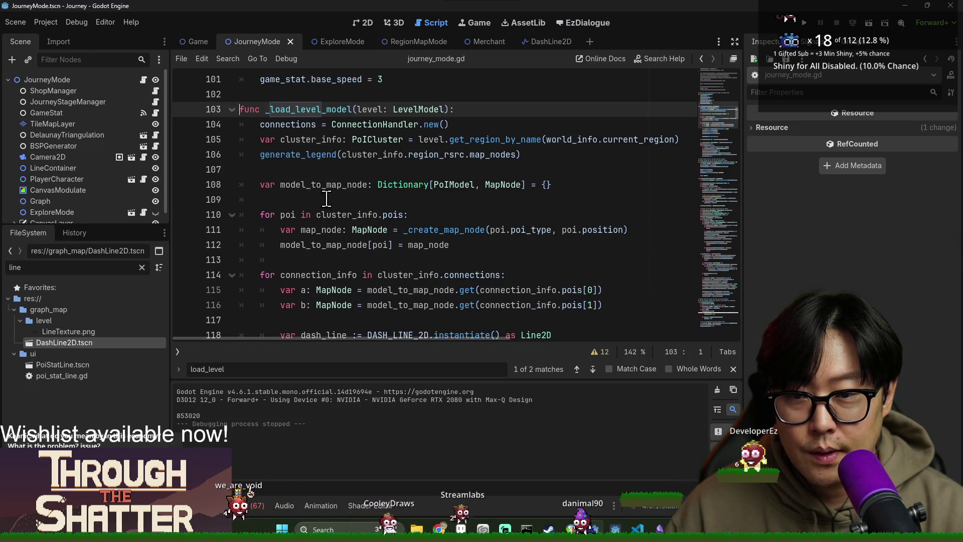
scroll(355, 233, "down", 1)
double_click(303, 179)
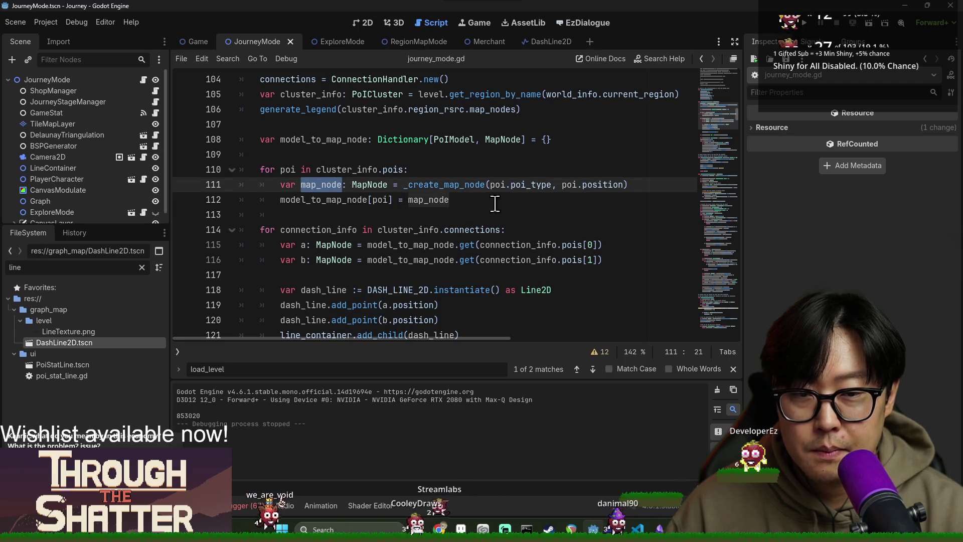
double_click(334, 203)
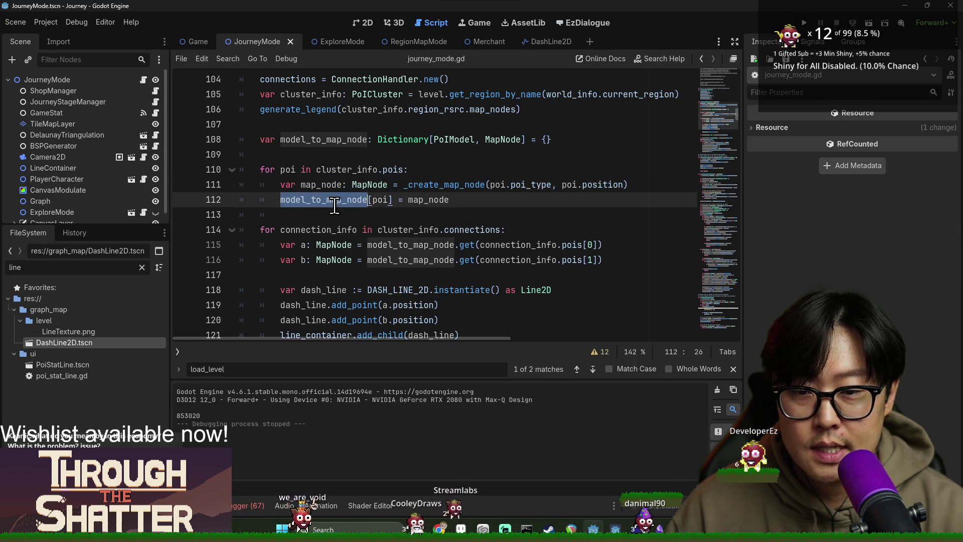
Jump to the _create_map_node definition and select map_node_helper and map_node on line 141.
left_click(436, 189, "ctrl")
scroll(318, 255, "down", 2)
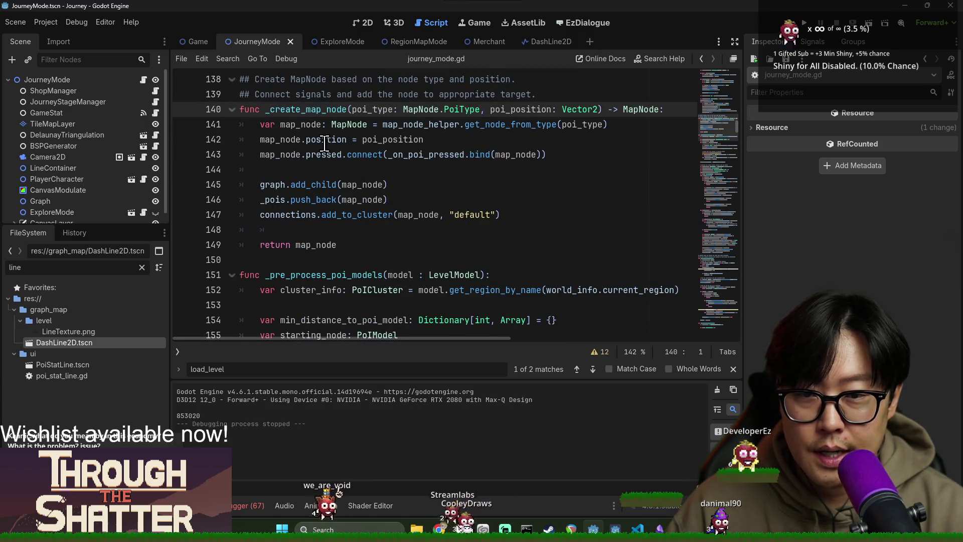
double_click(441, 127)
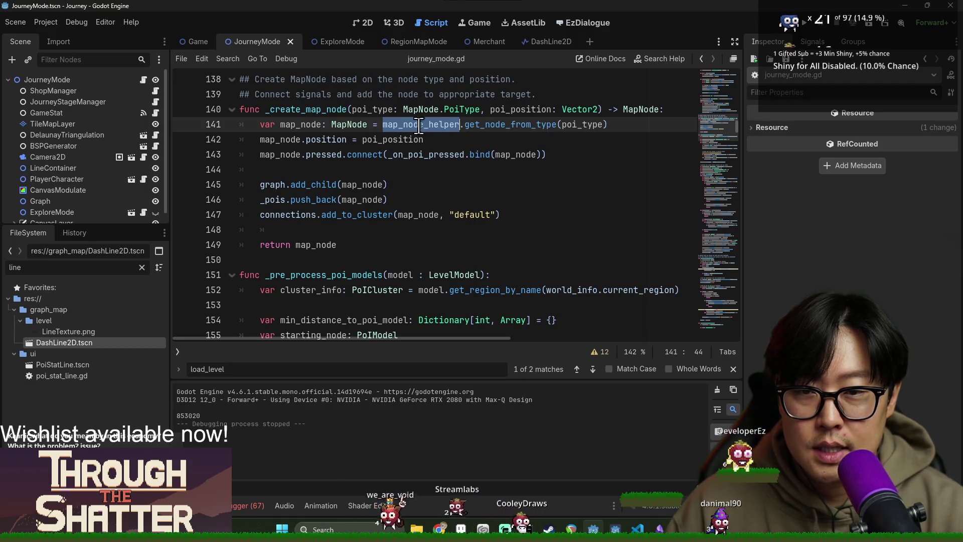
double_click(289, 126)
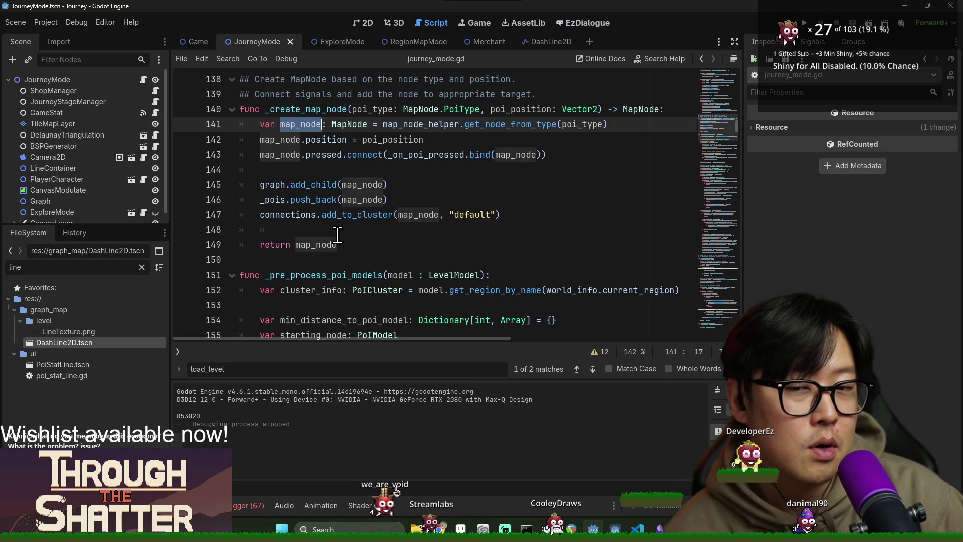
Below line 148, add 'if poi_type == MapNode.PoiType.mountain:' using autocompletion.
left_click(367, 234)
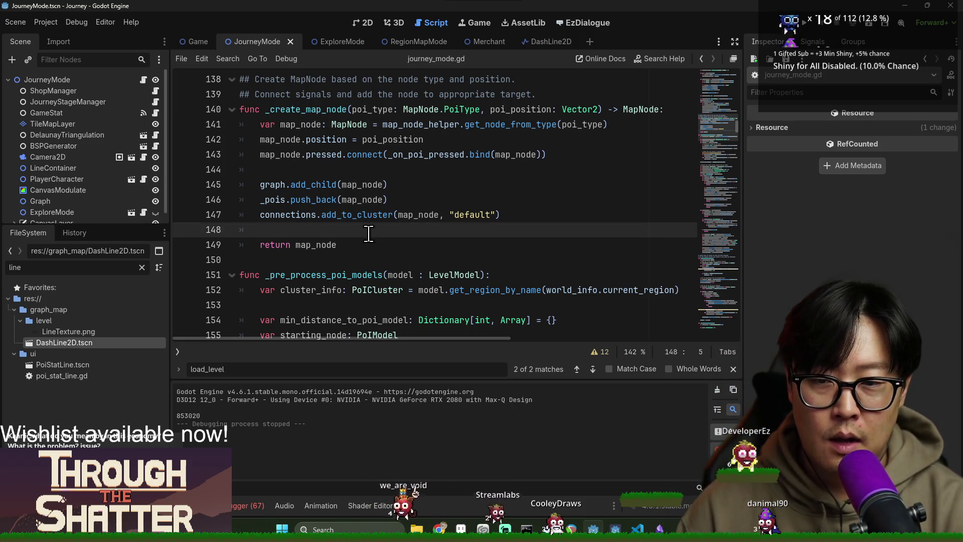
key("Return")
type("if ")
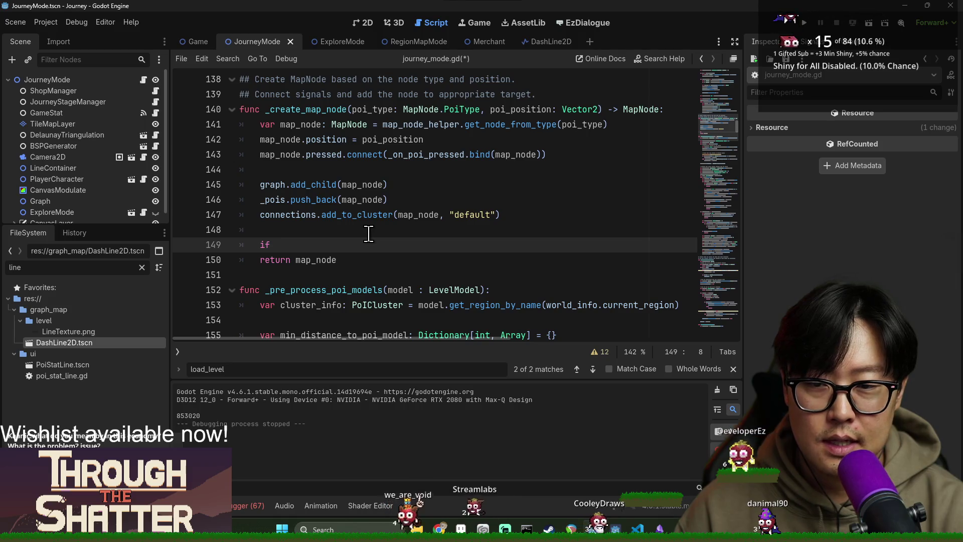
type("poi_type ")
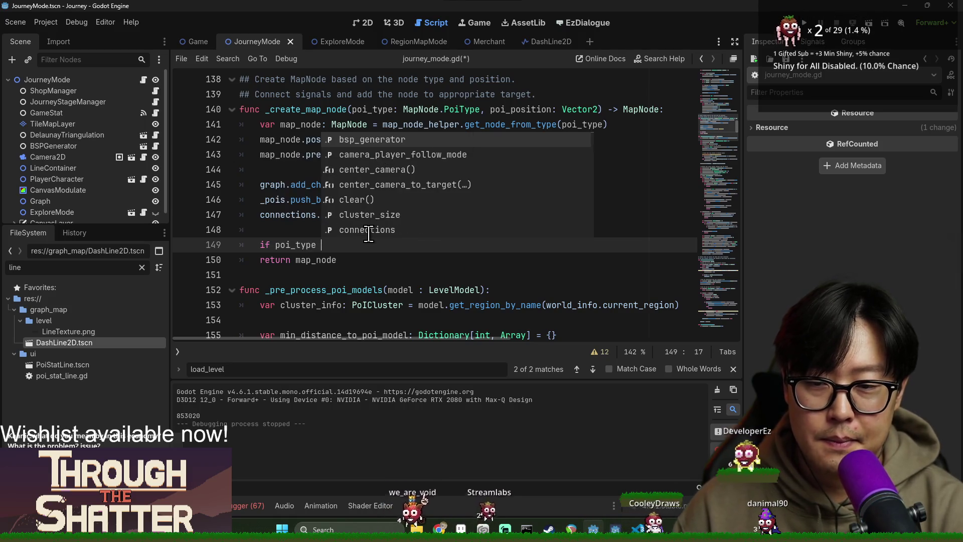
type("== Map")
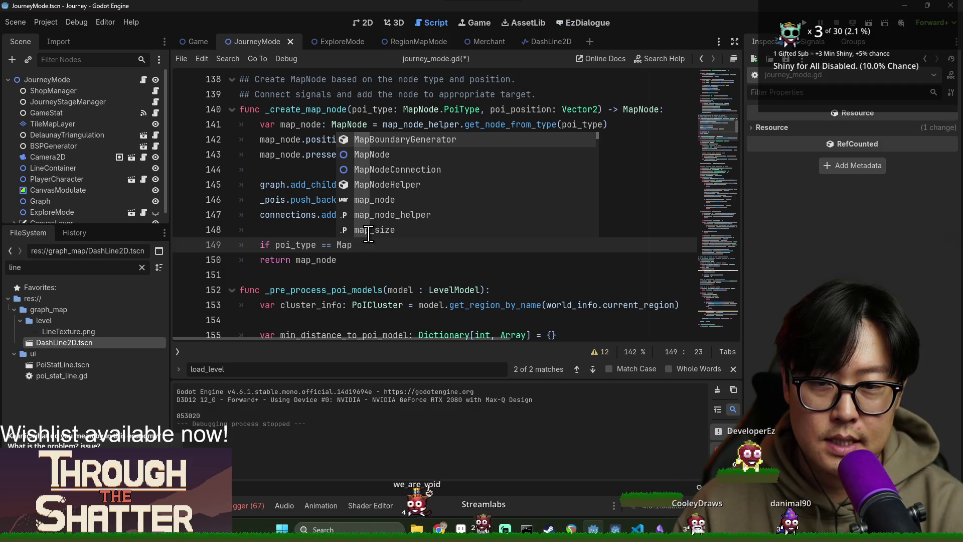
type("Node.")
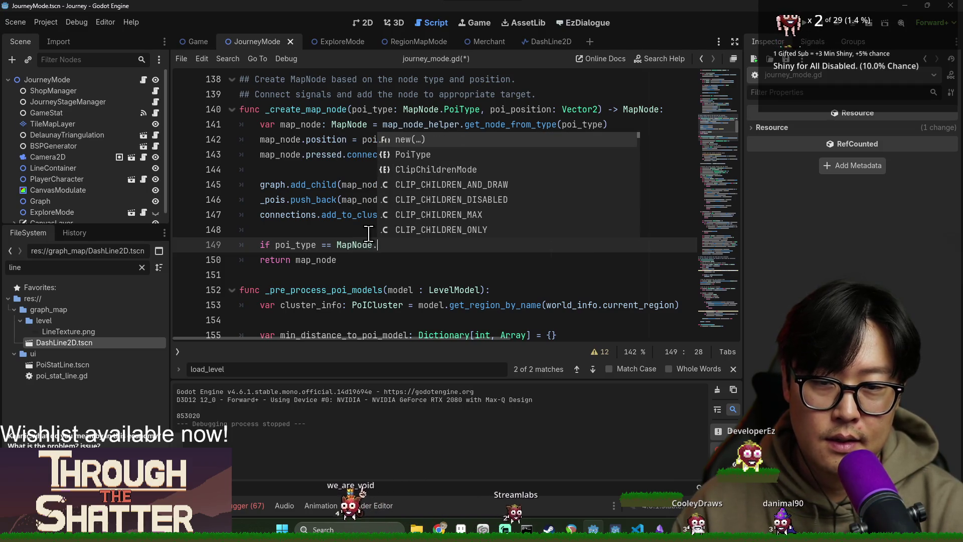
key("Down")
key("Return")
type("m")
key("Return")
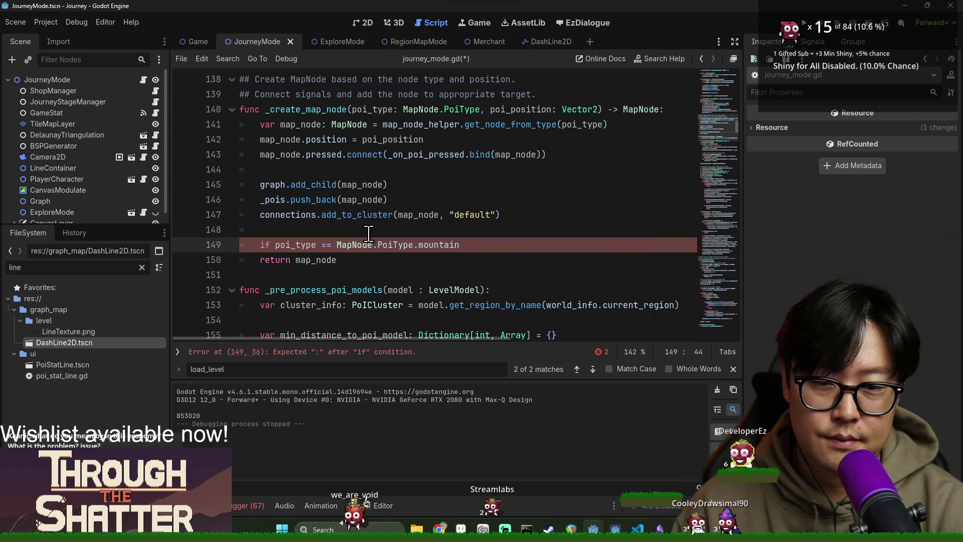
Inside the if block add 'map_node.is_revealed = true', save, and add a blank line after it.
key("Return")
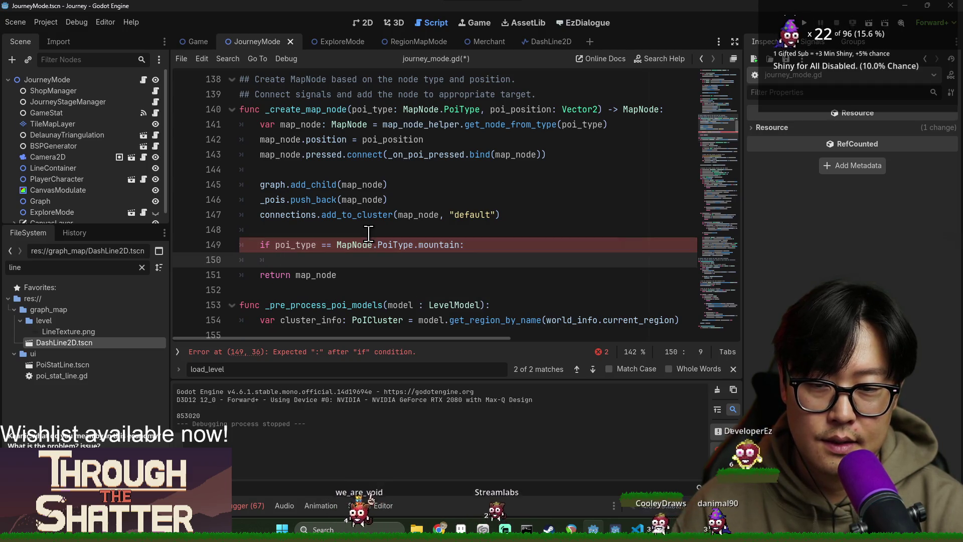
type("map_node.is_rev")
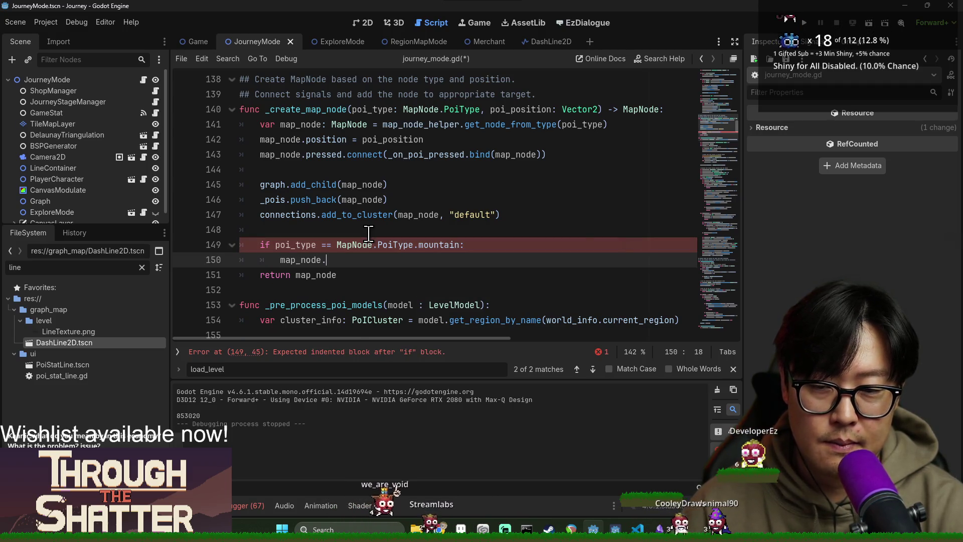
key("Return")
type("=")
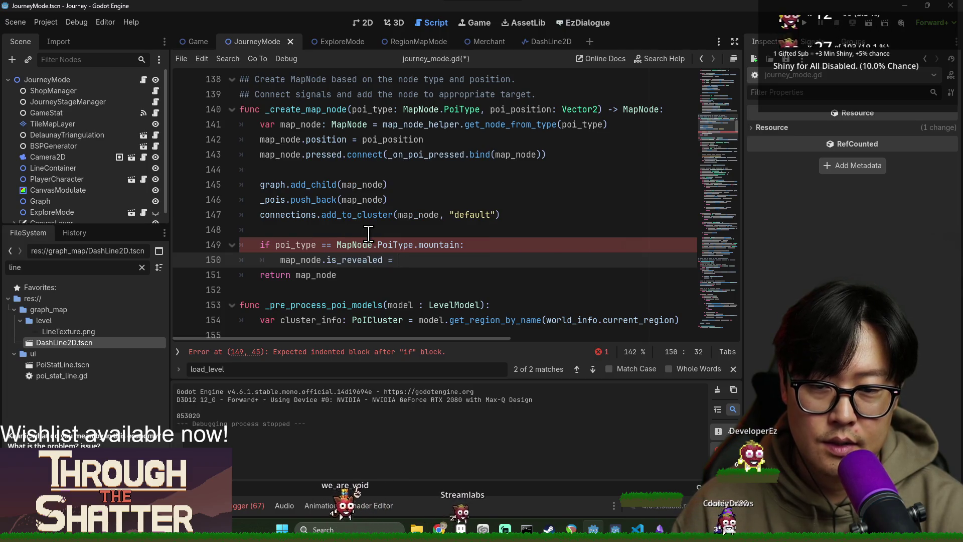
key("ctrl+s")
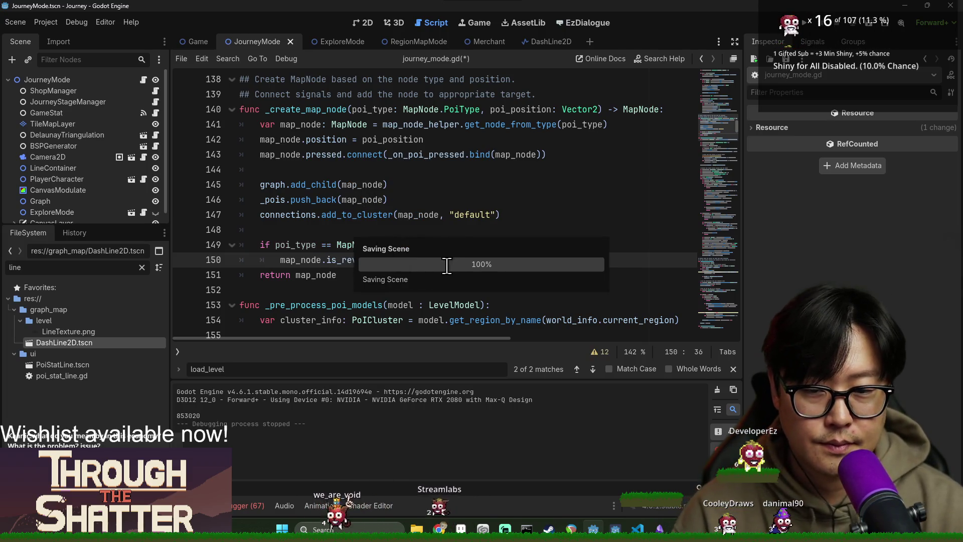
left_click(436, 235)
left_click(438, 263)
key("Return")
key("ctrl+s")
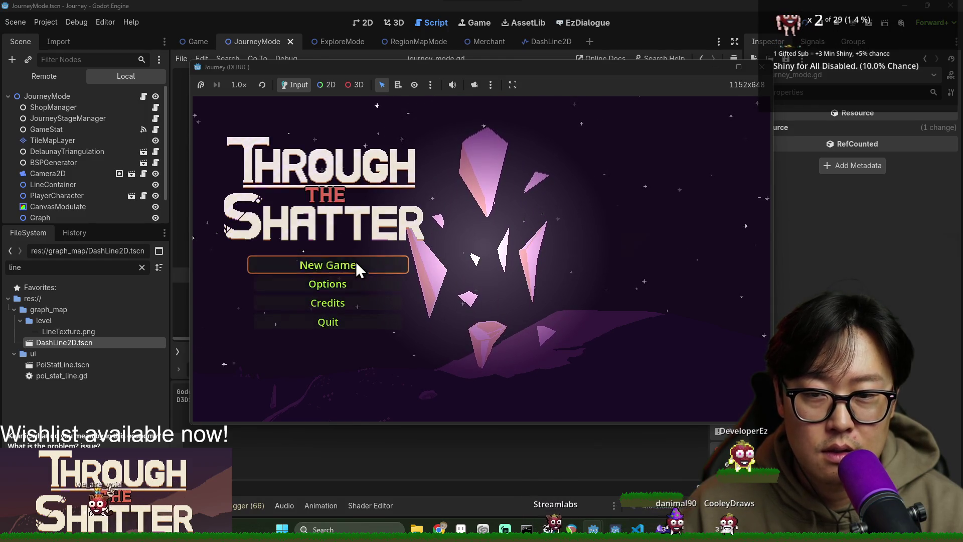
left_click(379, 267)
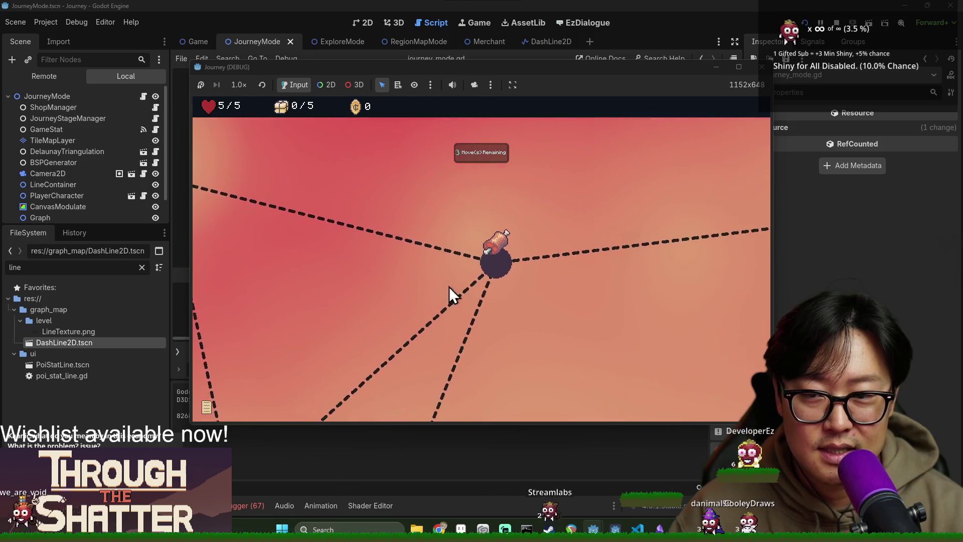
left_click(489, 272)
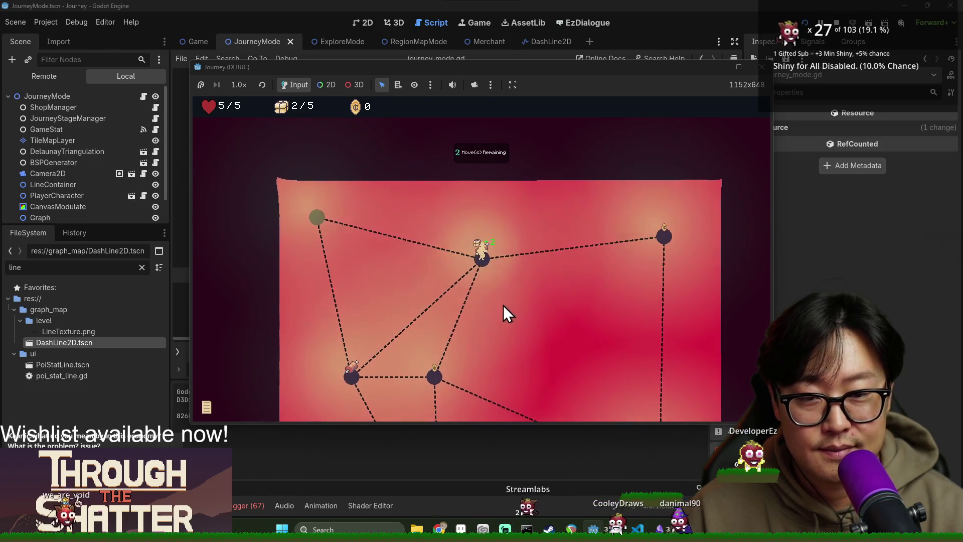
left_click(478, 279)
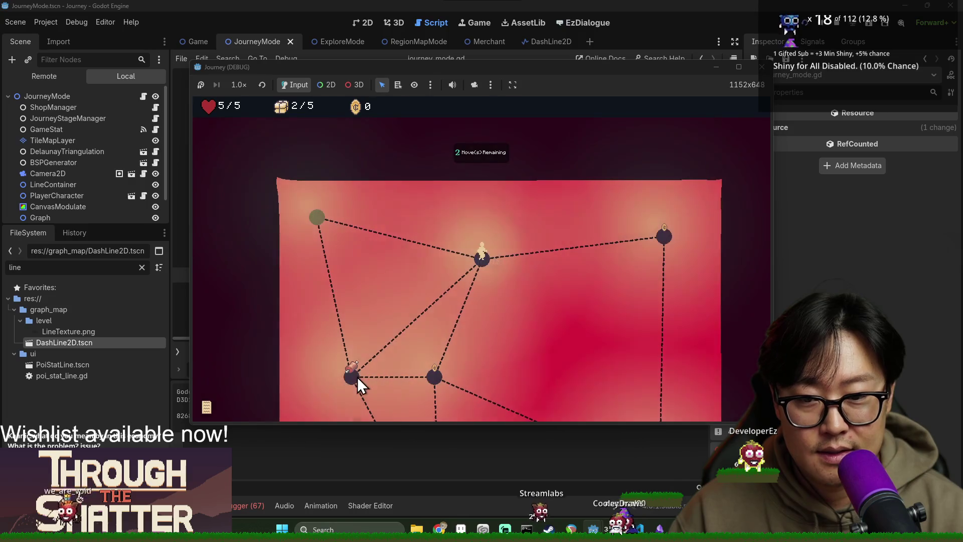
left_click(356, 377)
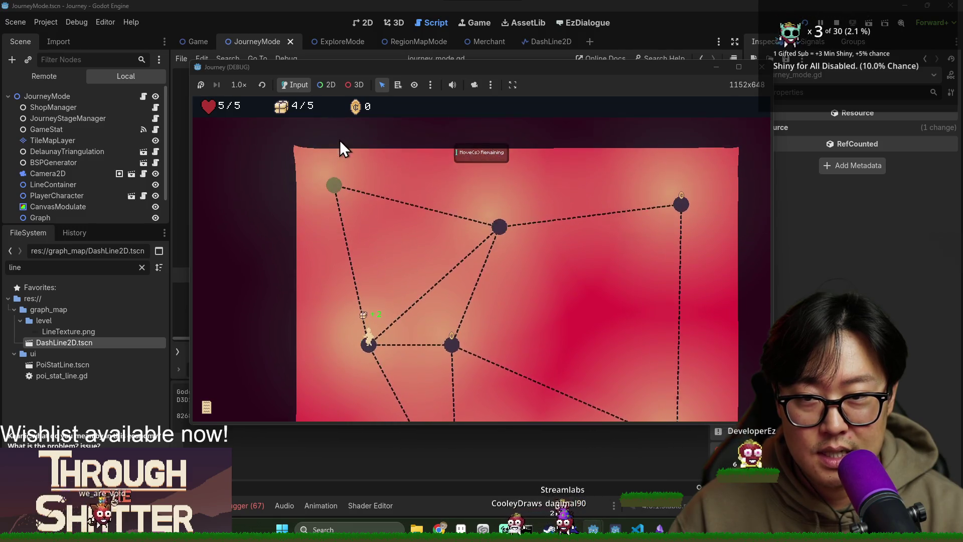
left_click(333, 185)
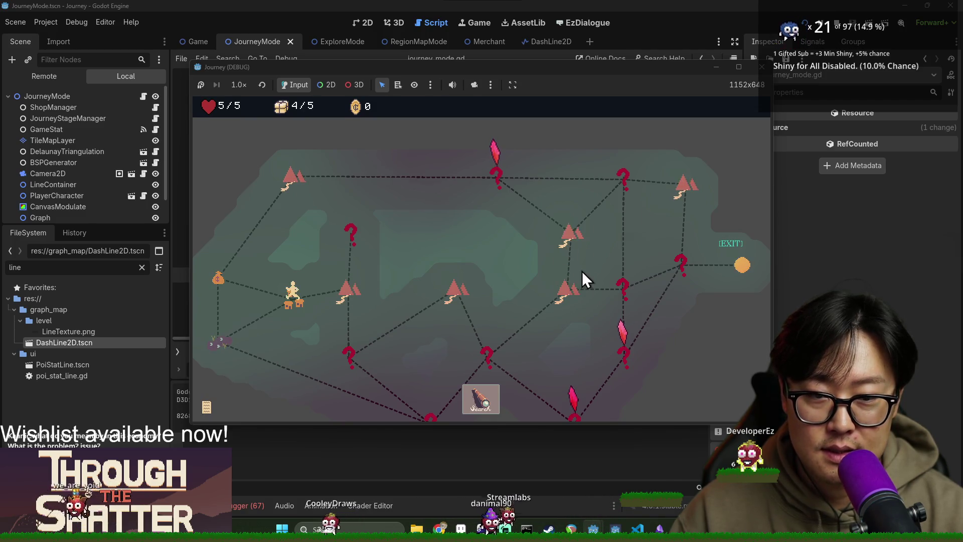
key("F8")
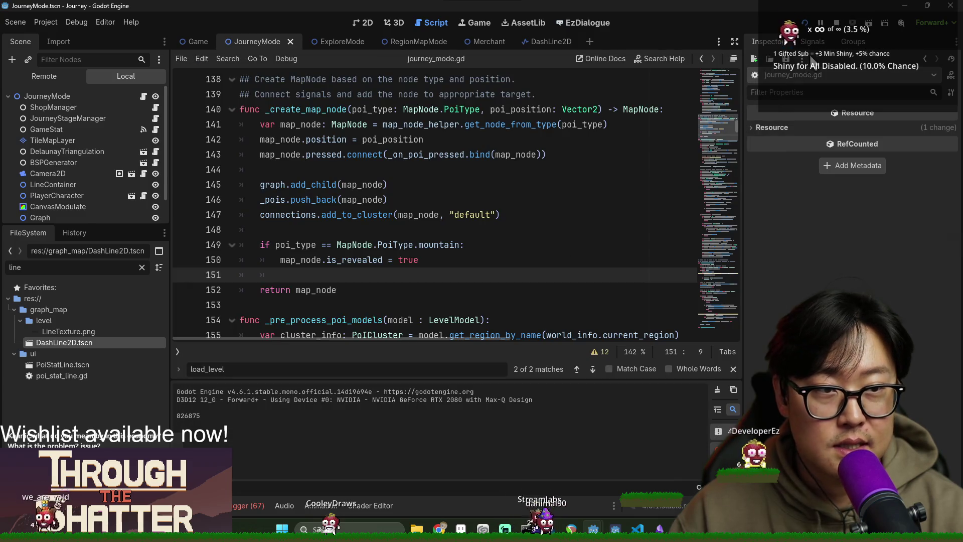
Save journey_mode.gd and search for 'dash' to find where DASH_LINE_2D is instantiated.
left_click(483, 186)
key("ctrl+s")
left_click(315, 216)
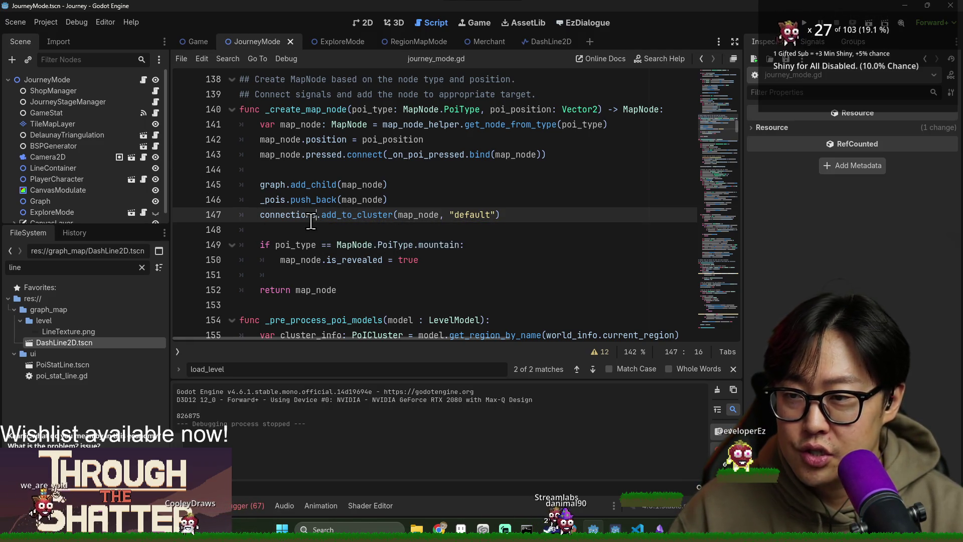
key("ctrl+f")
type("dash")
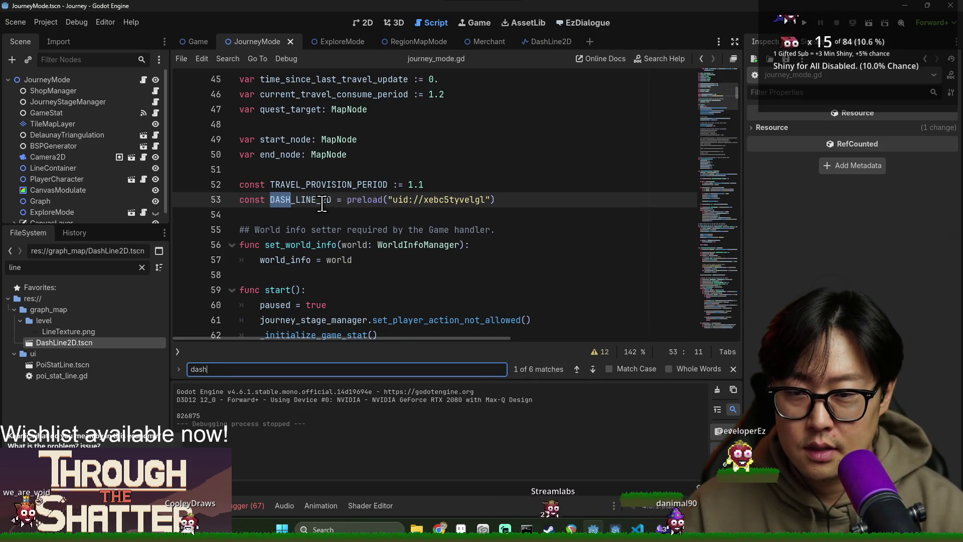
double_click(322, 199)
key("ctrl+f")
key("Return")
key("Escape")
Highlight dash_line and line_container around line 119, then clear the output log.
double_click(294, 214)
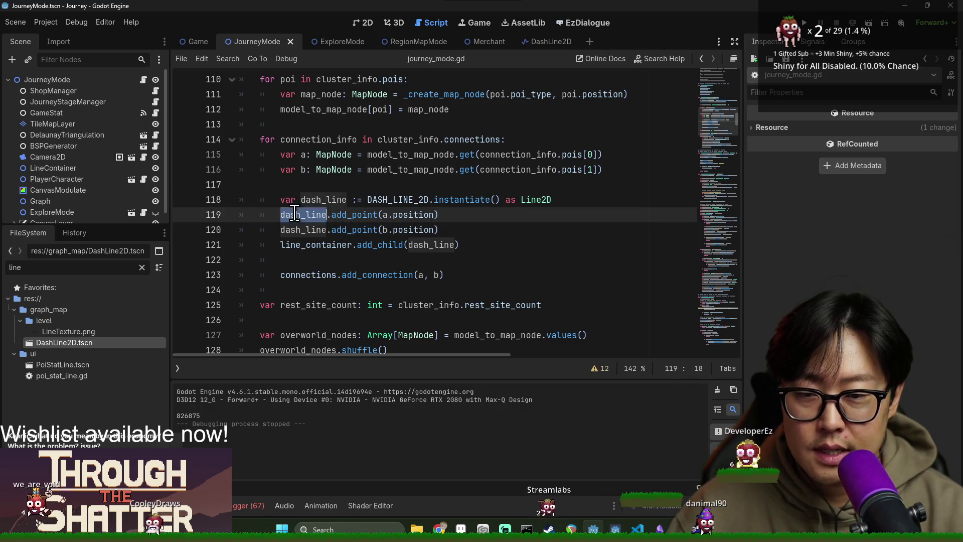
double_click(333, 245)
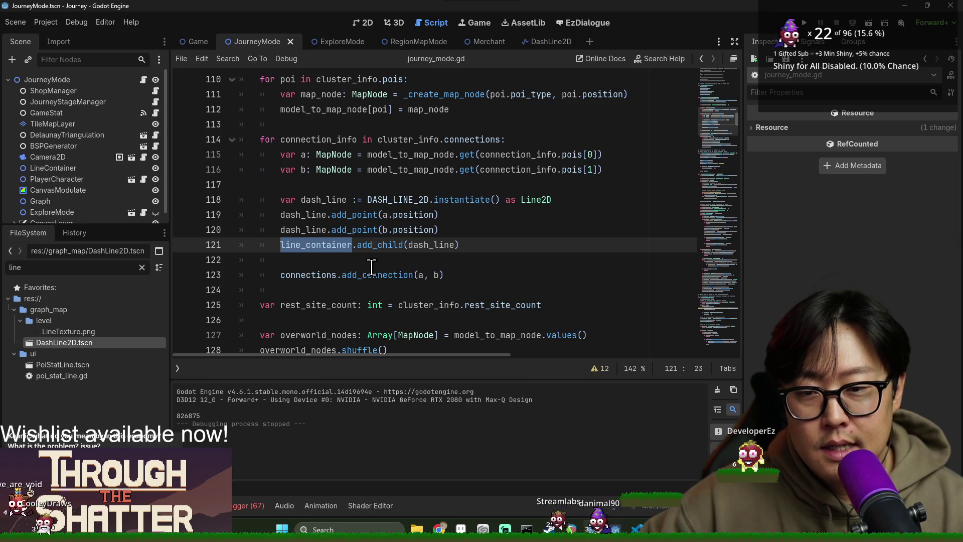
scroll(351, 265, "down", 1)
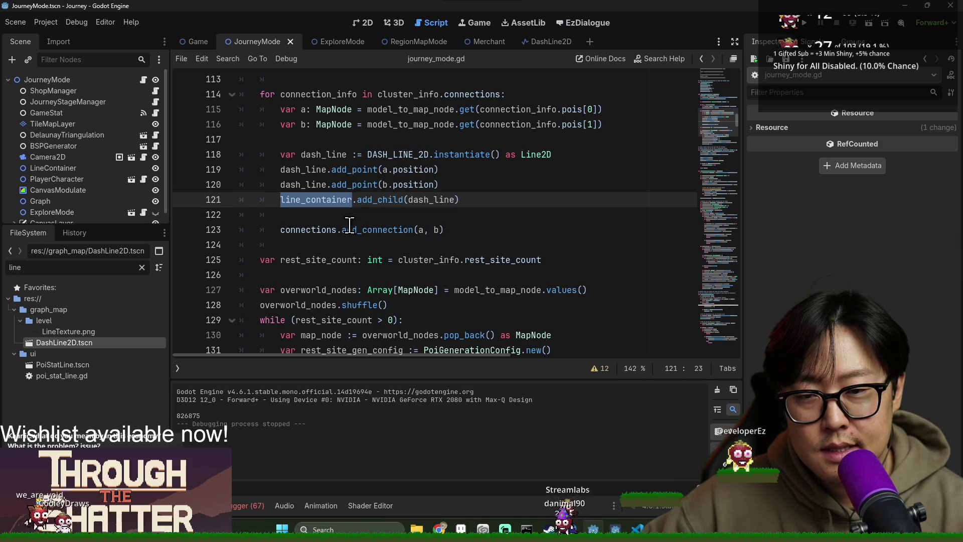
left_click(717, 390)
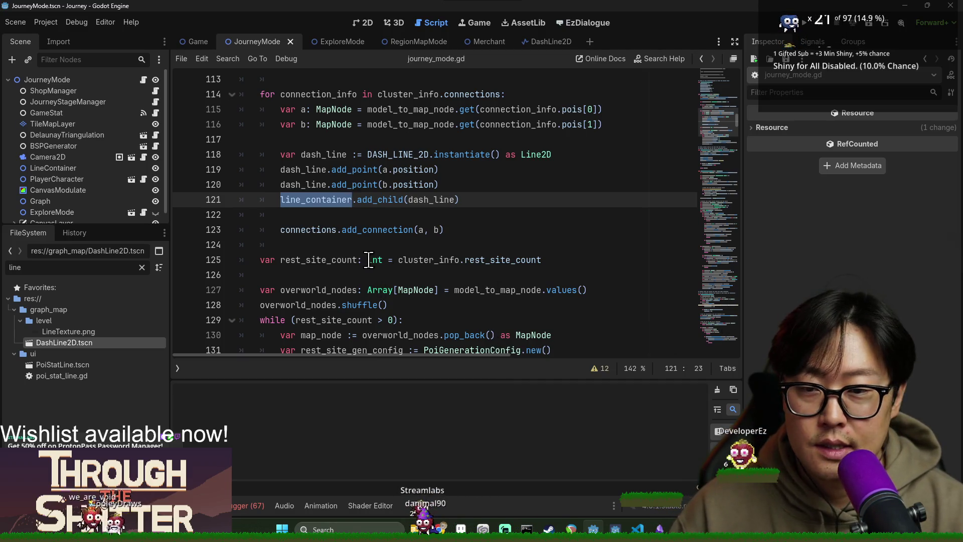
Highlight connections, add_connection and line_container on lines 121–123.
double_click(308, 229)
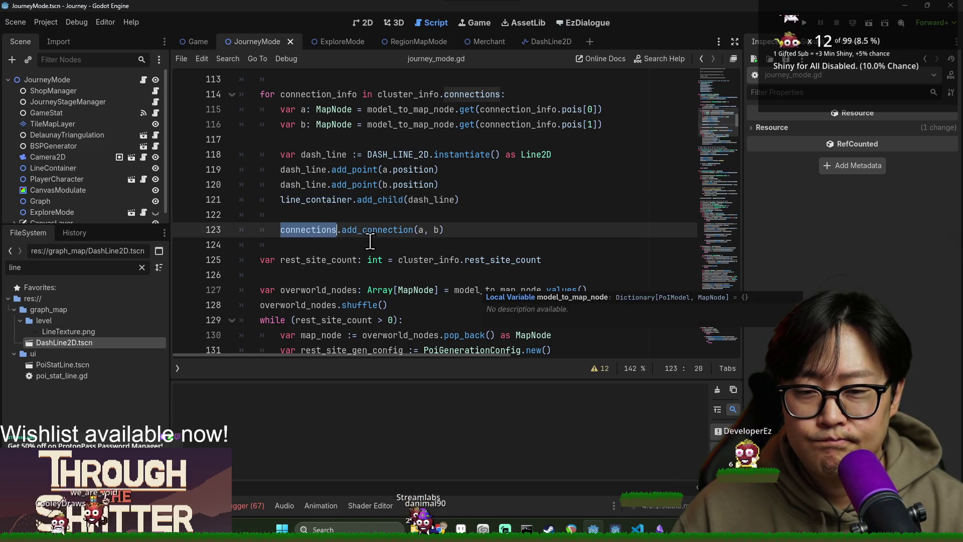
scroll(422, 282, "up", 1)
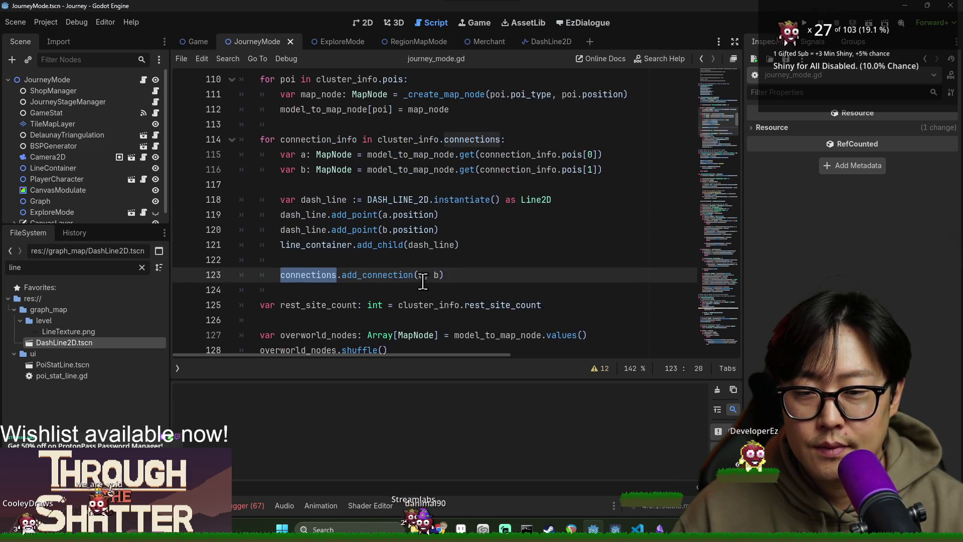
double_click(319, 245)
double_click(308, 274)
double_click(367, 277)
left_click(367, 275)
double_click(293, 245)
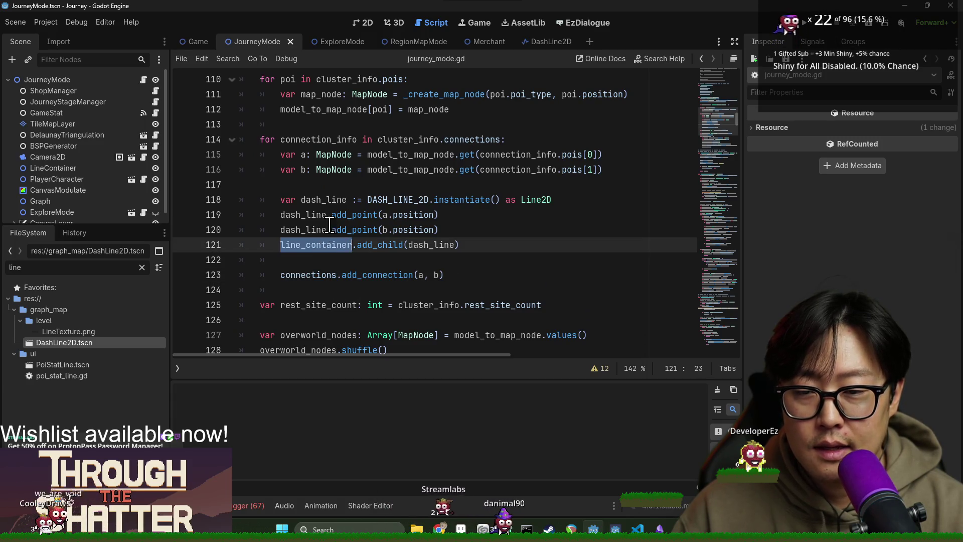
double_click(309, 275)
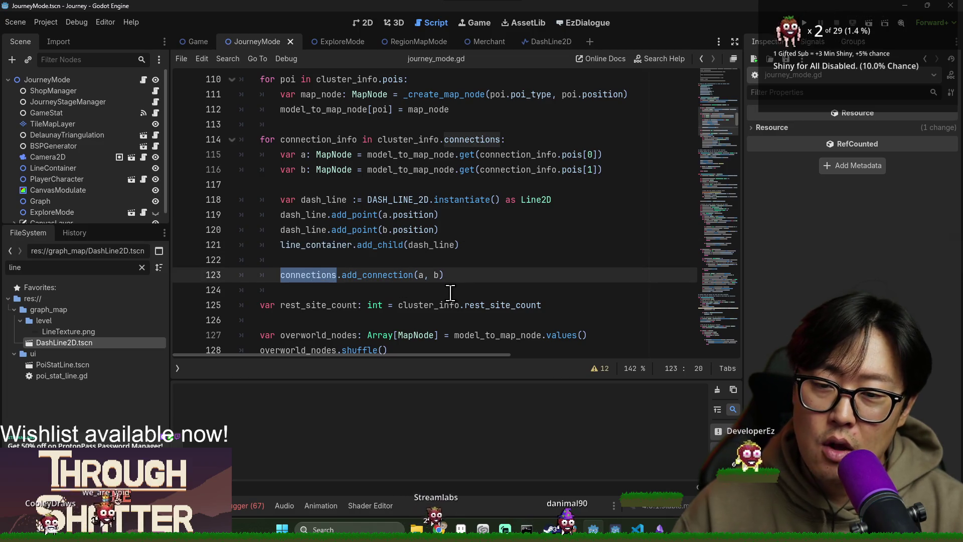
double_click(338, 245)
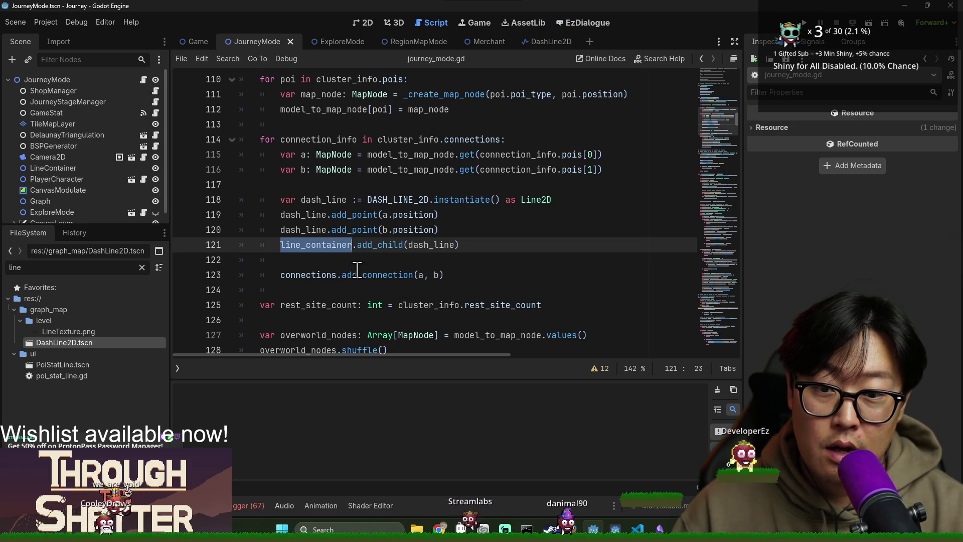
double_click(371, 275)
Follow the add_connection call to its definition in connection_handler.gd.
left_click(301, 275)
key("Up")
key("Up")
key("Right")
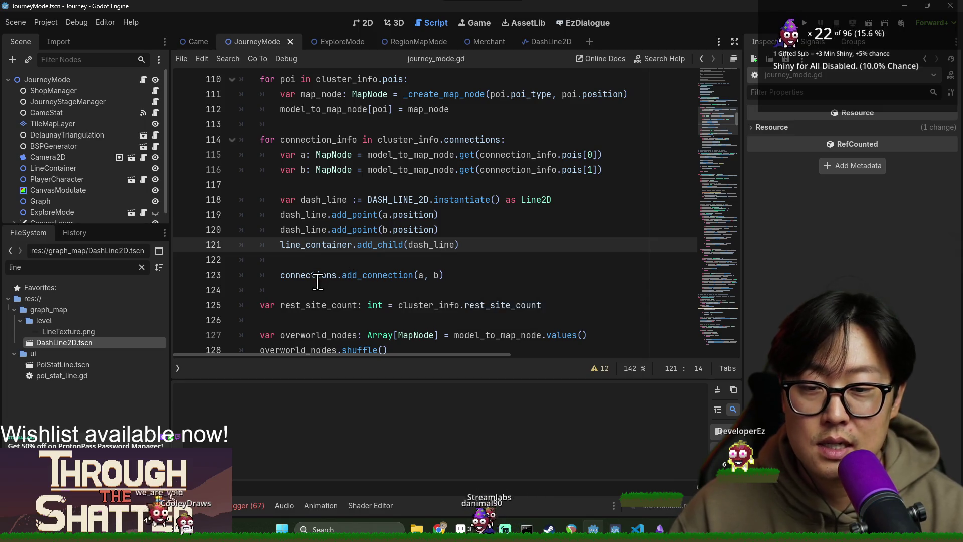
left_click(362, 277)
left_click(375, 277, "ctrl")
Undo an unfinished var line below the dictionaries and save connection_handler.gd.
scroll(356, 270, "up", 10)
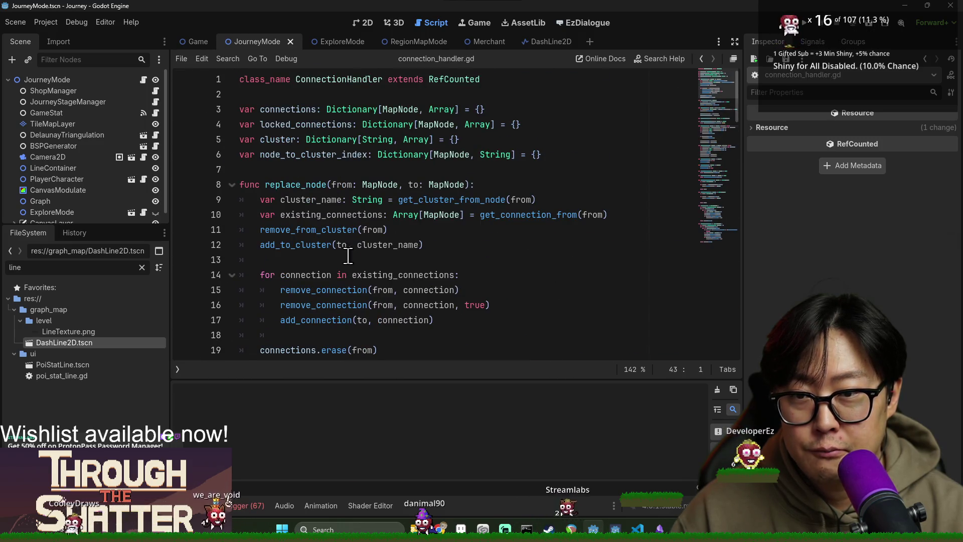
left_click(593, 156)
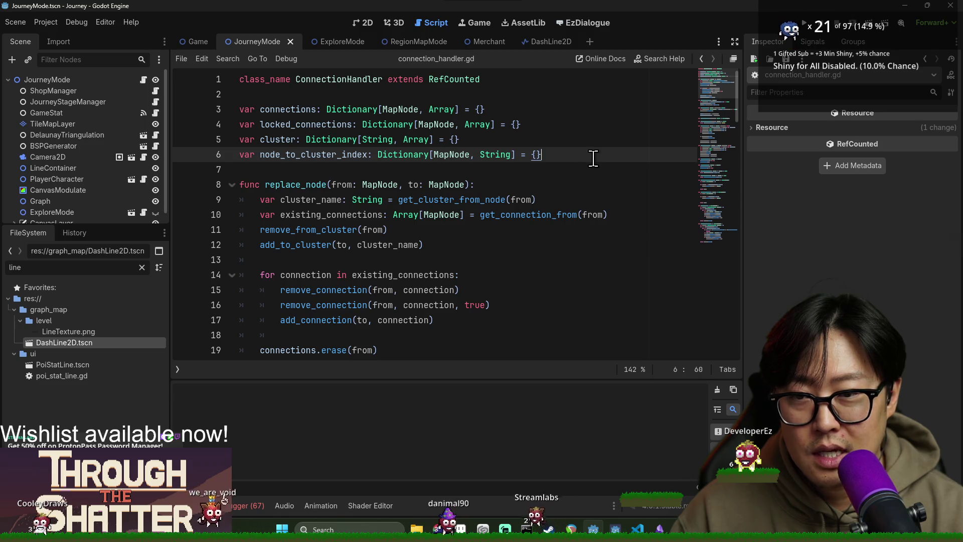
key("Return")
type("var")
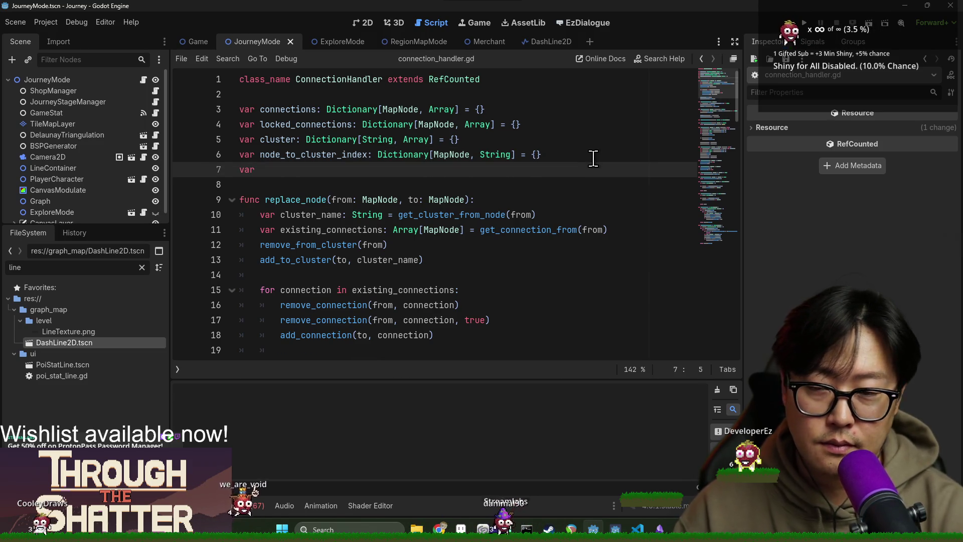
double_click(459, 79)
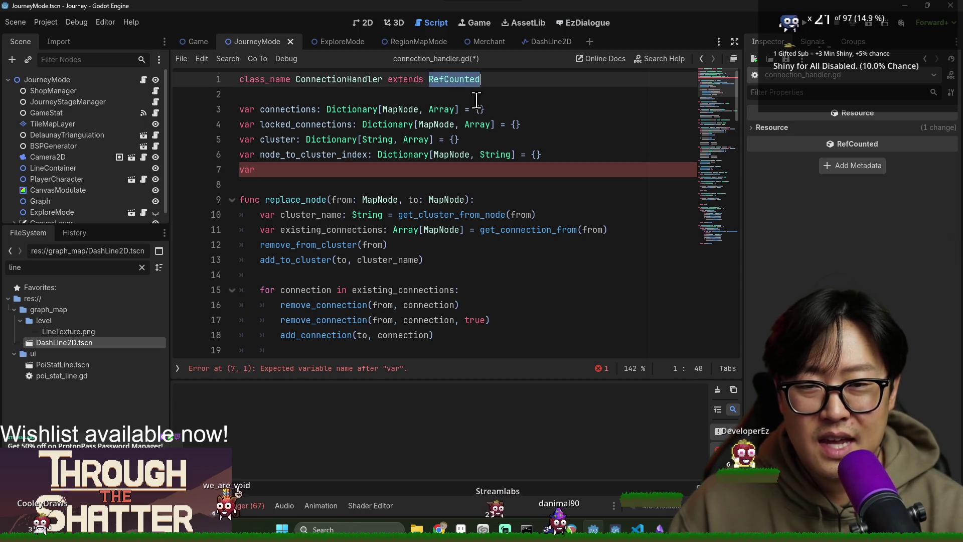
mouse_move(468, 215)
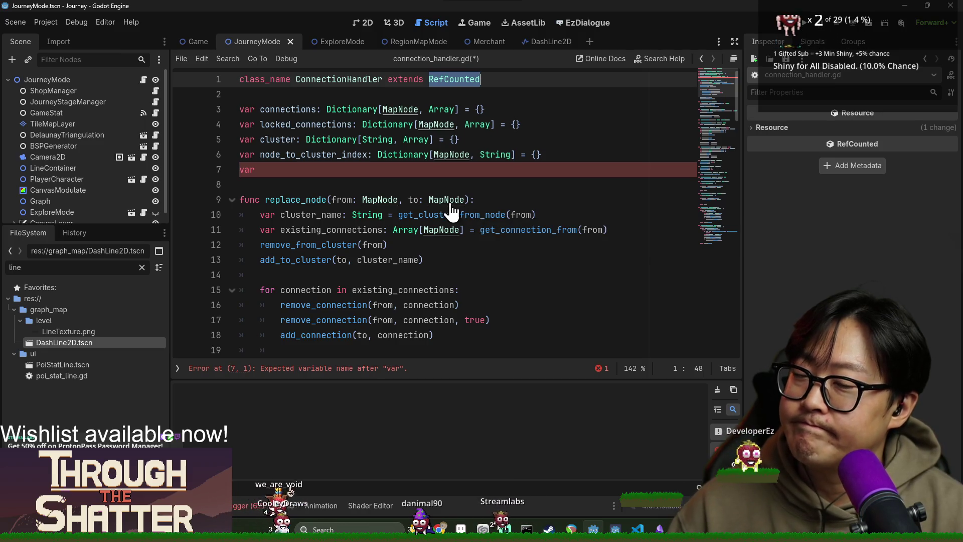
key("ctrl+z")
left_click_drag(378, 200, 383, 215)
left_click(307, 185)
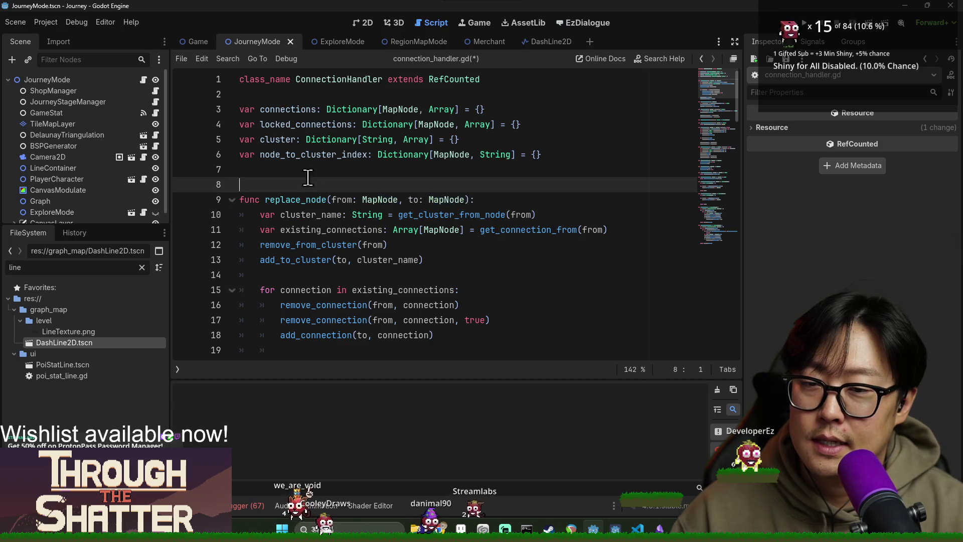
key("BackSpace")
key("ctrl+s")
Return to journey_mode.gd, save it, and jump back to the add_connection definition.
key("alt+Left")
key("ctrl+s")
key("ctrl+d")
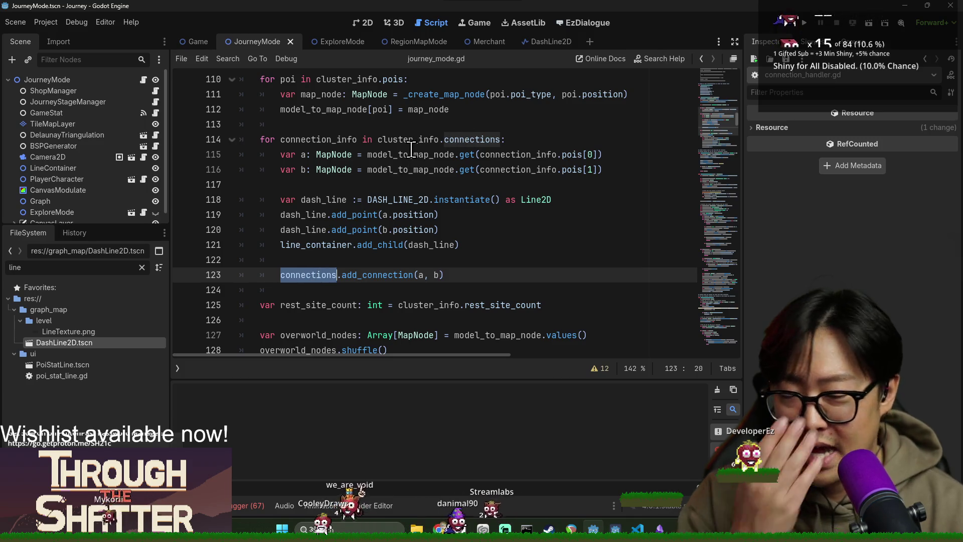
left_click(368, 275, "ctrl")
scroll(337, 185, "up", 10)
Declare 'signal connection_changed()' on its own line below the class declaration and save.
left_click(304, 96)
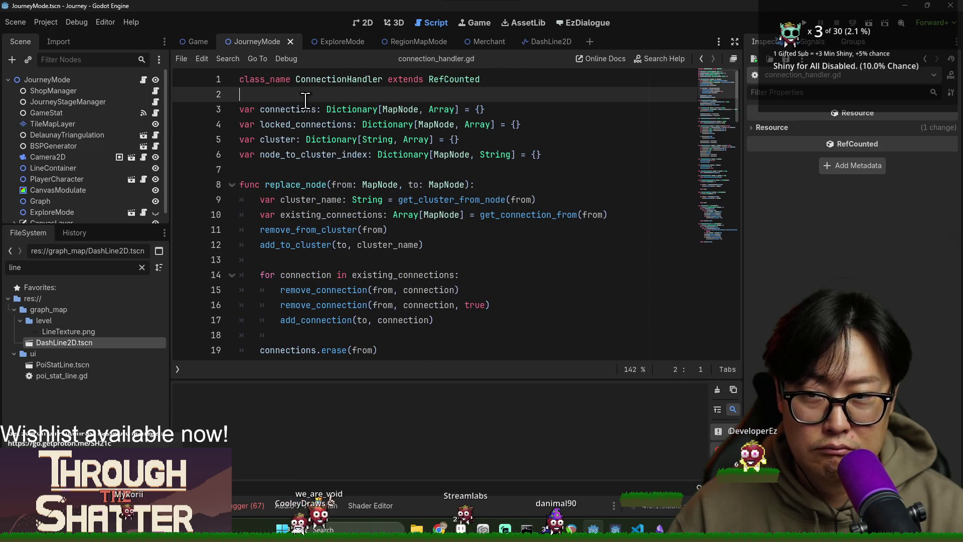
type("signal ")
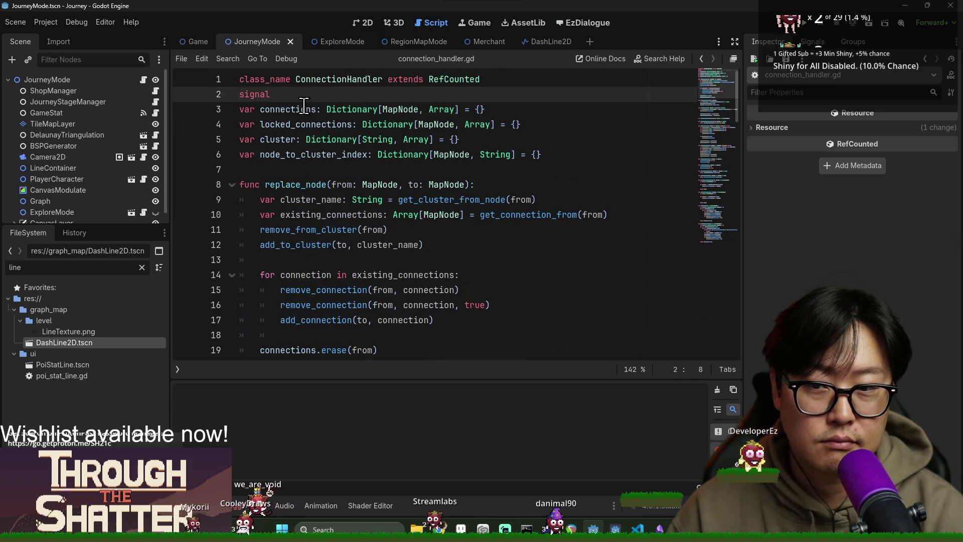
type("connection_")
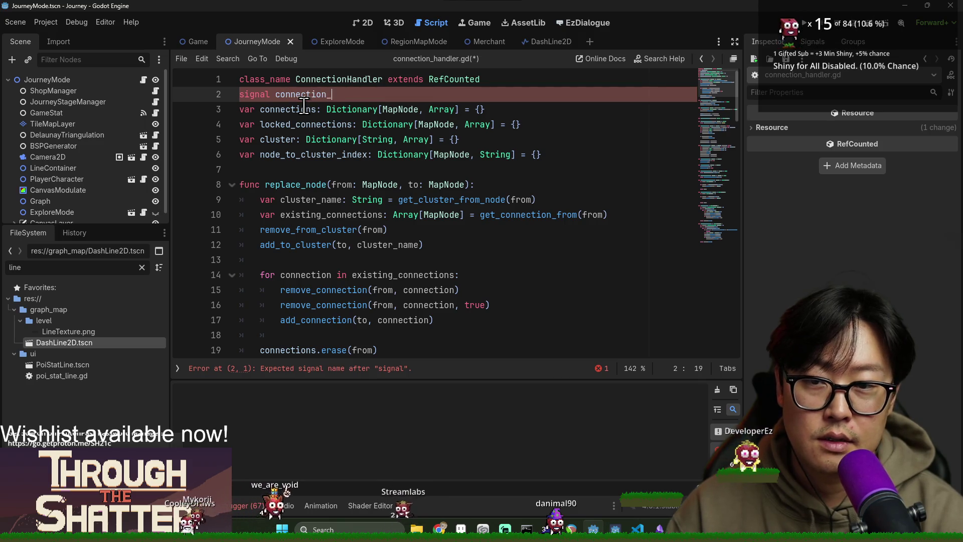
type("changed()")
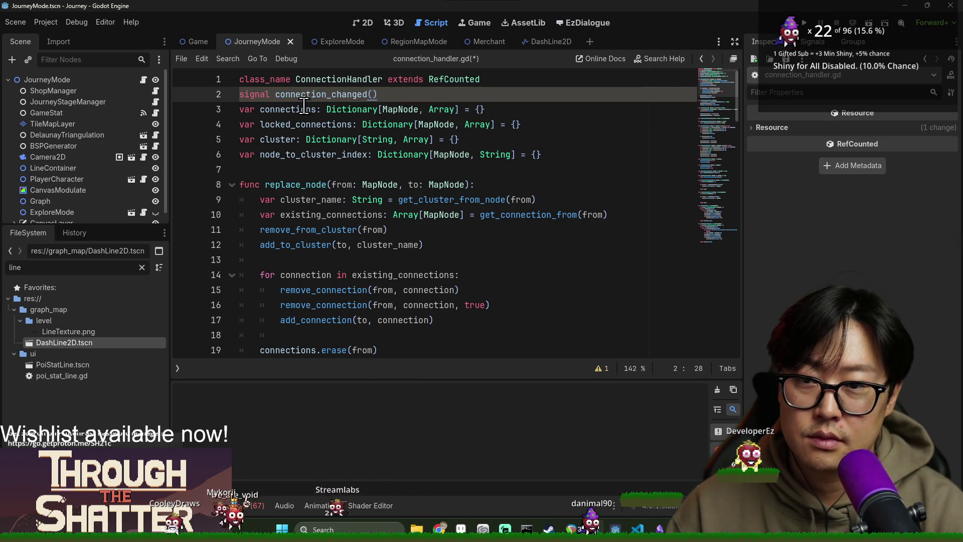
key("ctrl+s")
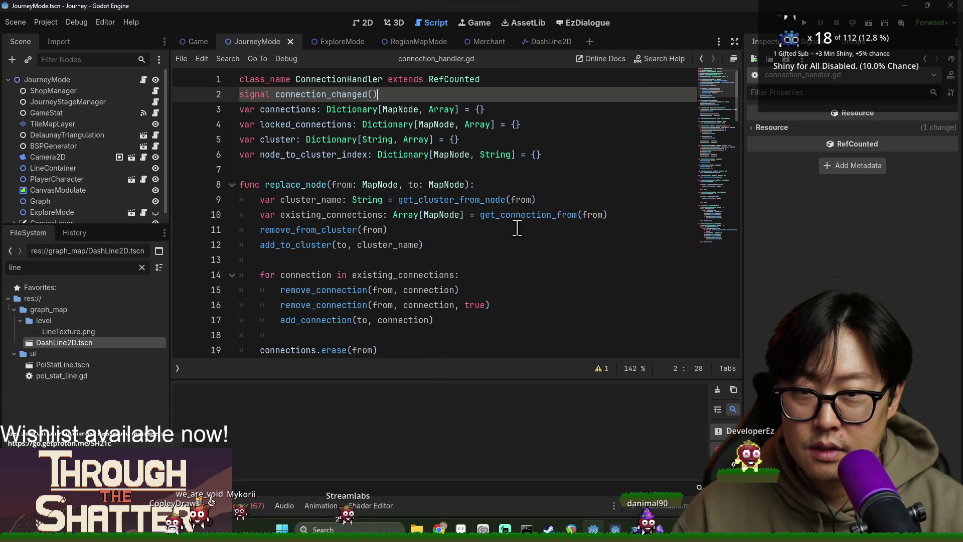
key("Return")
left_click(514, 74)
key("Return")
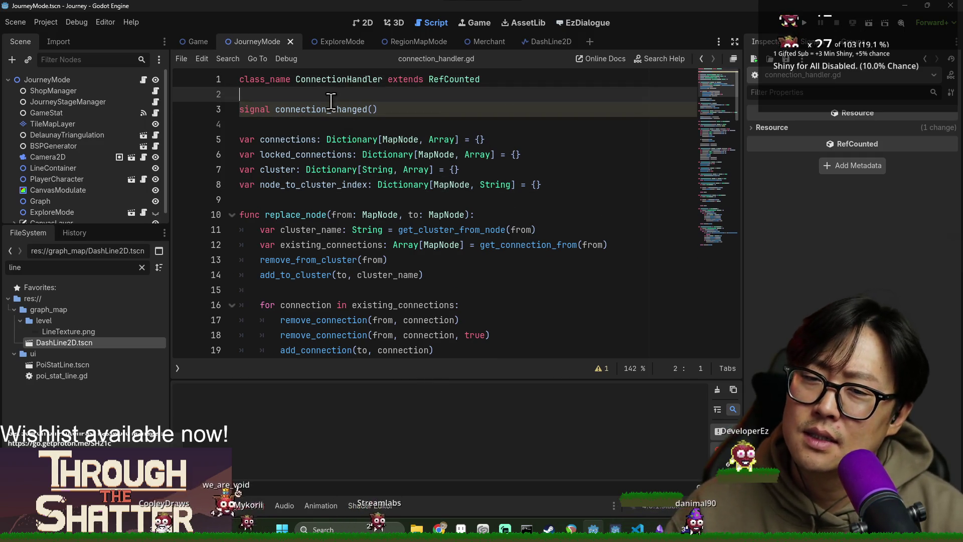
double_click(323, 109)
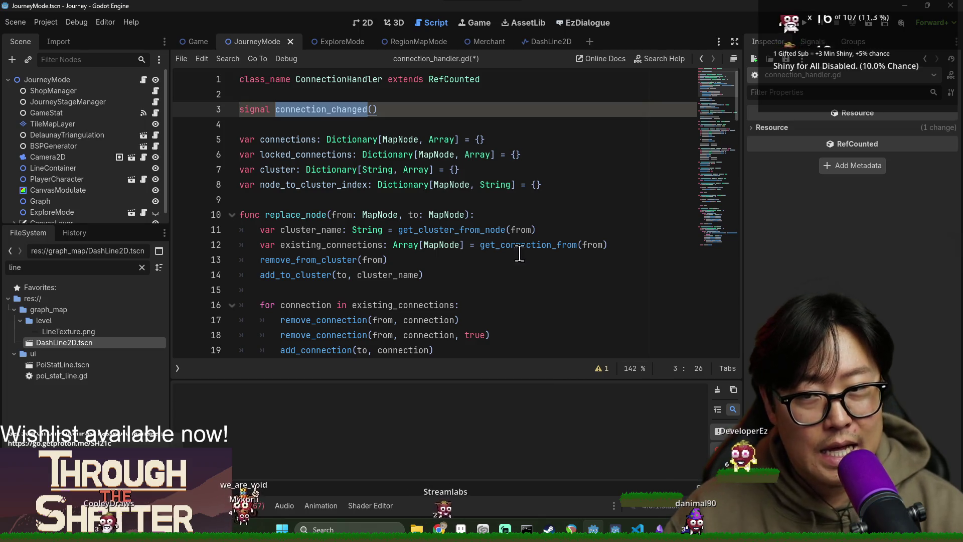
left_click(374, 109)
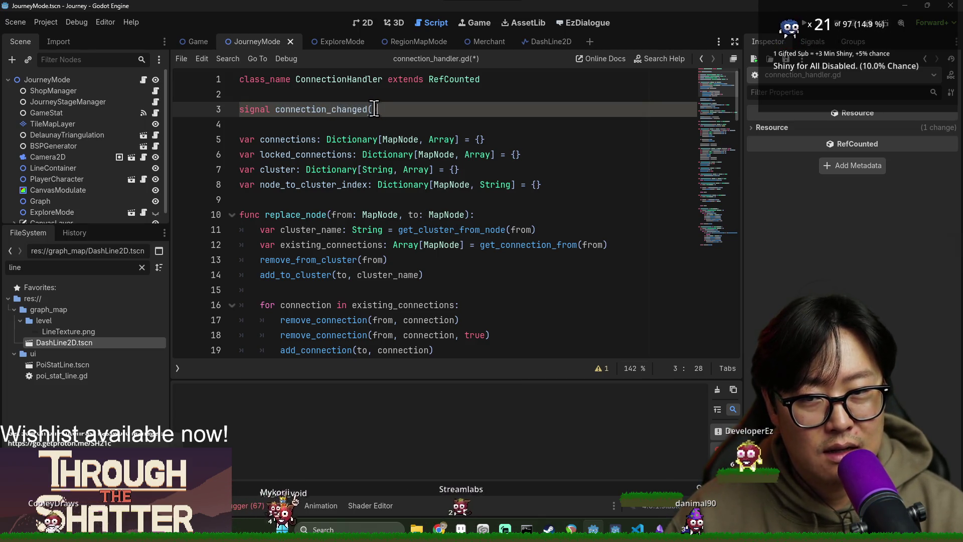
Select the connection_changed signal name and save connection_handler.gd again.
mouse_move(506, 229)
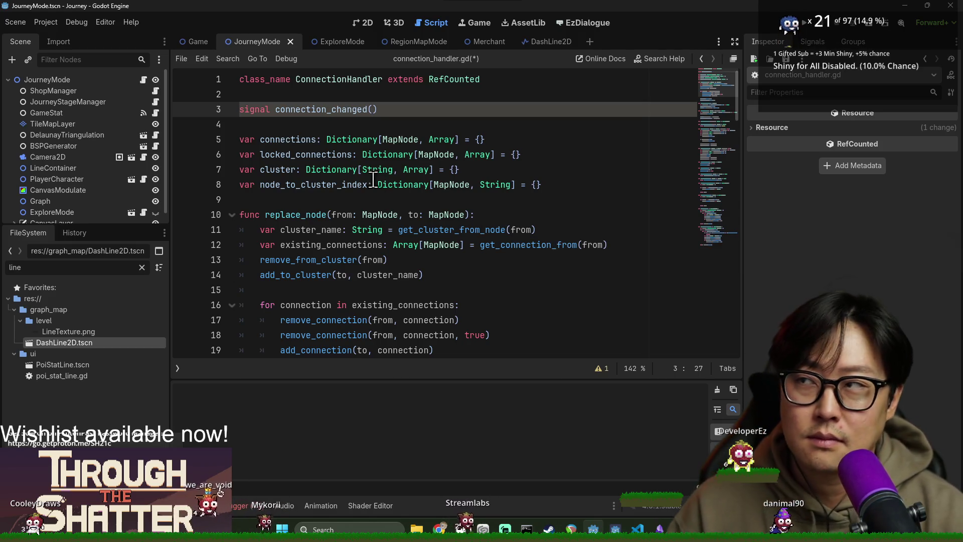
key("ctrl+d")
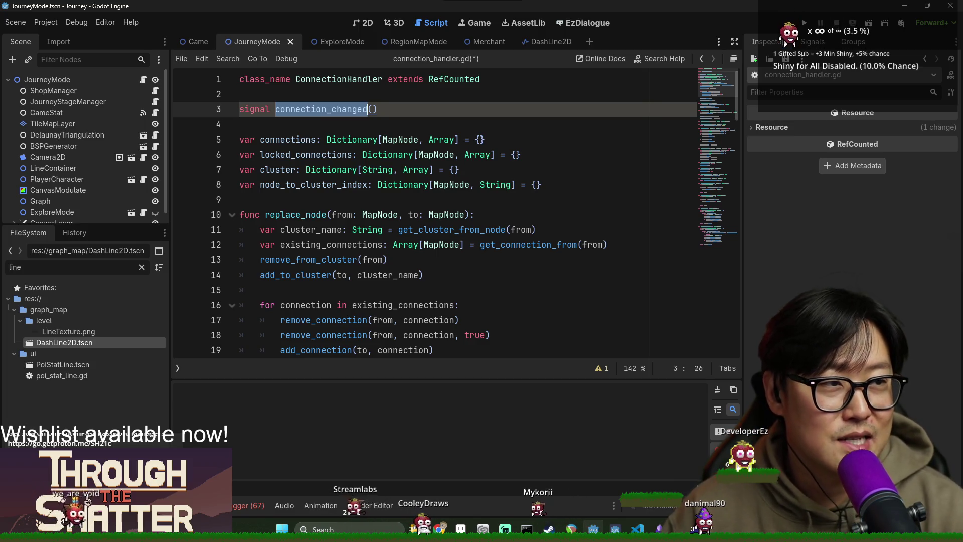
left_click(519, 173)
left_click(480, 139)
key("ctrl+s")
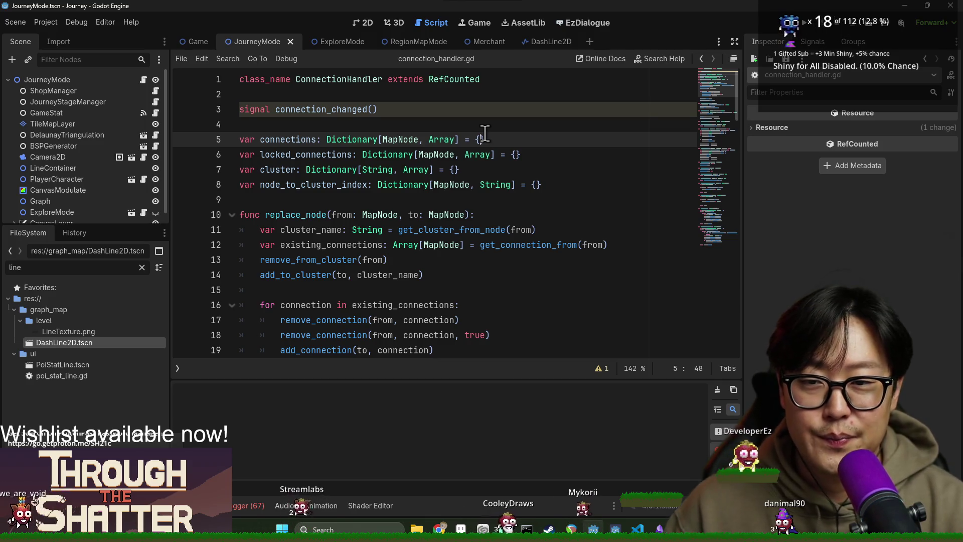
left_click(472, 139)
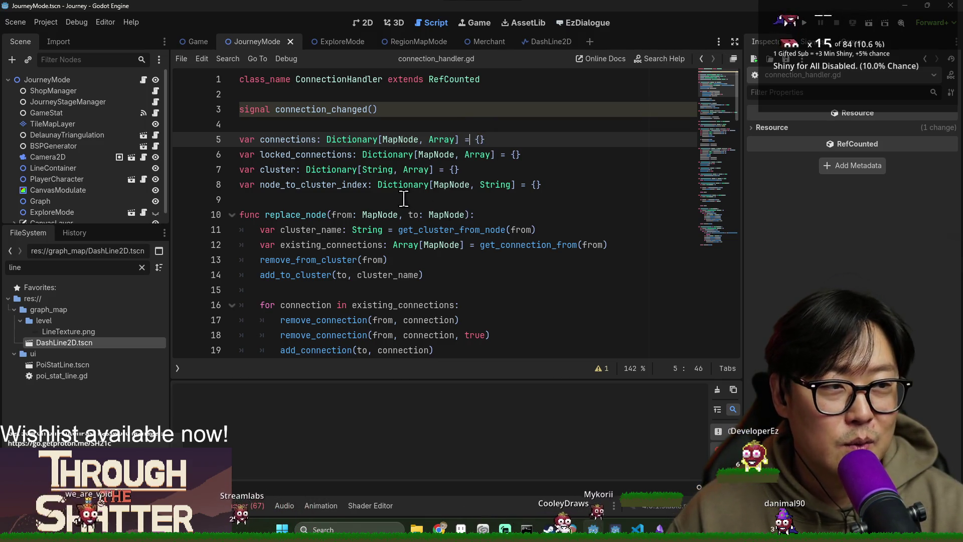
Return to the Godot editor, recheck the connection_changed signal, and switch to the DashLine2D scene.
key("alt+Tab")
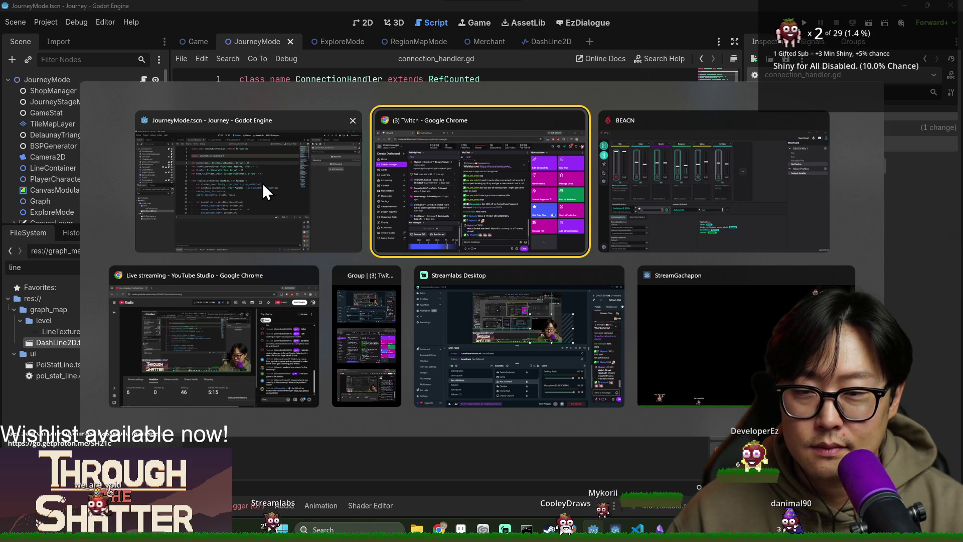
left_click(360, 239)
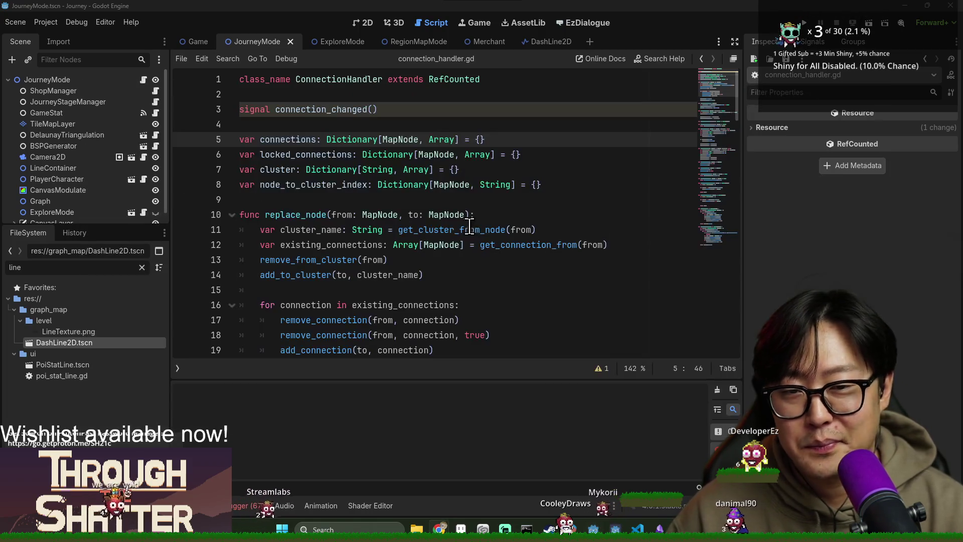
double_click(344, 110)
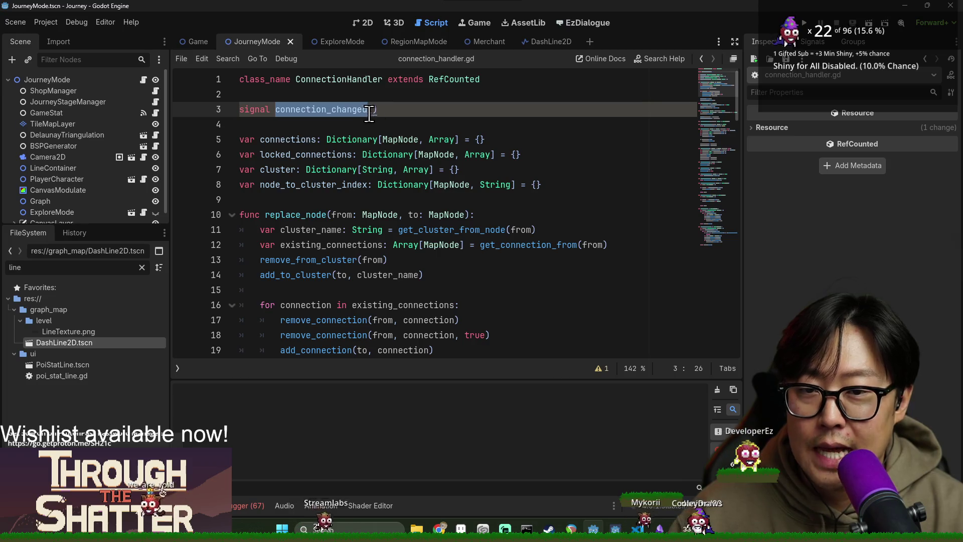
left_click(370, 111)
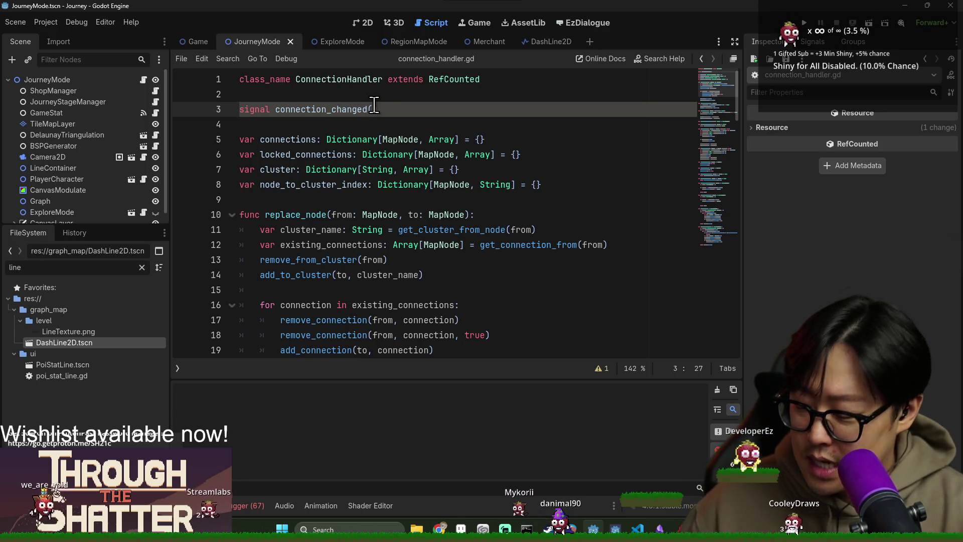
left_click(529, 49)
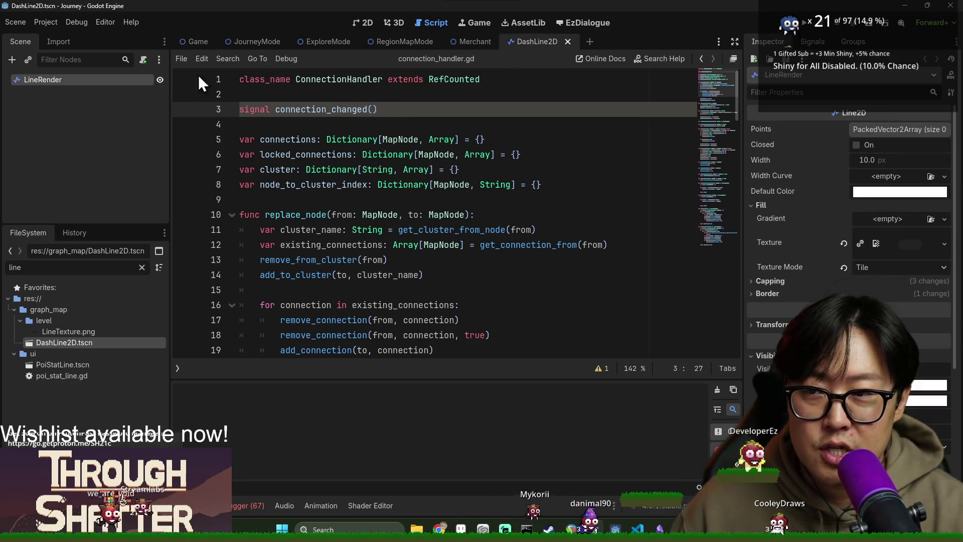
Attach a new script named map_path_line.gd to the DashLine2D scene's LineRender node.
right_click(124, 83)
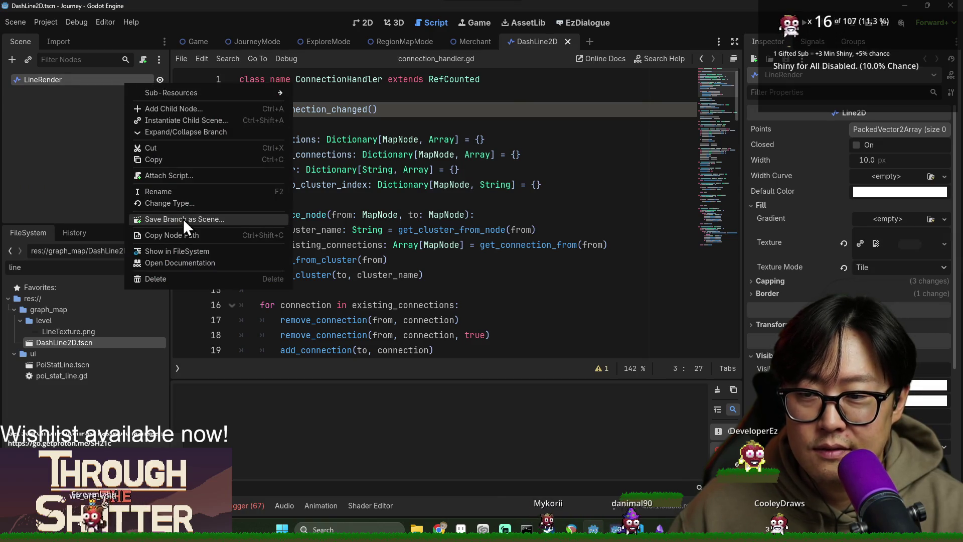
left_click(175, 175)
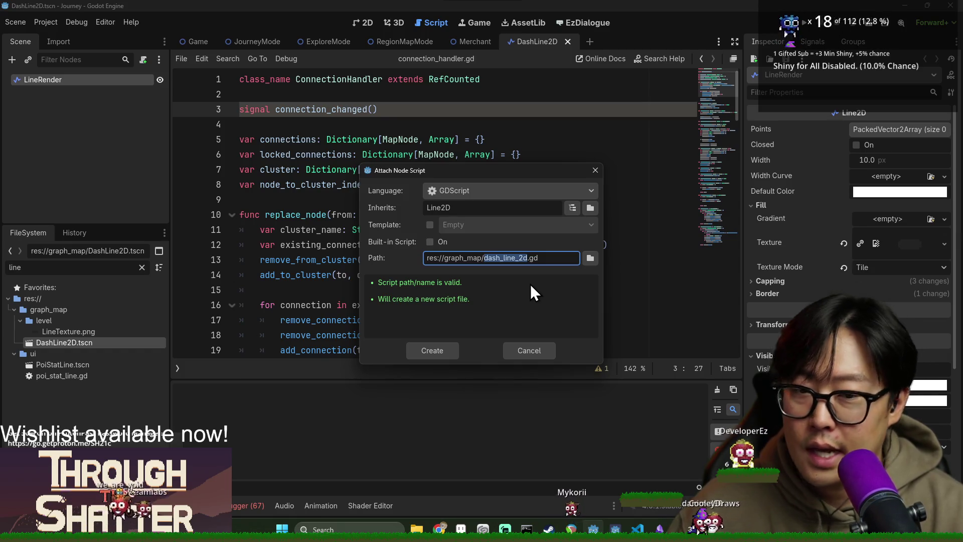
left_click(591, 258)
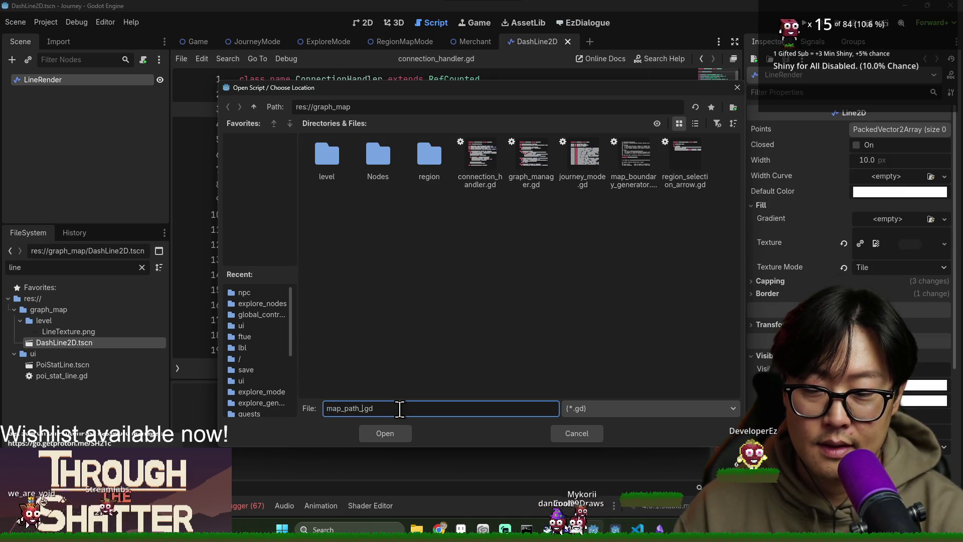
key("Return")
left_click(446, 353)
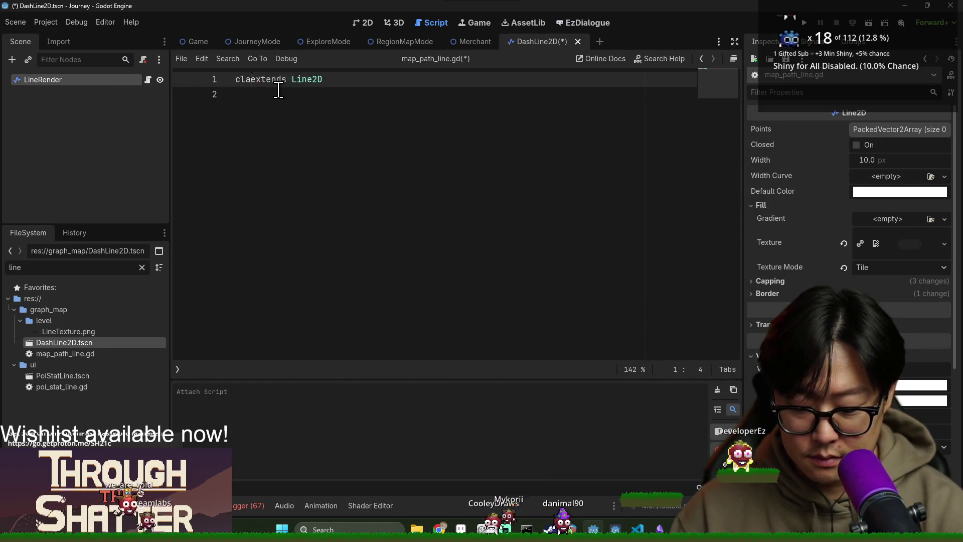
Declare 'class_name MapPathLine extends Line2D' and save the script.
key("BackSpace")
key("BackSpace")
key("BackSpace")
type("s_name MapPathLine")
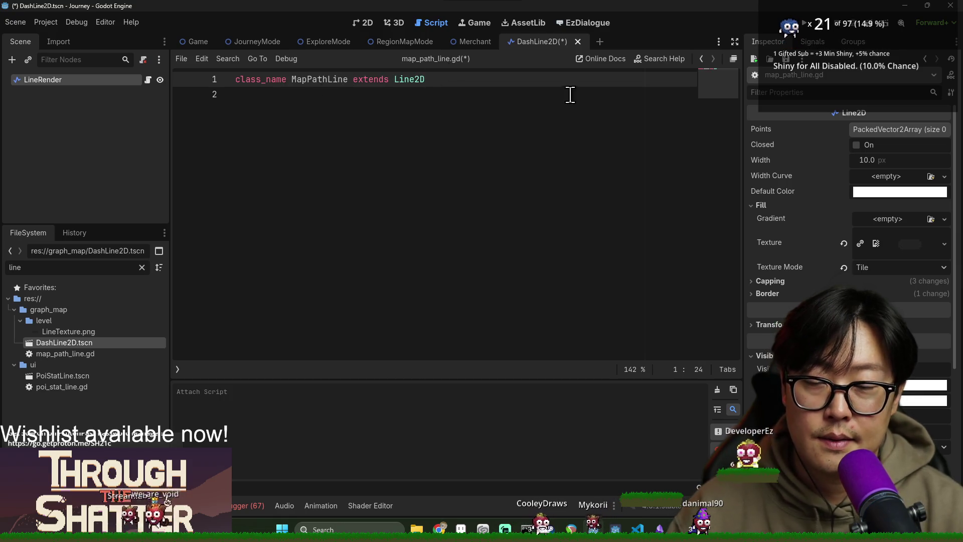
left_click(516, 94)
key("ctrl+s")
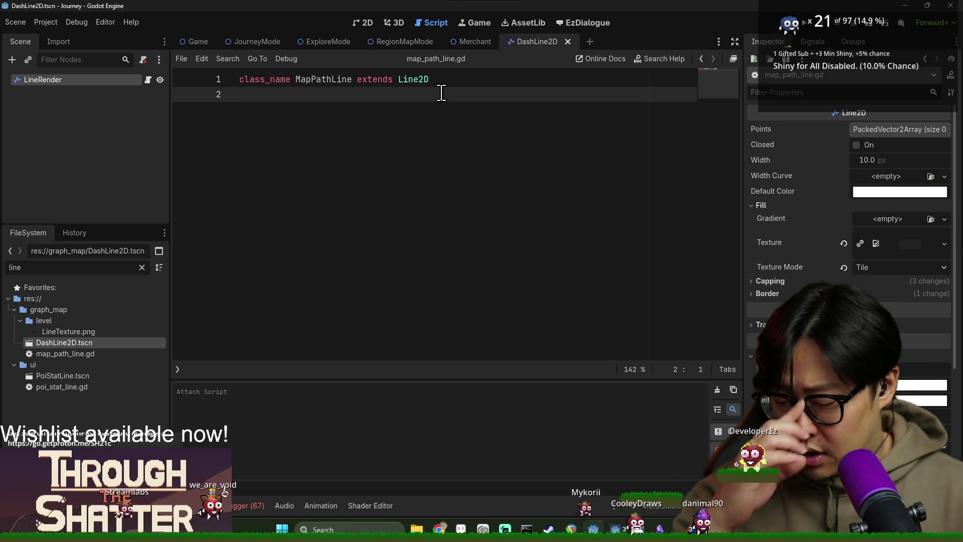
Add 'var a: MapNode' and 'var b: MapNode', then begin a func.
key("Return")
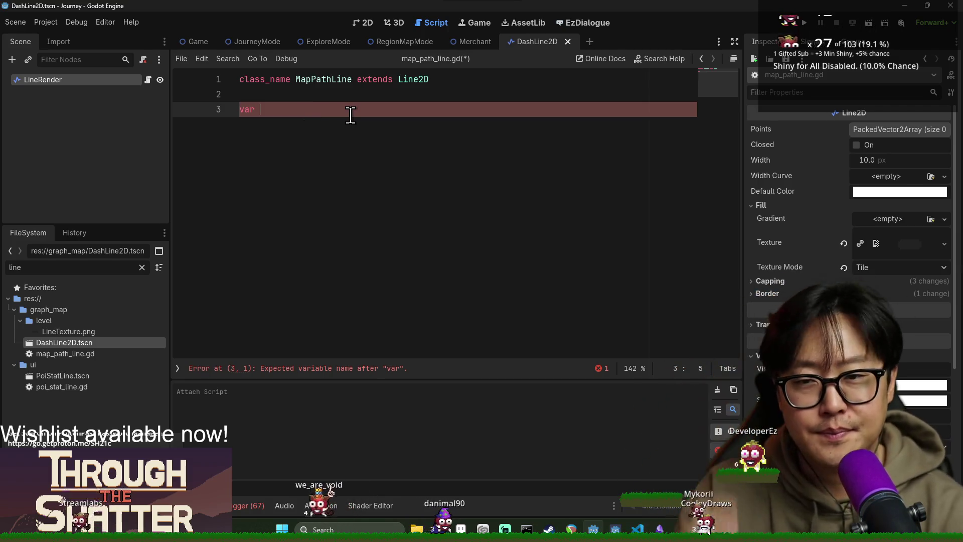
type("a")
type(":")
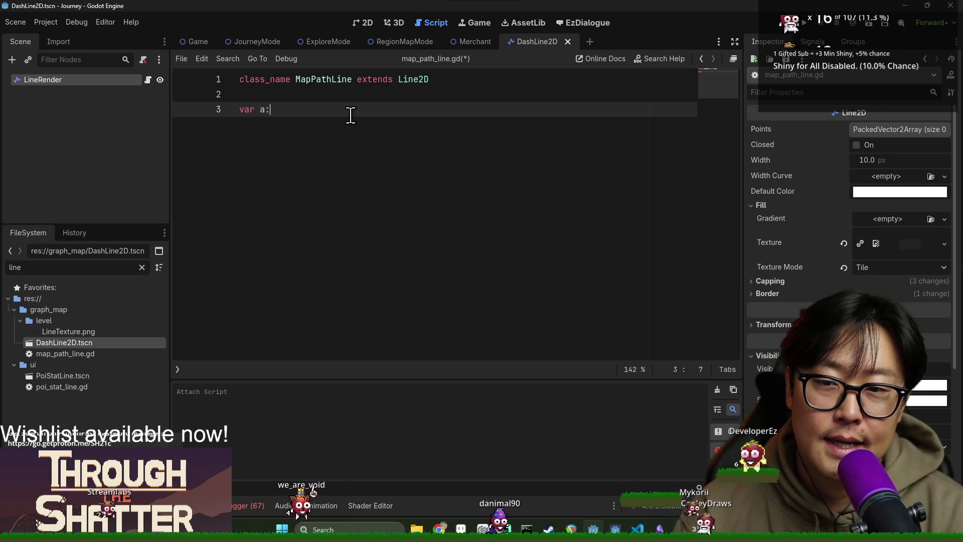
type(" MapNode")
key("Return")
type("var b: Map")
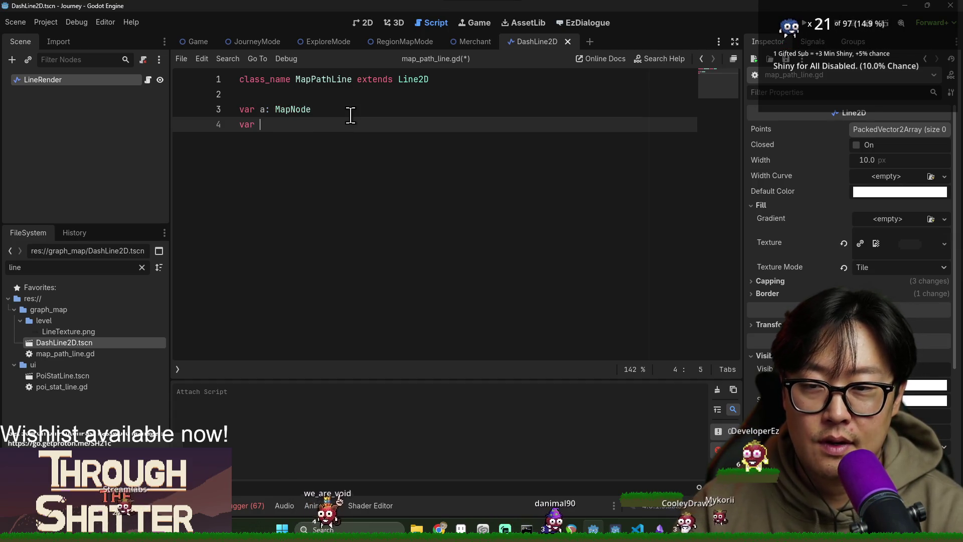
type("Node")
key("Return")
key("Return")
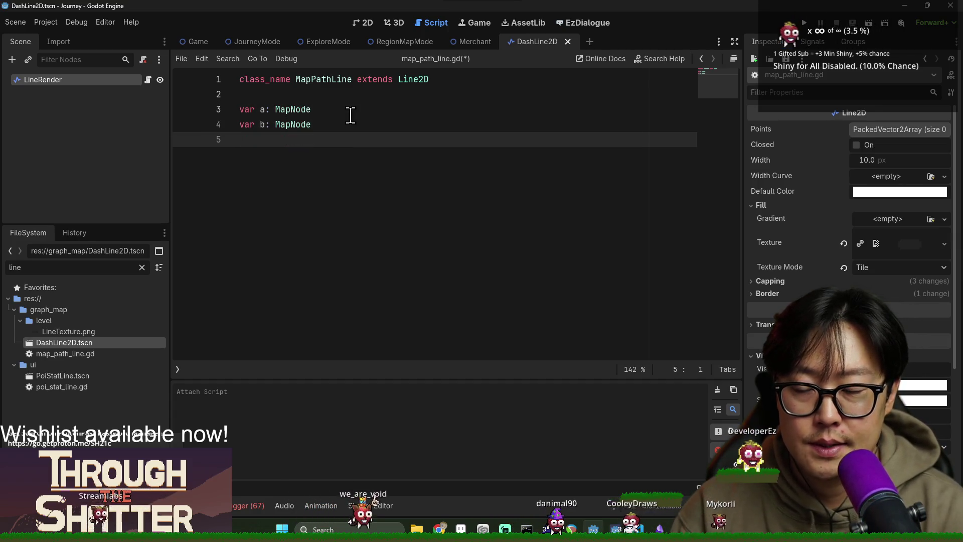
type("fun")
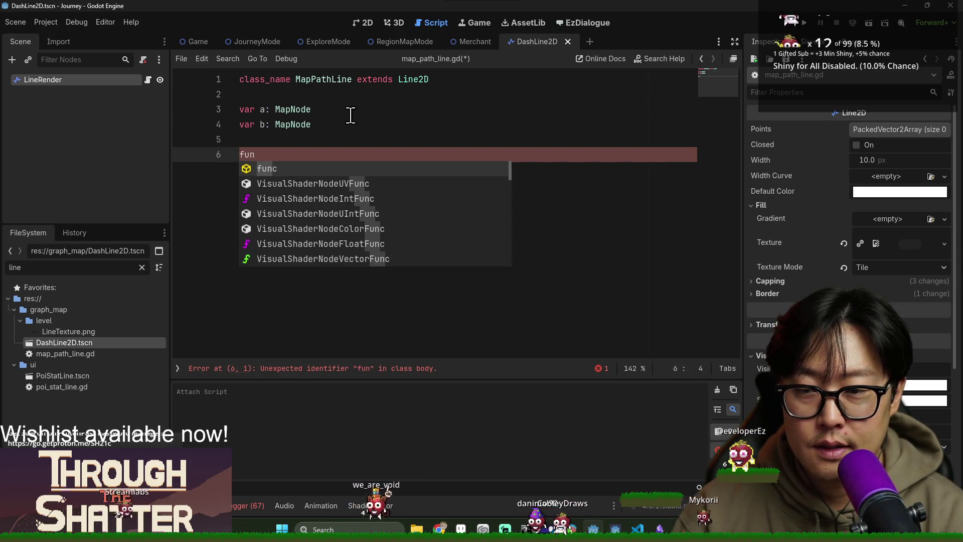
type("c")
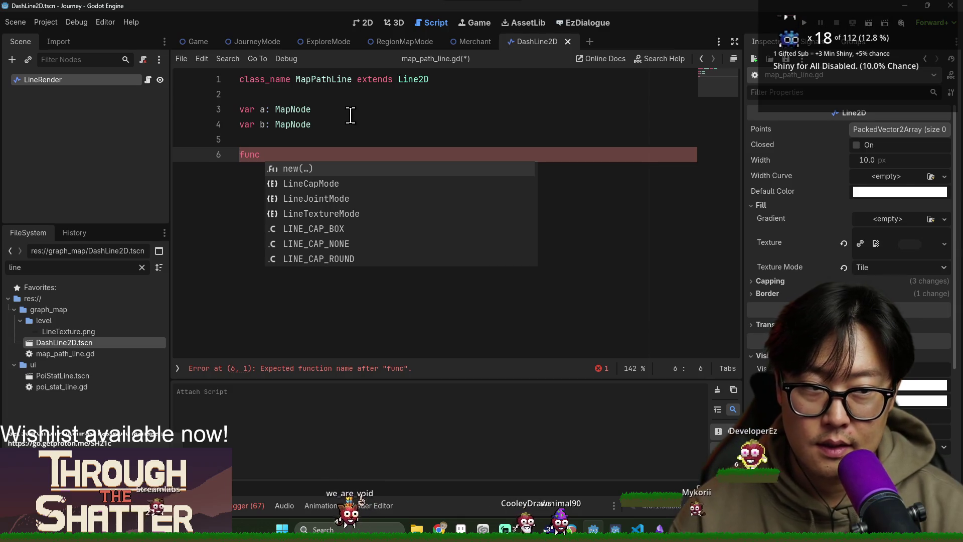
Write the signature 'static func get_instance(a: MapNode, b: MapNode)'.
type("get_instance")
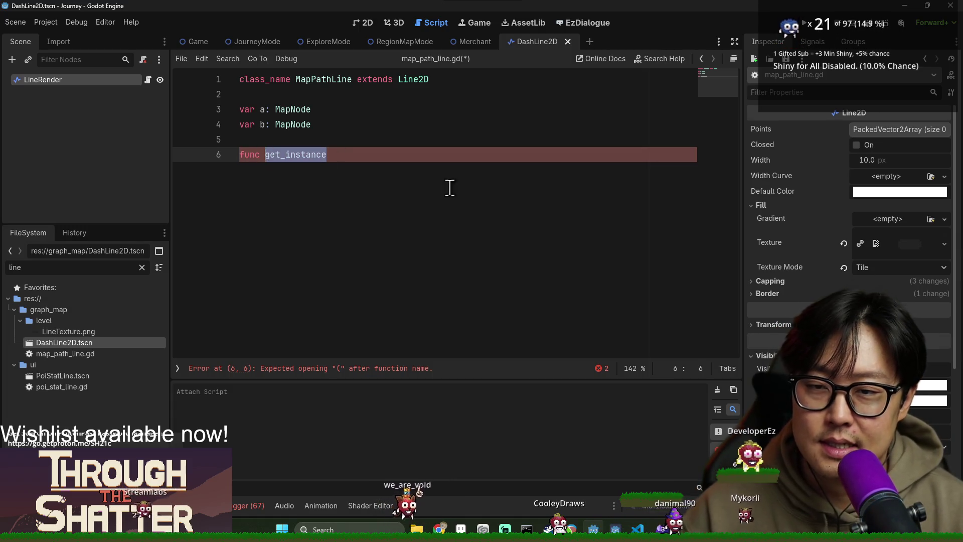
key("BackSpace")
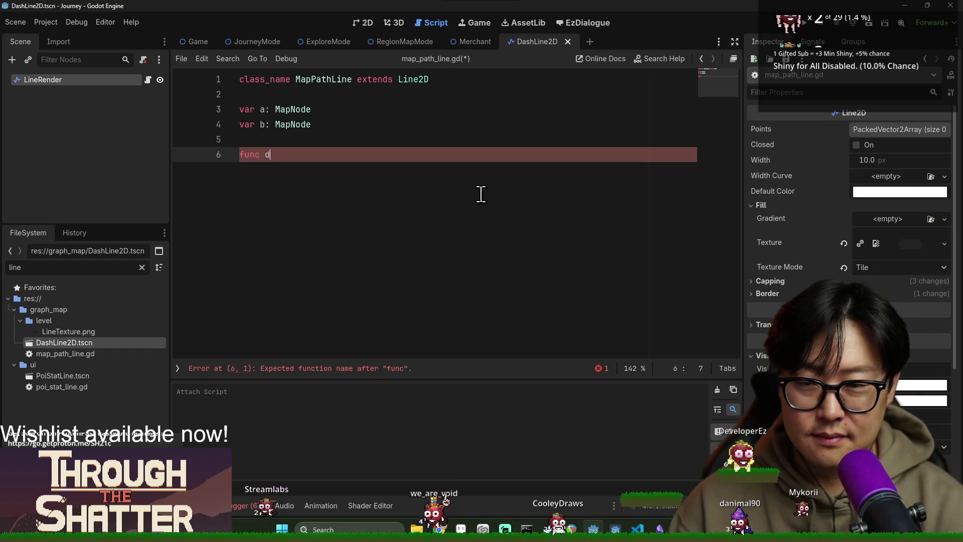
type("get_instance(")
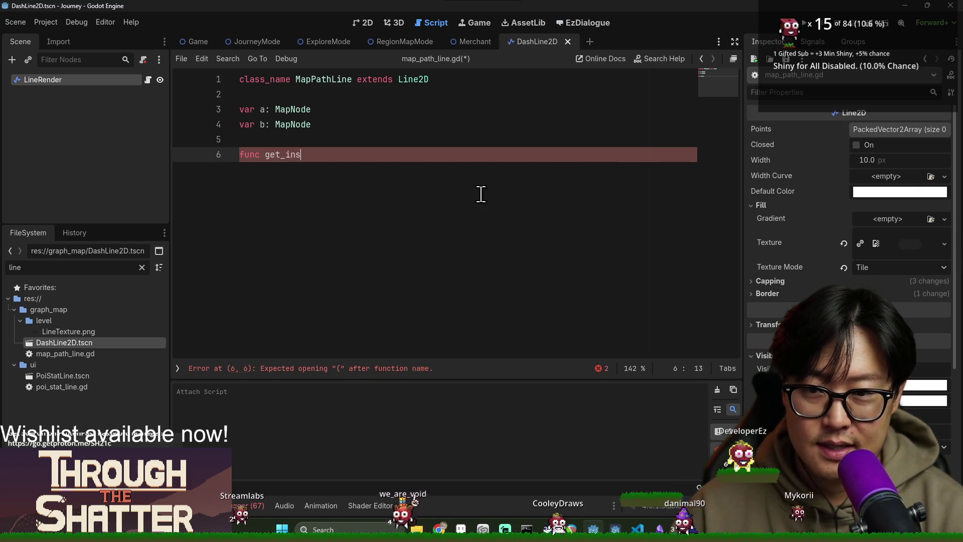
type("a: MapNod")
type("e, b: Ma")
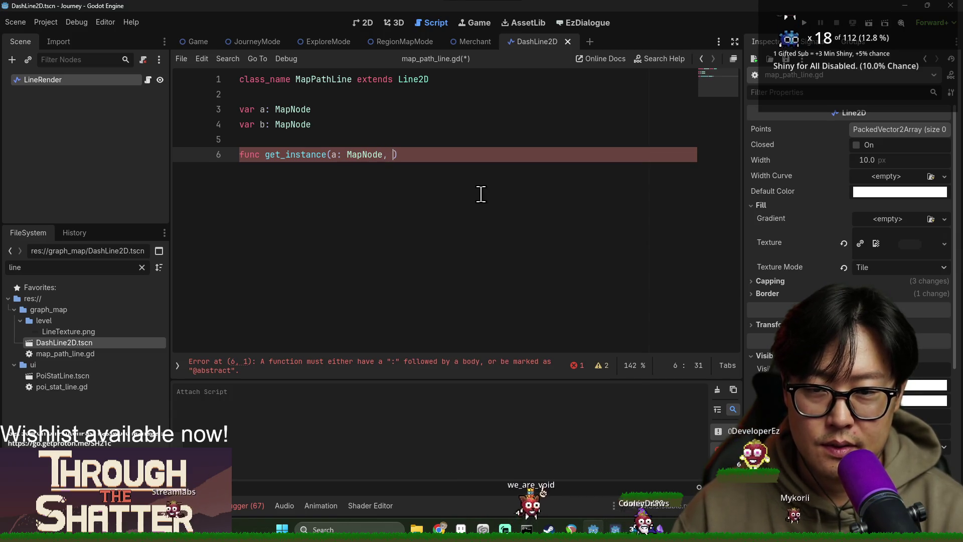
type("pNode")
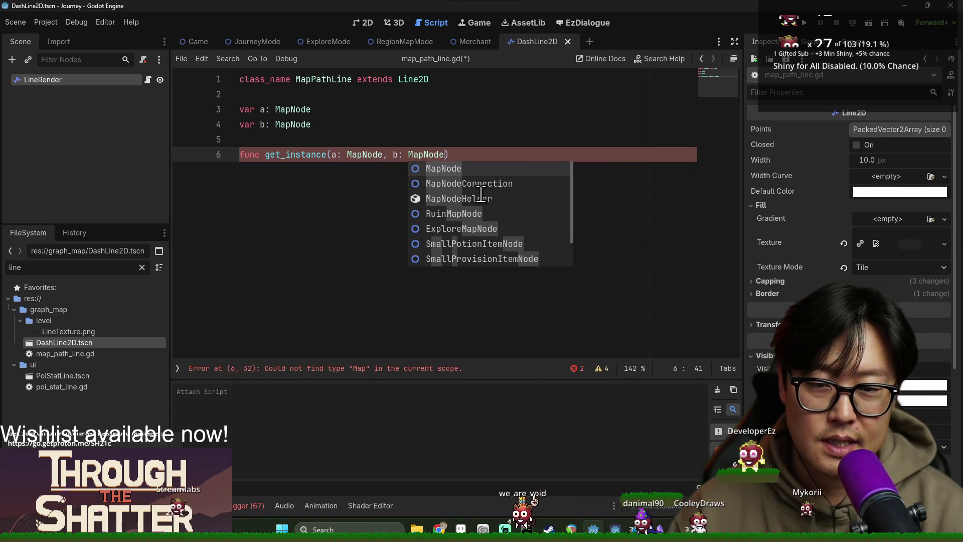
key("Return")
left_click(265, 154)
type("static")
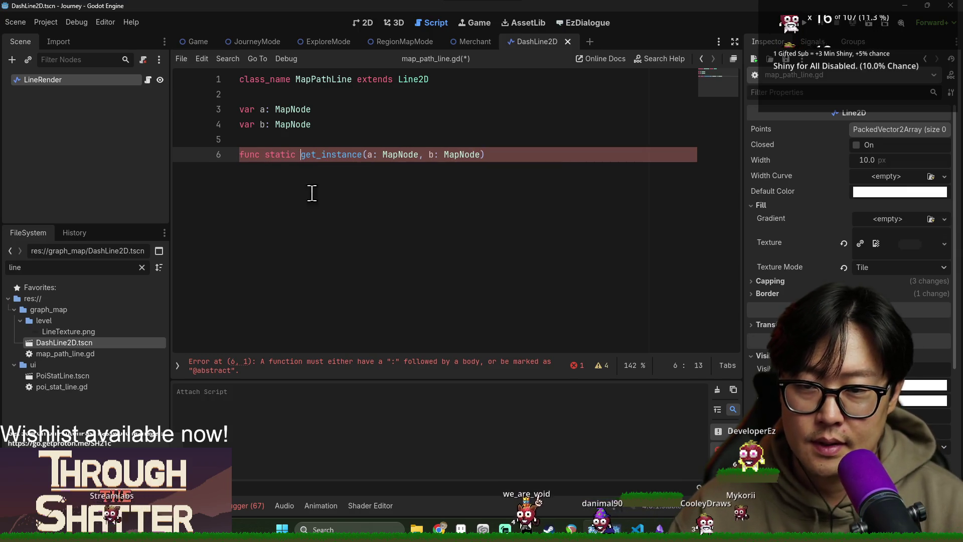
left_click(460, 155)
double_click(275, 155)
key("BackSpace")
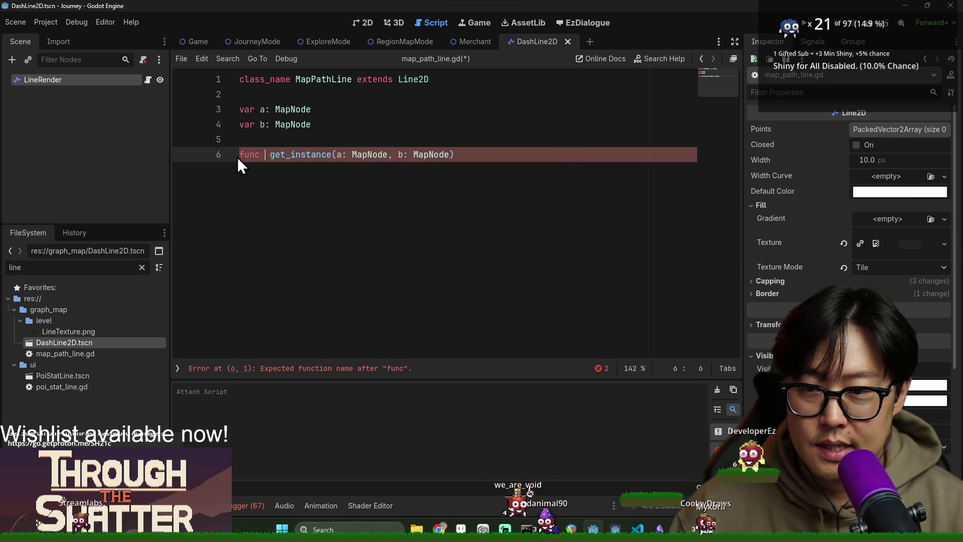
type("static")
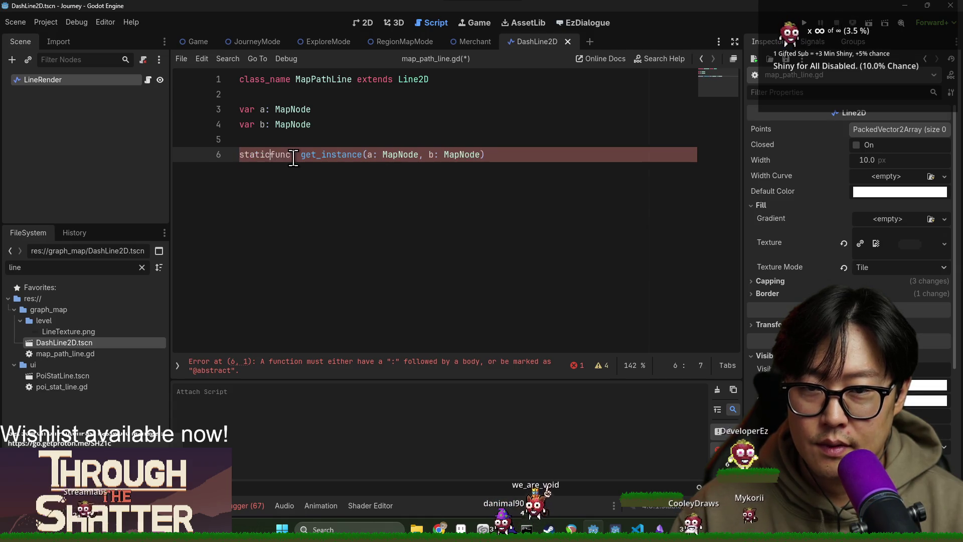
key("BackSpace")
type("- <")
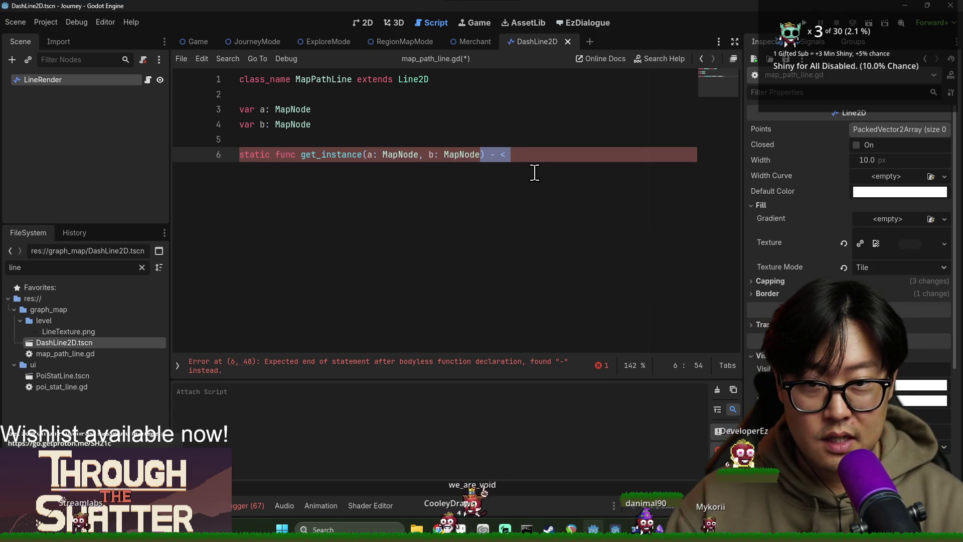
Give get_instance the return type MapPathLine and open its body.
left_click(465, 154)
type("dsgfasdfasdf")
key("ctrl+z")
left_click(570, 155)
key("BackSpace")
key("BackSpace")
type("> MM")
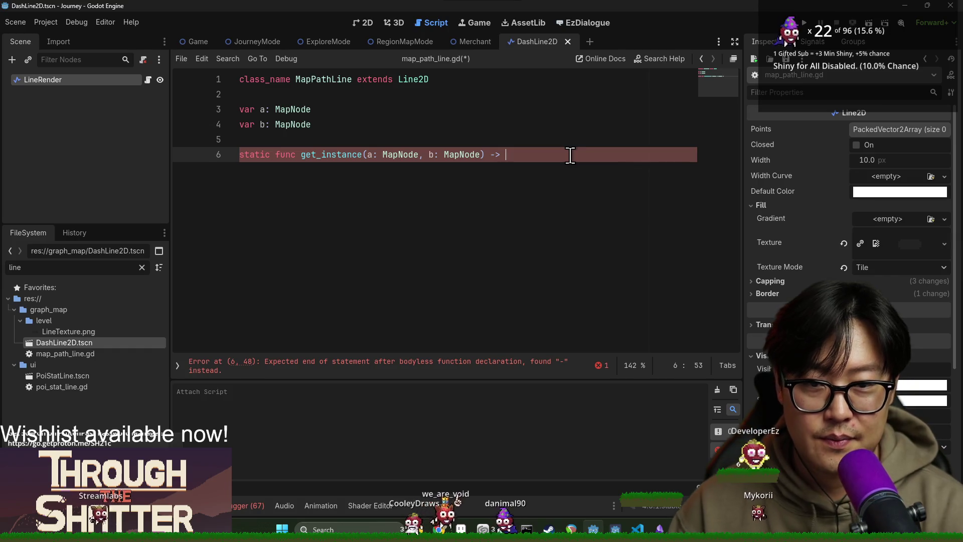
key("BackSpace")
type("apPathL")
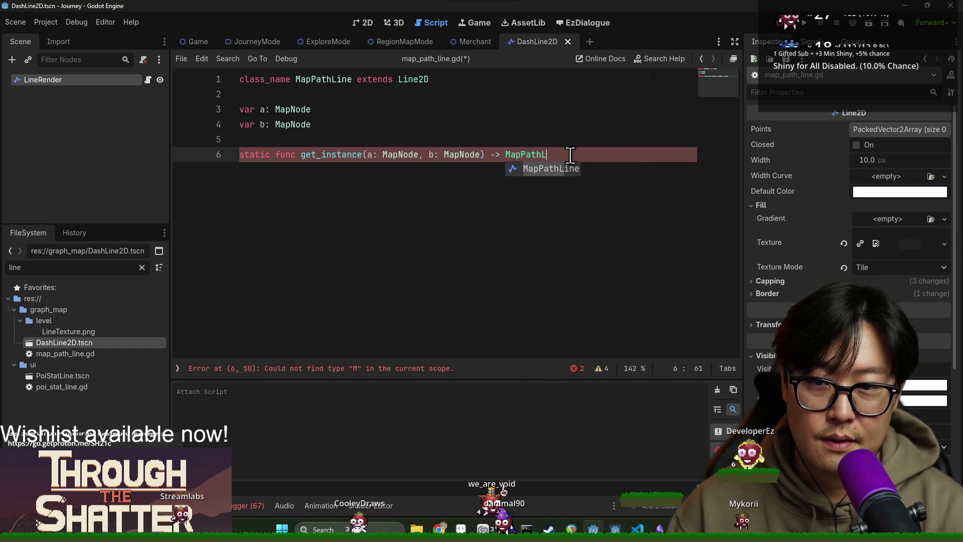
key("Return")
type(":")
key("Return")
Start the function body with a return that calls instantiate.
type("return ")
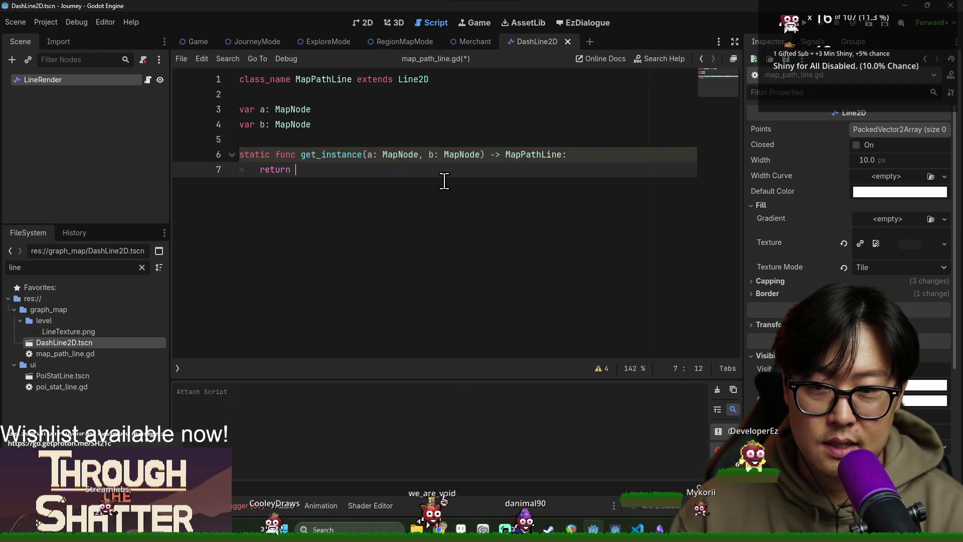
type("get")
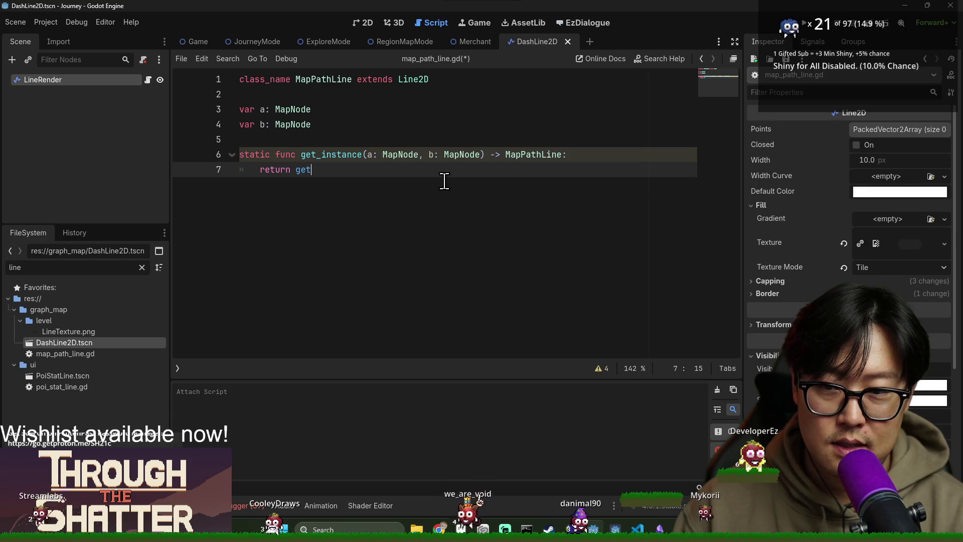
key("Return")
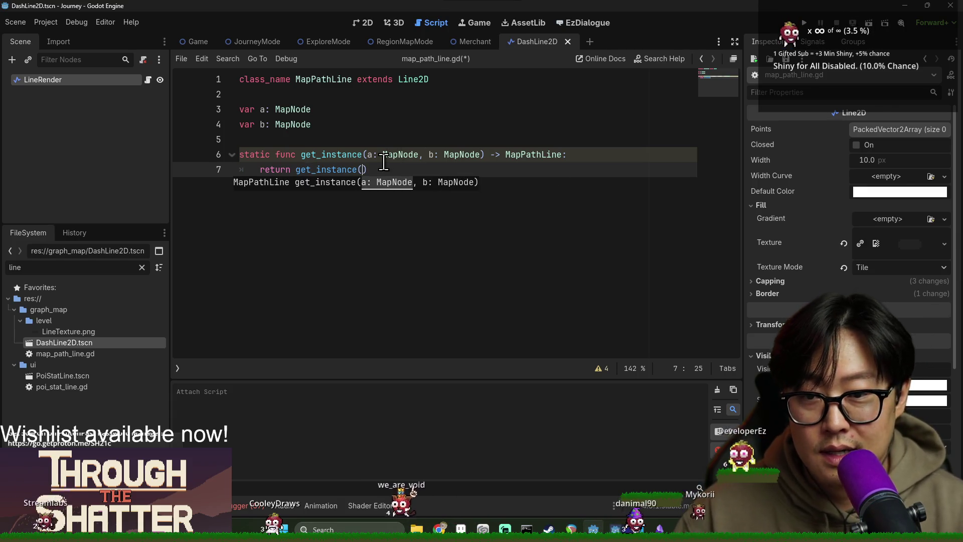
double_click(353, 170)
key("BackSpace")
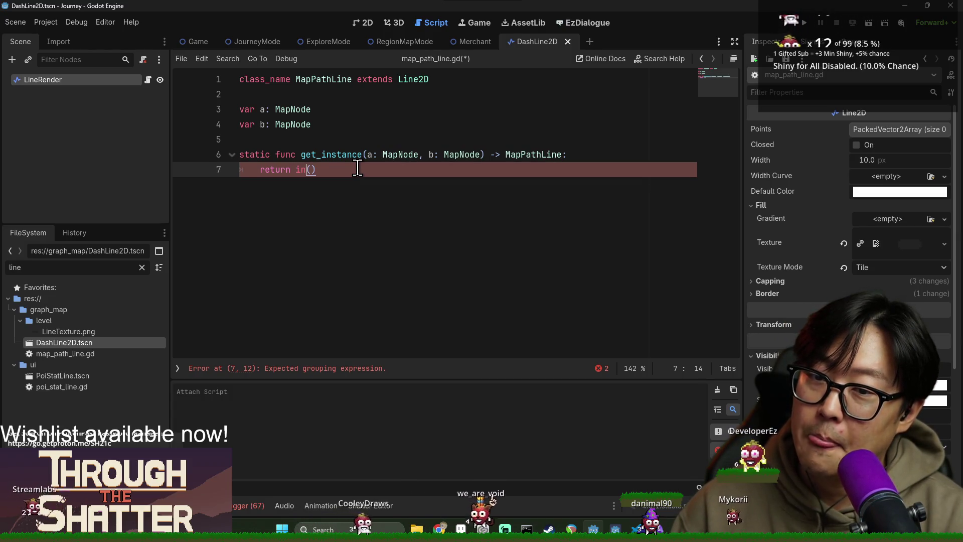
type("instantiate")
Filter FileSystem for 'dash' and drag DashLine2D.tscn in as a preloaded DASH_LINE_2D constant.
key("Return")
double_click(92, 267)
type("dash")
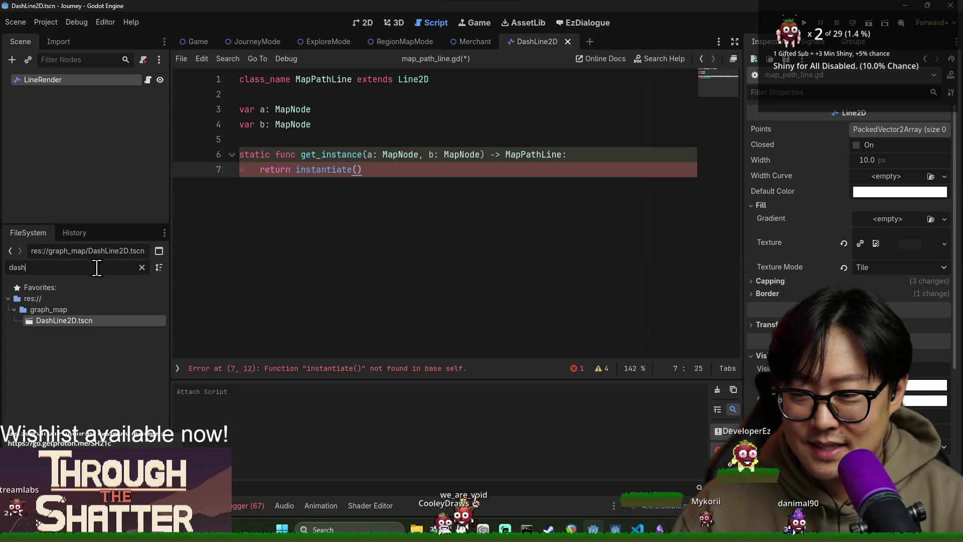
mouse_move(121, 319)
left_mouse_down()
mouse_move(285, 105)
mouse_move(291, 139)
left_mouse_up()
key("Return")
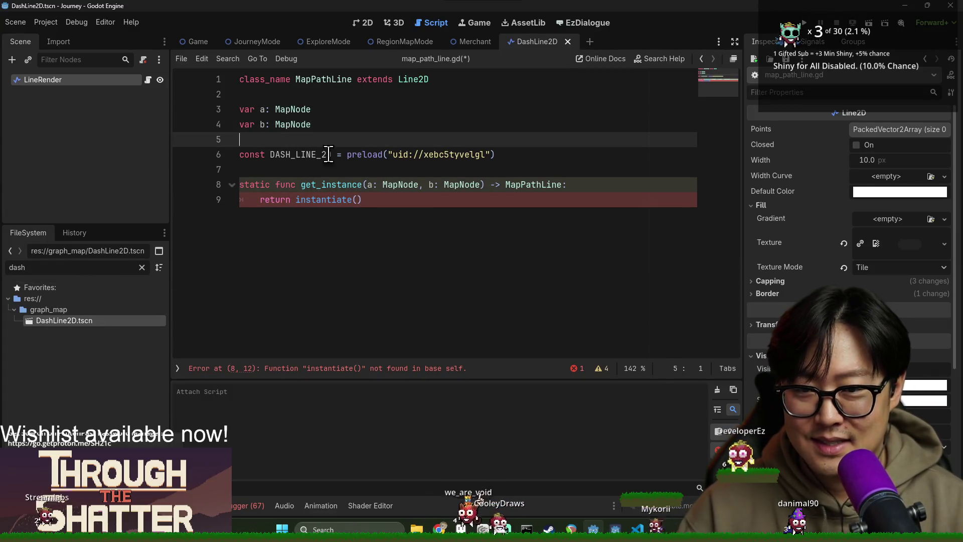
Make get_instance return DASH_LINE_2D.instantiate() and save the script.
double_click(294, 155)
key("ctrl+c")
double_click(324, 200)
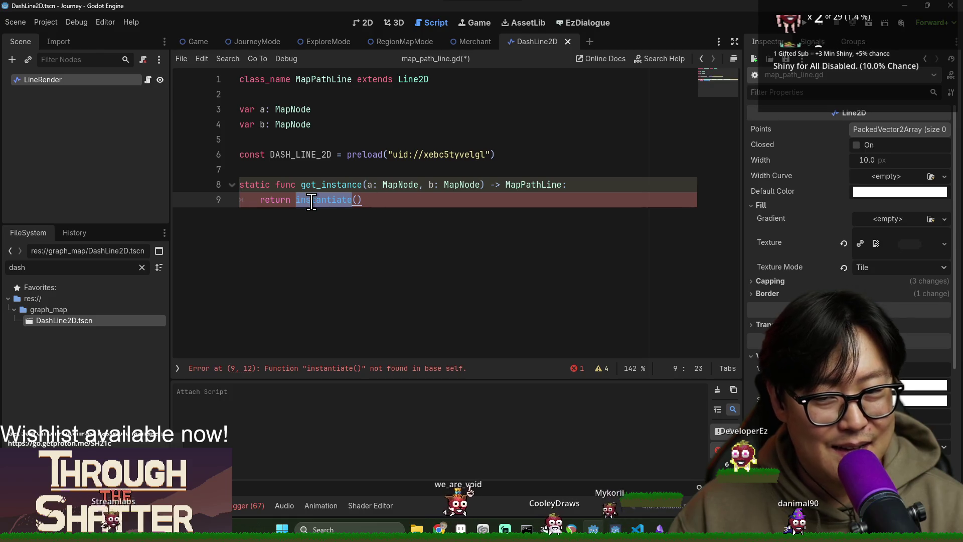
key("ctrl+v")
key("Delete")
key("Delete")
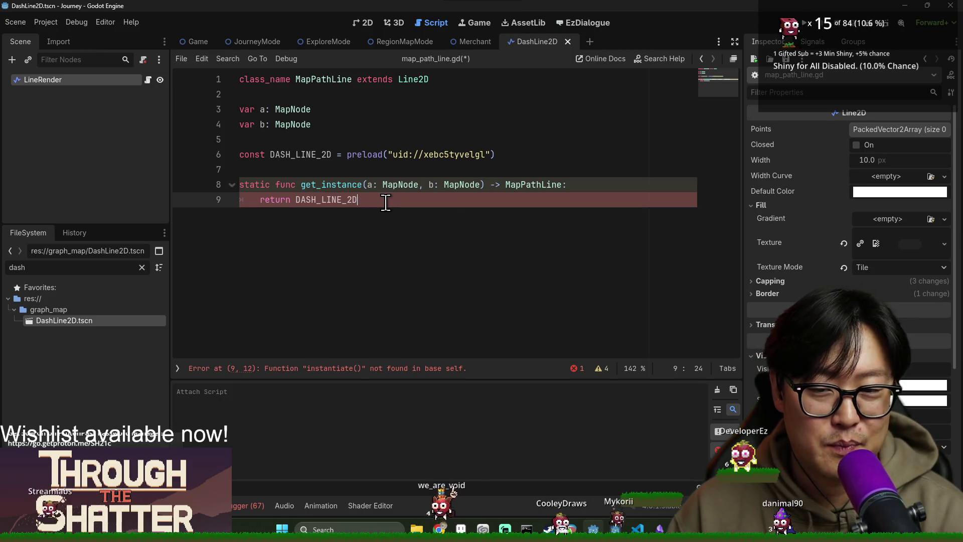
type(".insta")
key("Return")
key("ctrl+s")
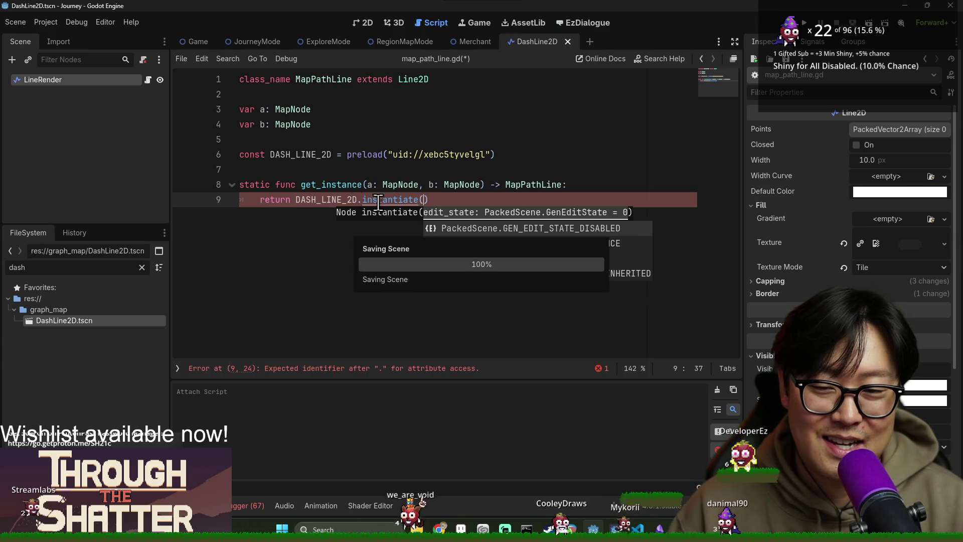
Cut DASH_LINE_2D.instantiate() out of the return and open a new line above it.
left_click_drag(295, 200, 462, 198)
key("ctrl+c")
key("BackSpace")
left_click(613, 180)
key("Return")
Write 'var dash_line: MapPathLine' followed by the pasted DASH_LINE_2D.instantiate() call.
type("var ")
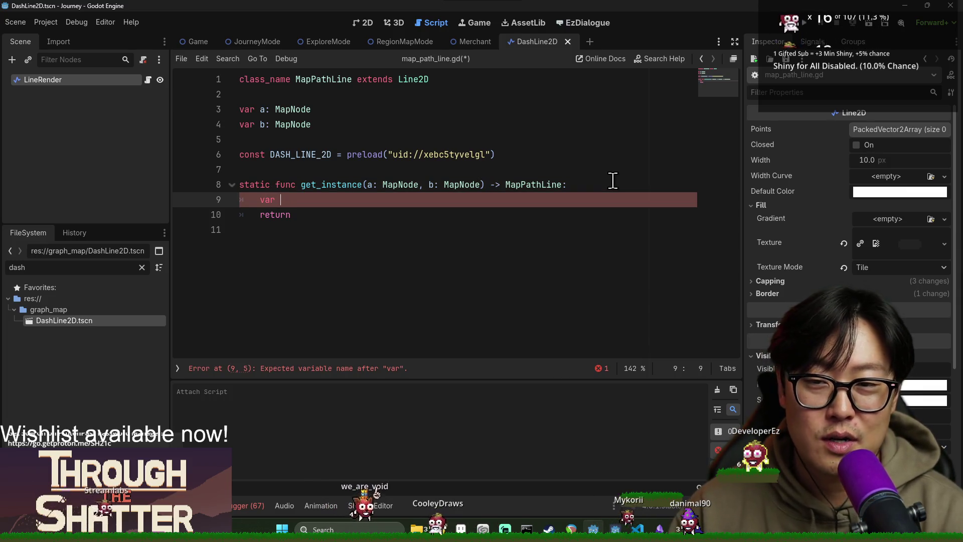
type("dash")
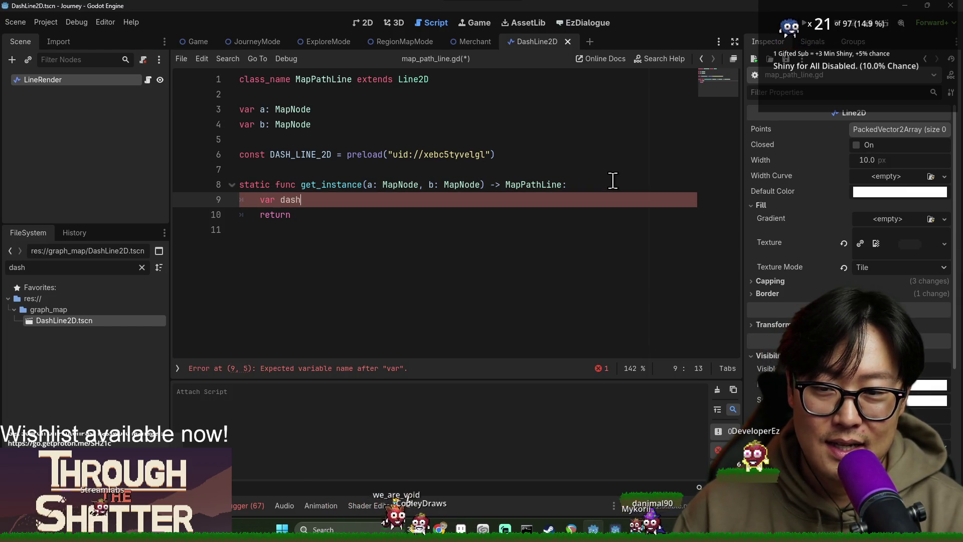
type("_line")
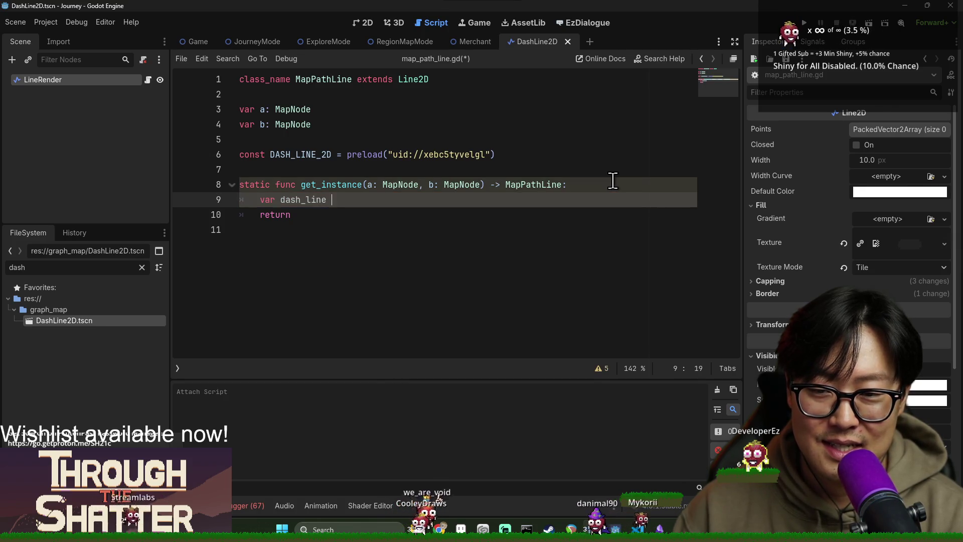
type(": Ma")
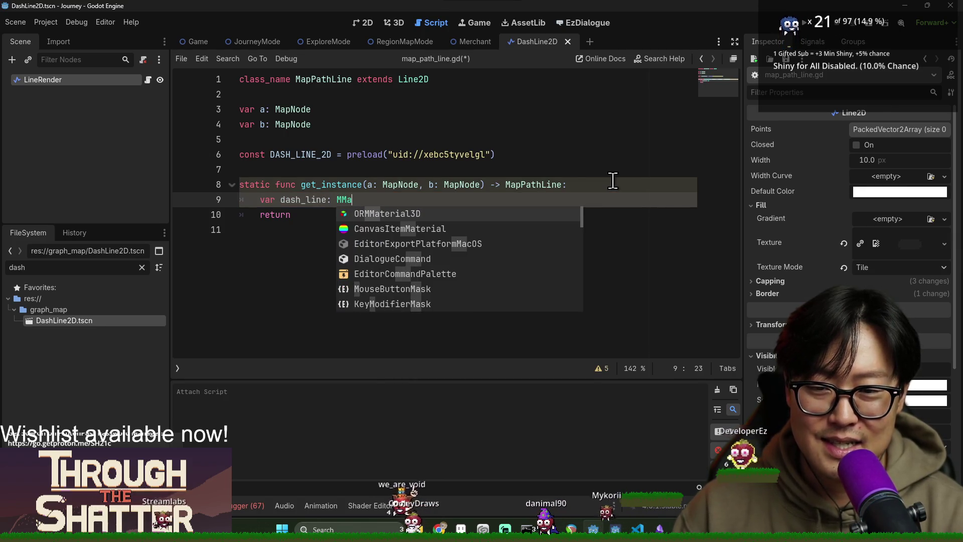
type("pP")
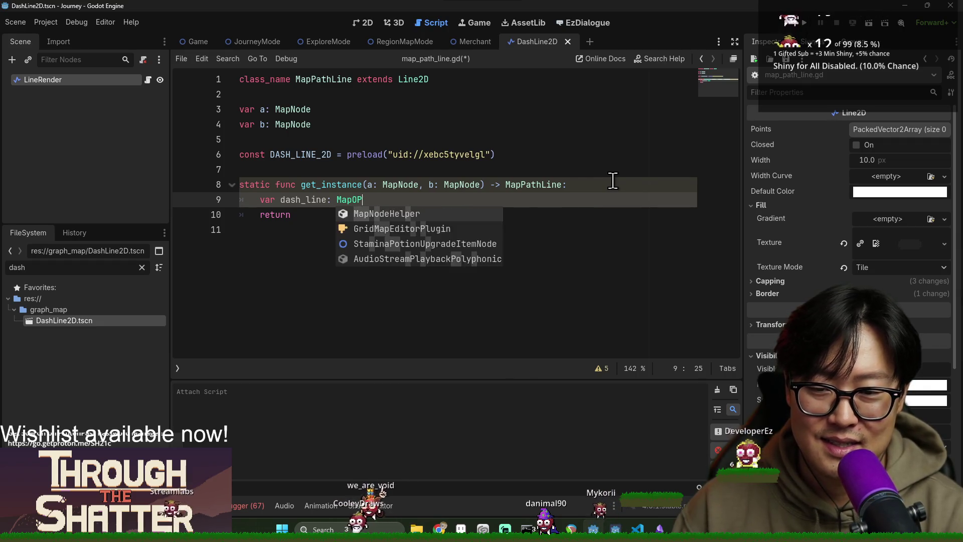
type("athLine")
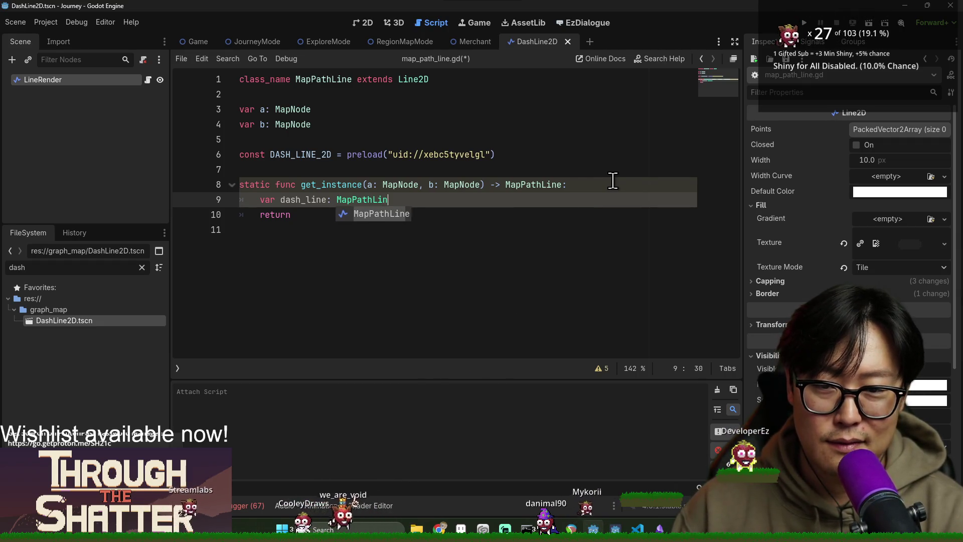
key("ctrl+v")
left_click(410, 199)
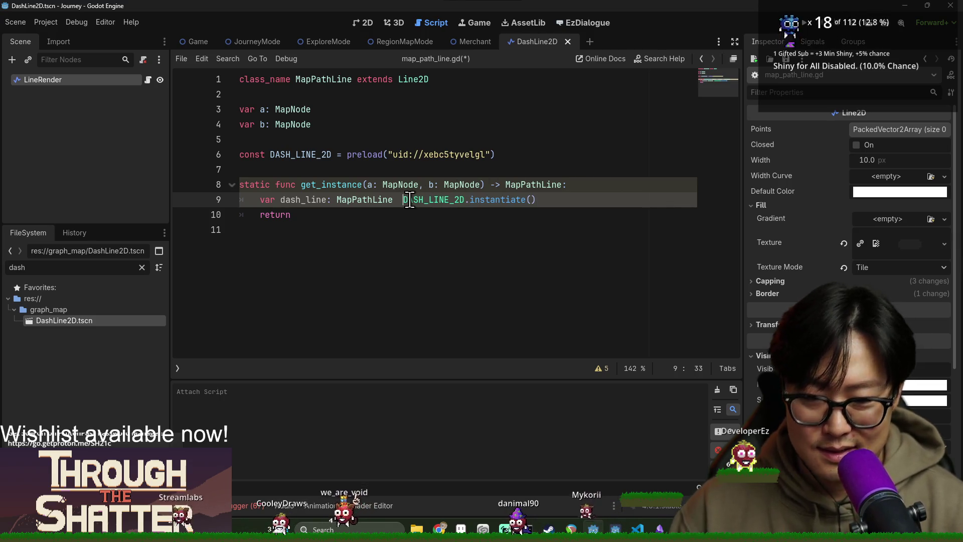
key("BackSpace")
key("BackSpace")
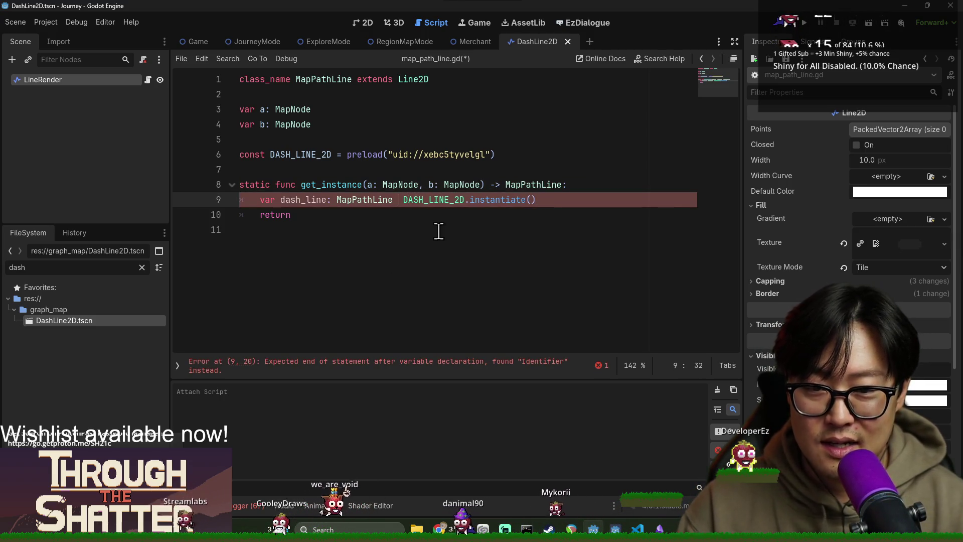
key("BackSpace")
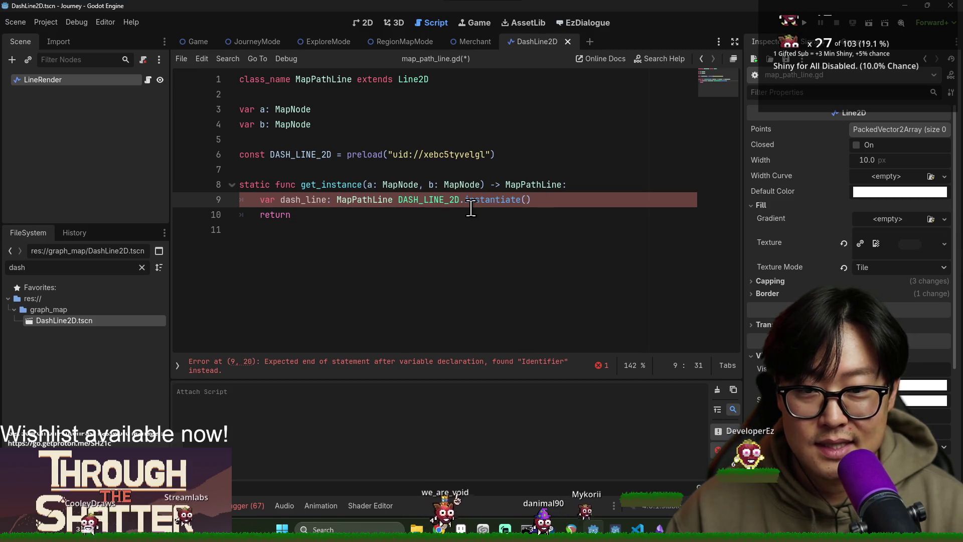
Try to type the '=' sign, then delete the whole unfinished dash_line line.
type("-0-")
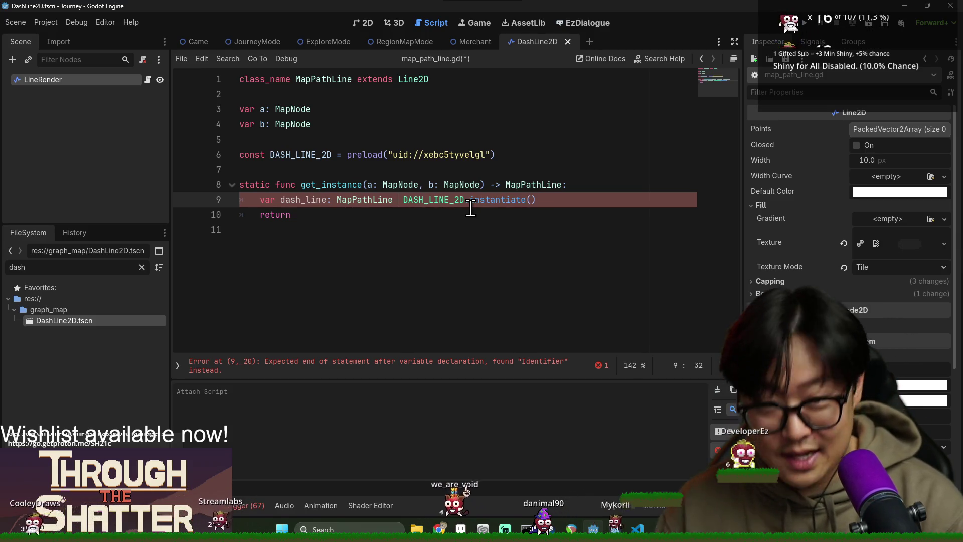
type("0099--")
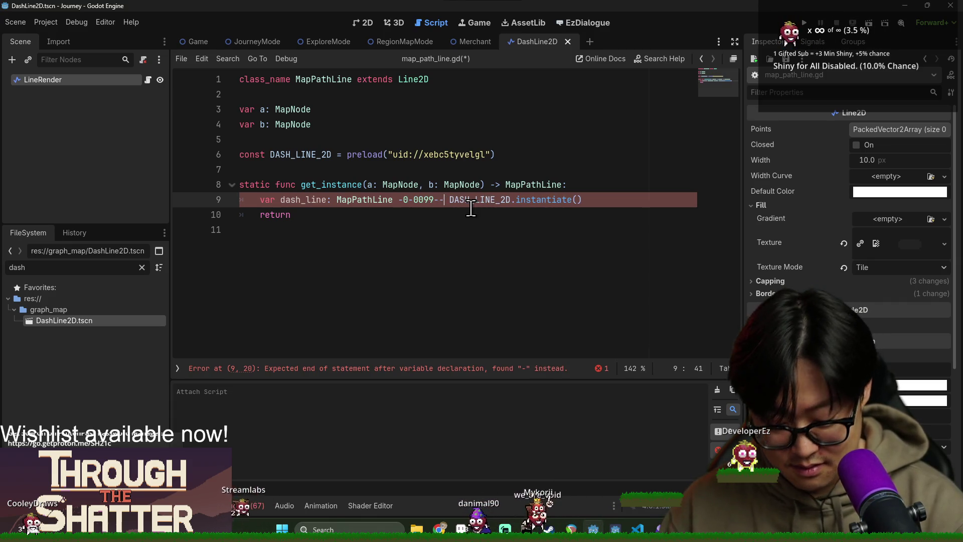
key("BackSpace")
key("BackSpace")
key("BackSpace")
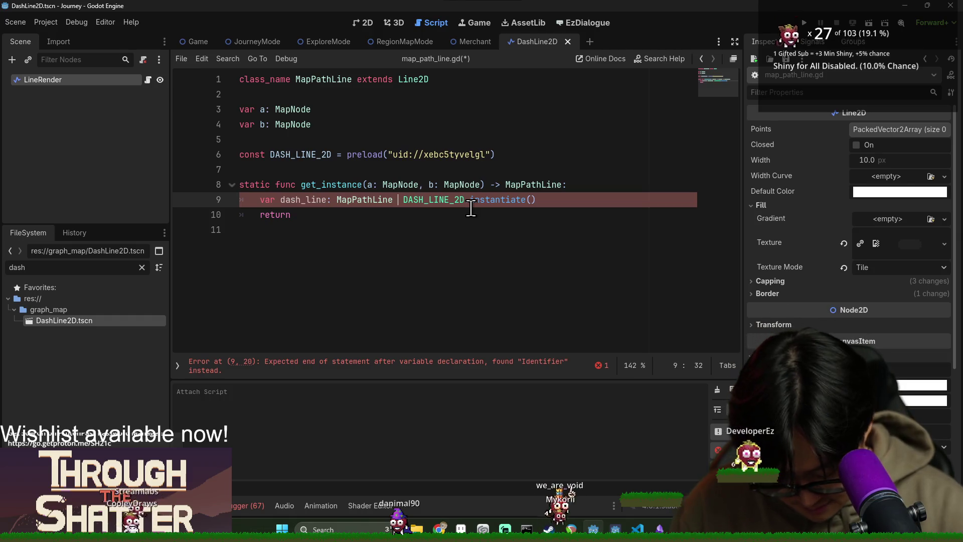
type(".")
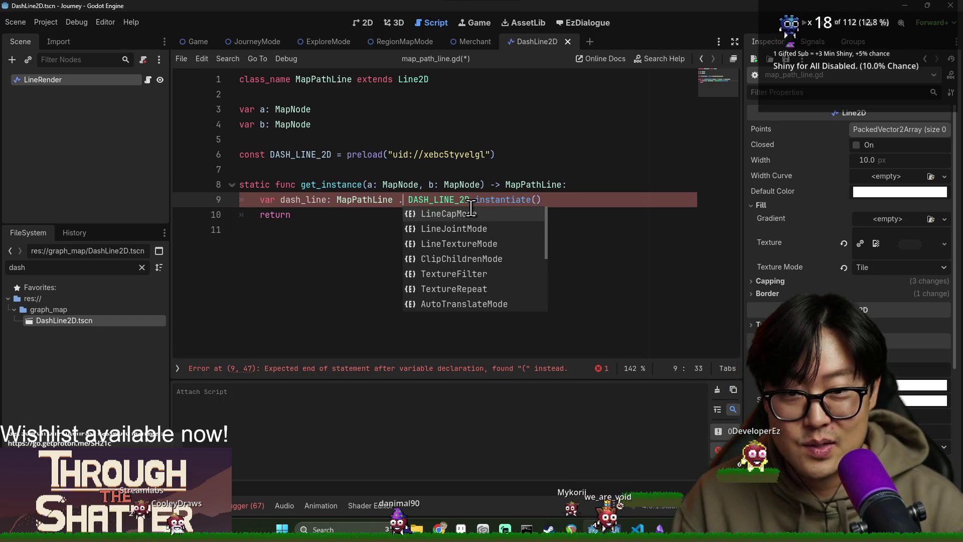
type("+++")
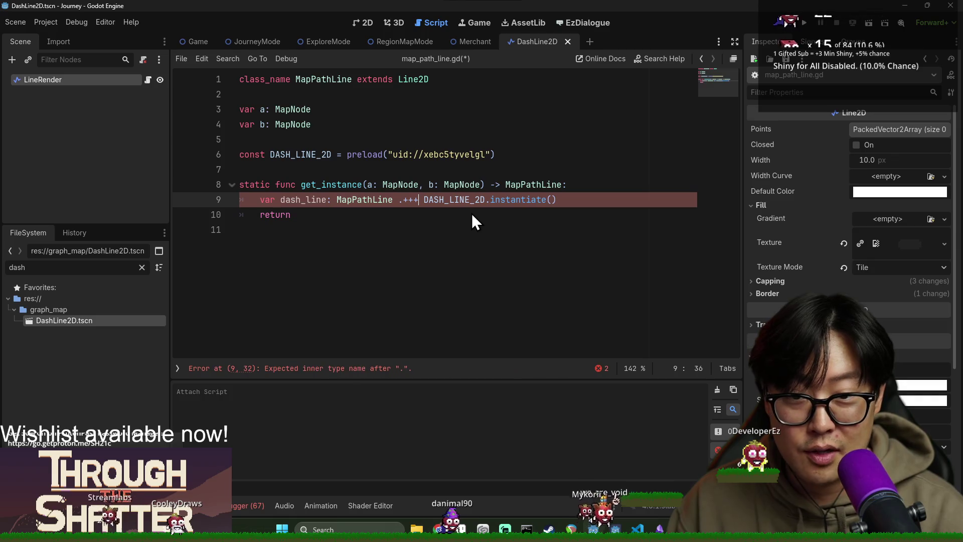
key("BackSpace")
key("BackSpace")
key("BackSpace")
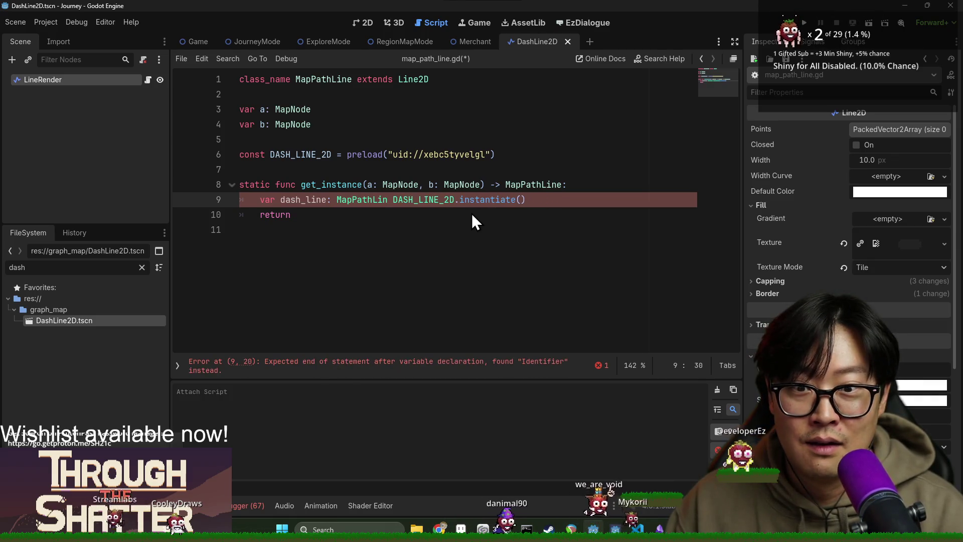
type("＋＋＋＋＋＋")
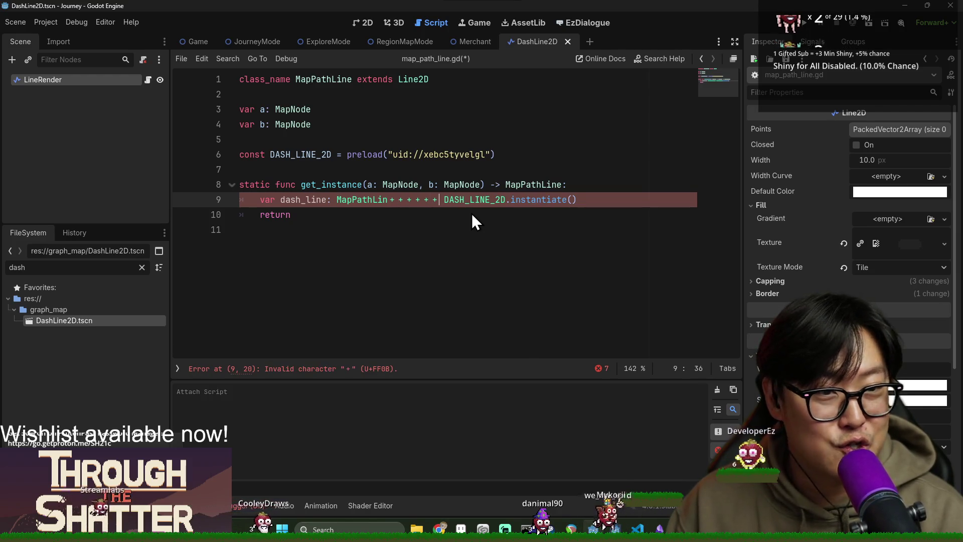
key("BackSpace")
key("BackSpace")
key("BackSpace")
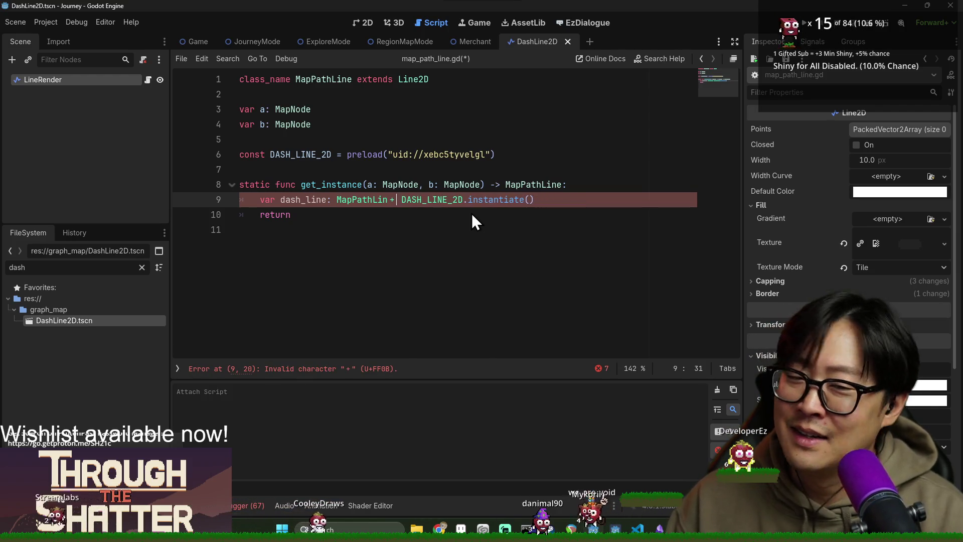
triple_click(433, 204)
key("BackSpace")
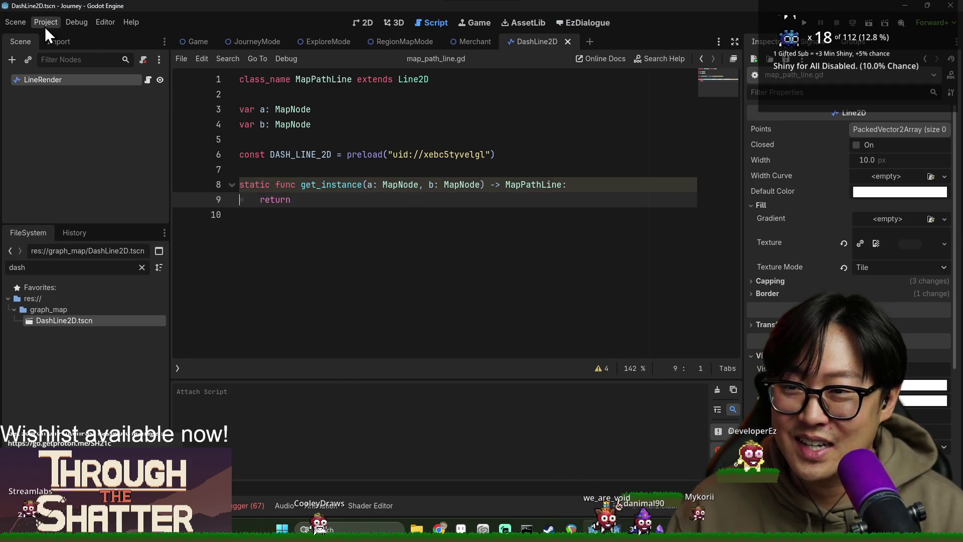
left_click(44, 25)
key("super")
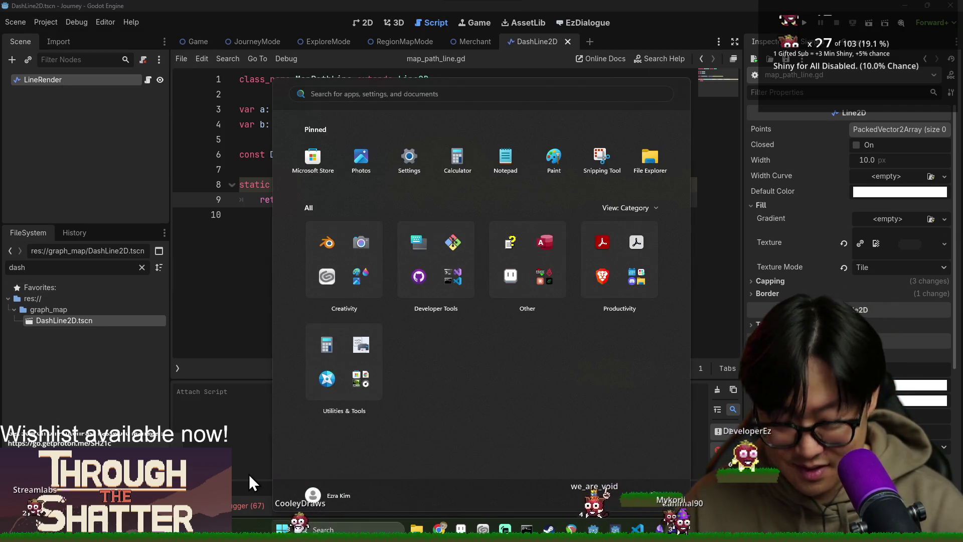
left_click(241, 125)
mouse_move(346, 152)
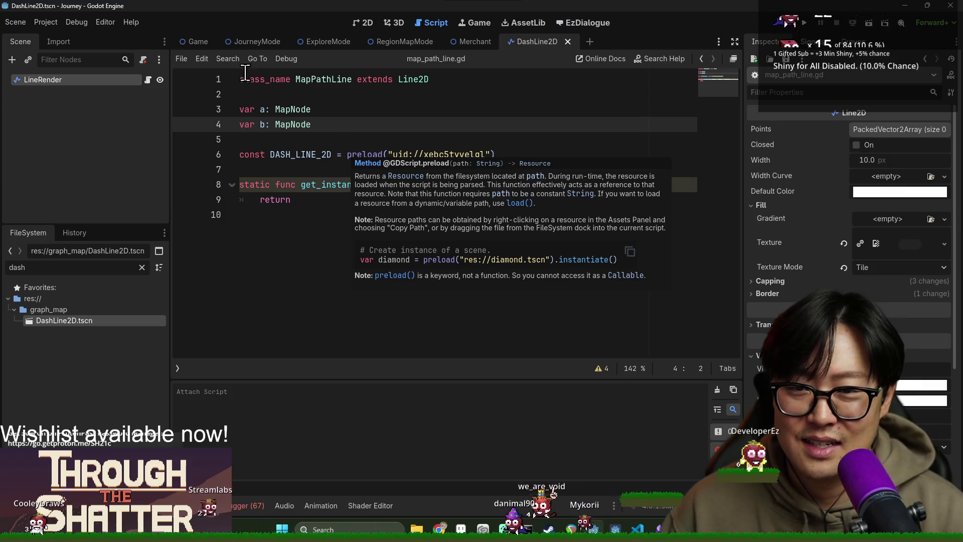
key("Up")
key("Up")
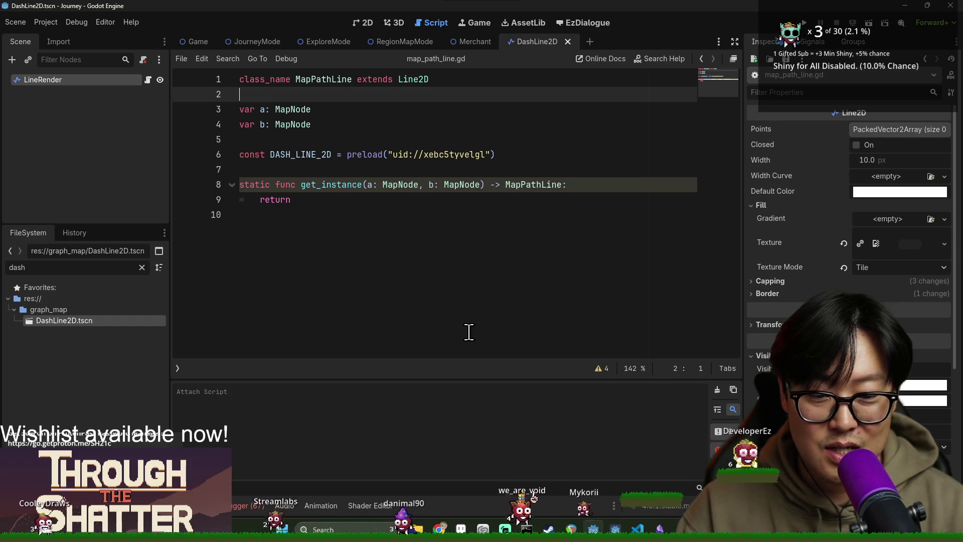
type("++++++++")
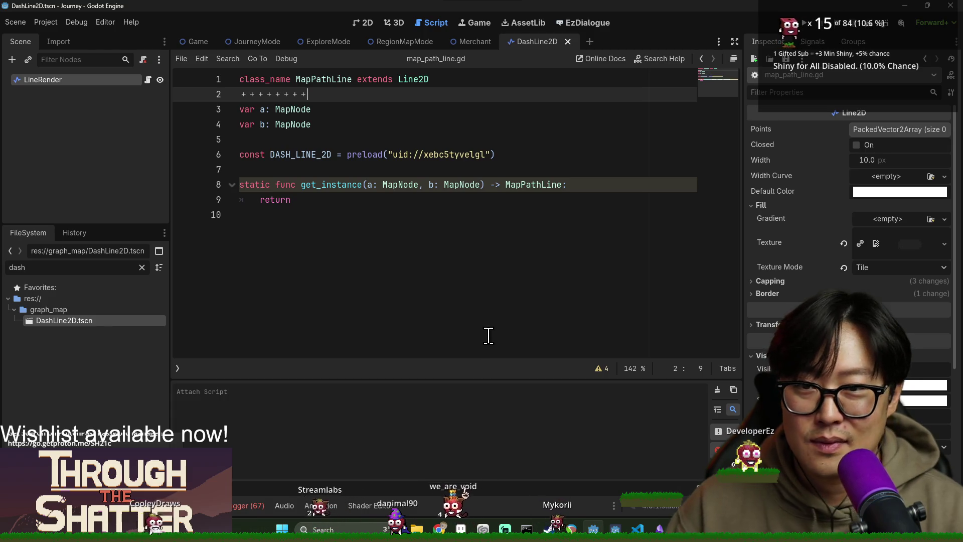
left_click_drag(328, 96, 218, 91)
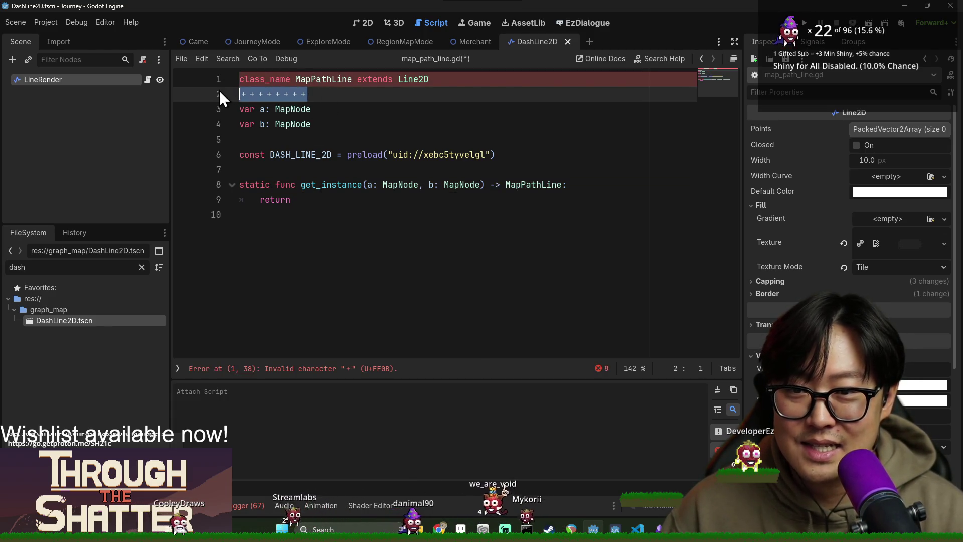
Dismiss the stray Windows search and clear leftover characters from the script.
key("BackSpace")
left_click(375, 529)
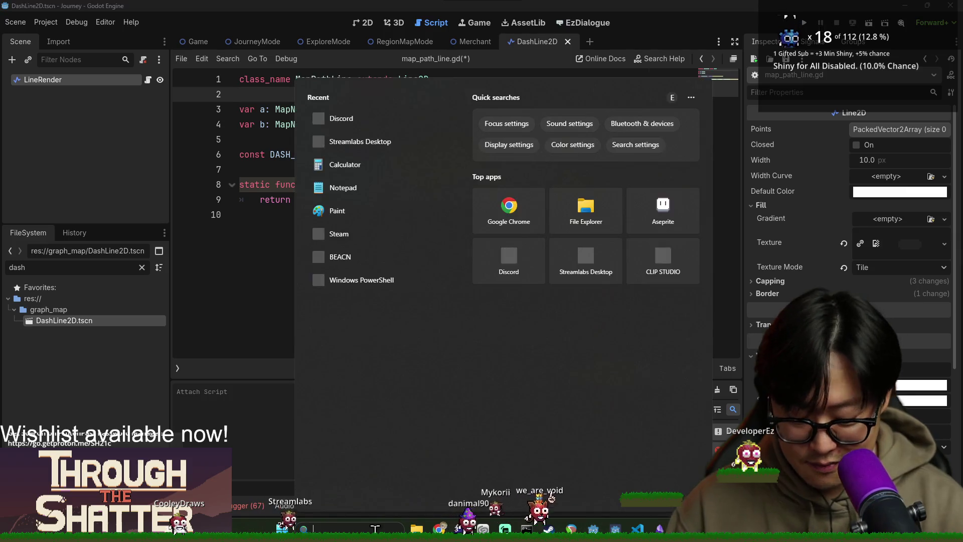
type("12-314p098")
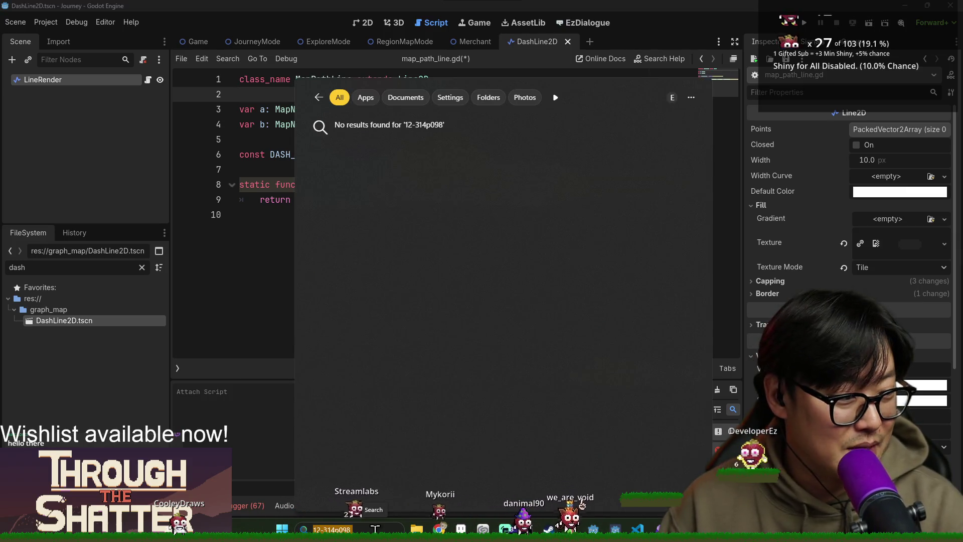
key("BackSpace")
key("BackSpace")
key("BackSpace")
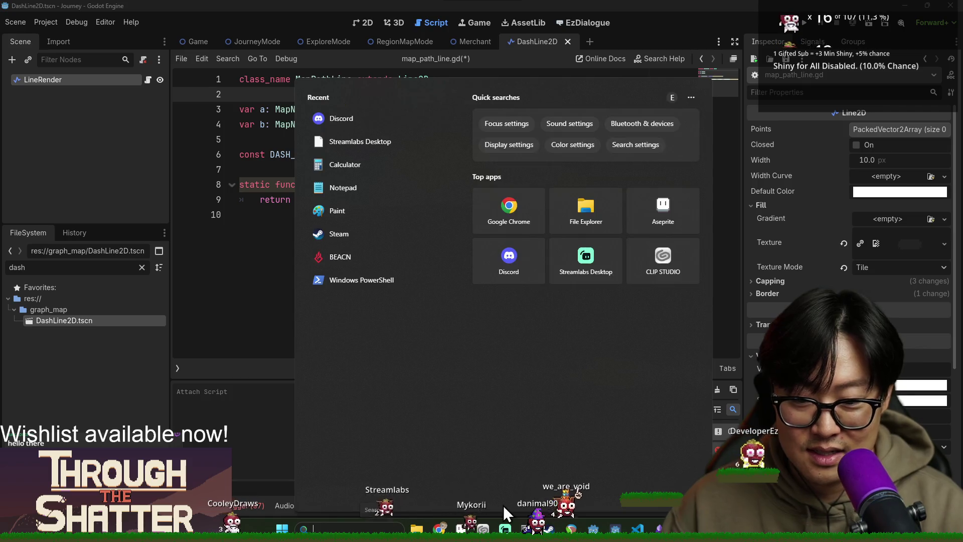
left_click(279, 290)
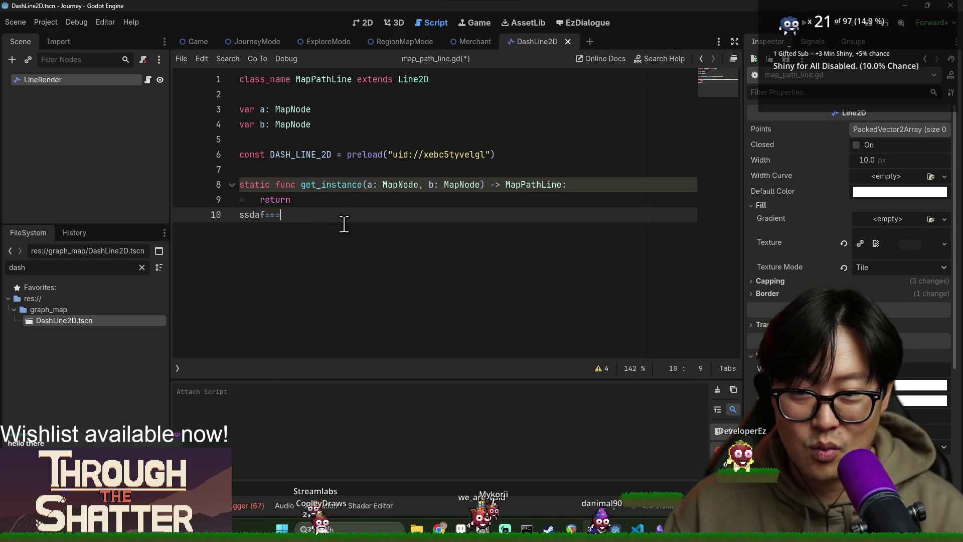
key("BackSpace")
key("BackSpace")
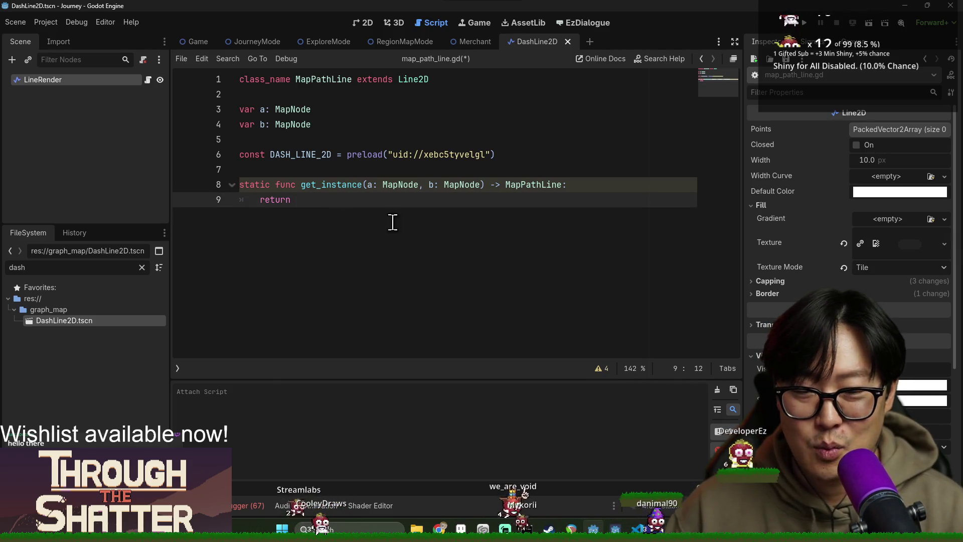
Insert the 'var dash_line: MapPathLine = DASH_LINE_2D.instantiate()' line above the return.
left_click(425, 184)
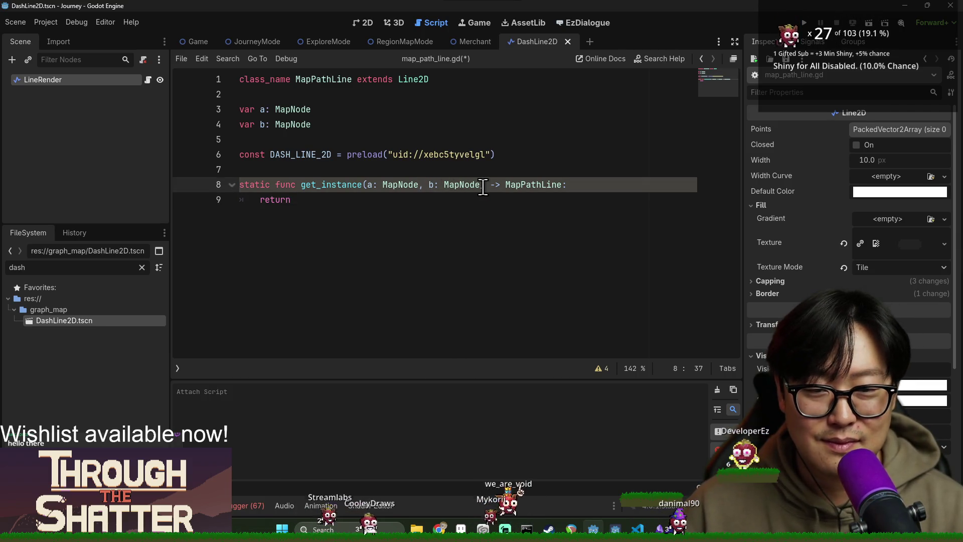
left_click(421, 200)
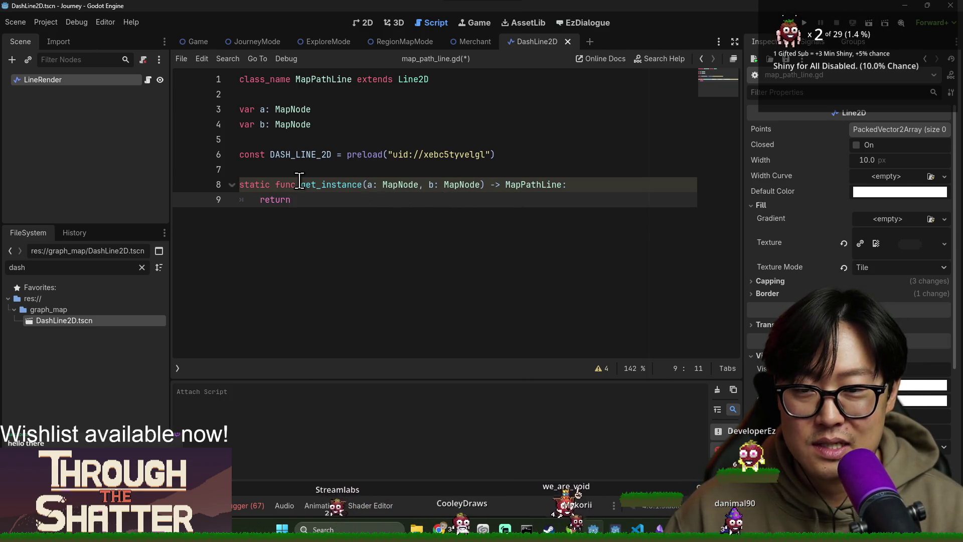
key("Return")
type("ssdaf====")
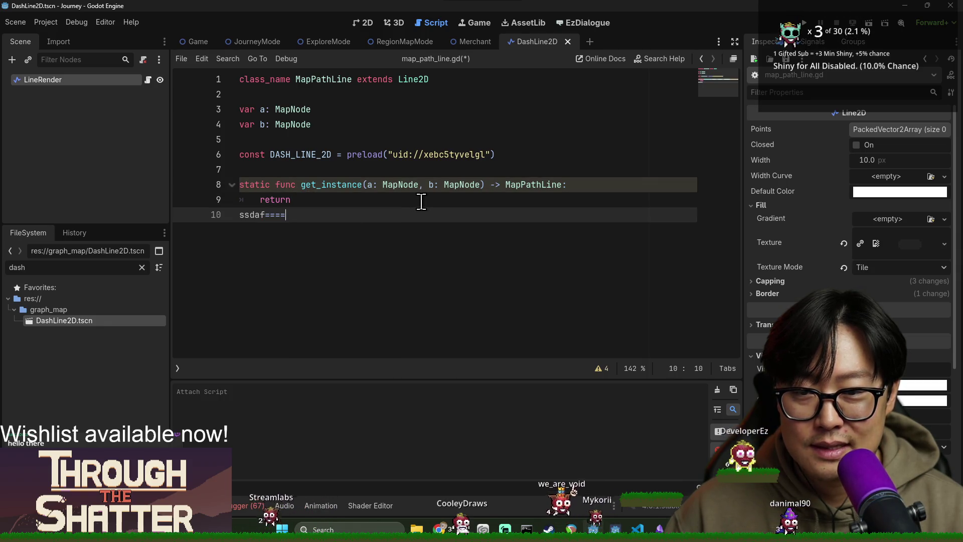
key("ctrl+z")
key("ctrl+z")
key("ctrl+z")
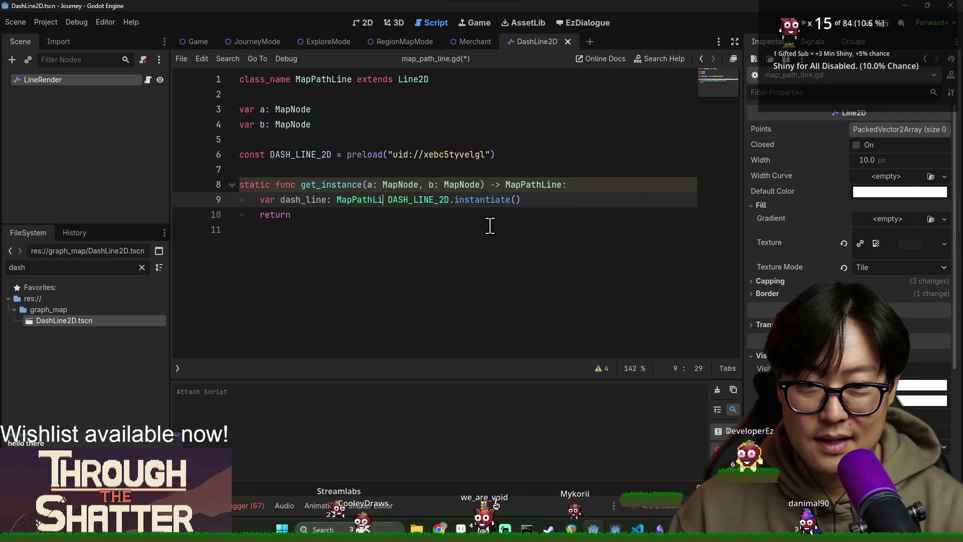
Finish the dash_line line's MapPathLine typing and tidy its spacing.
type("ne")
key("Delete")
key("Left")
key("Left")
key("Left")
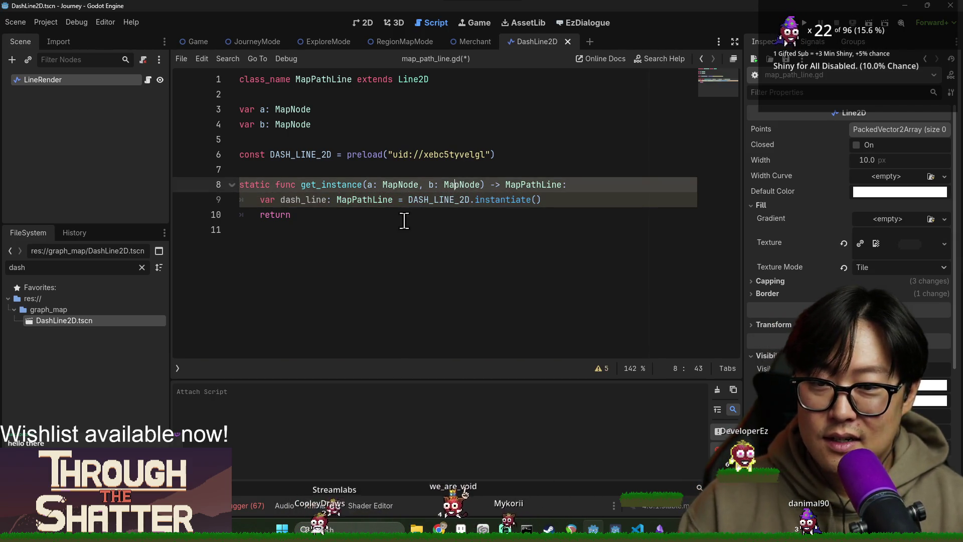
left_click(615, 195)
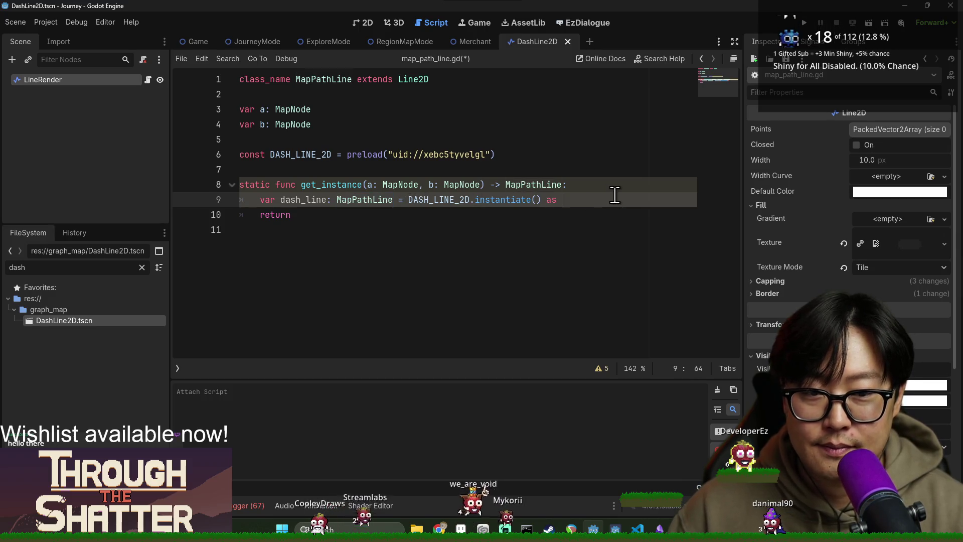
left_click_drag(642, 186, 641, 196)
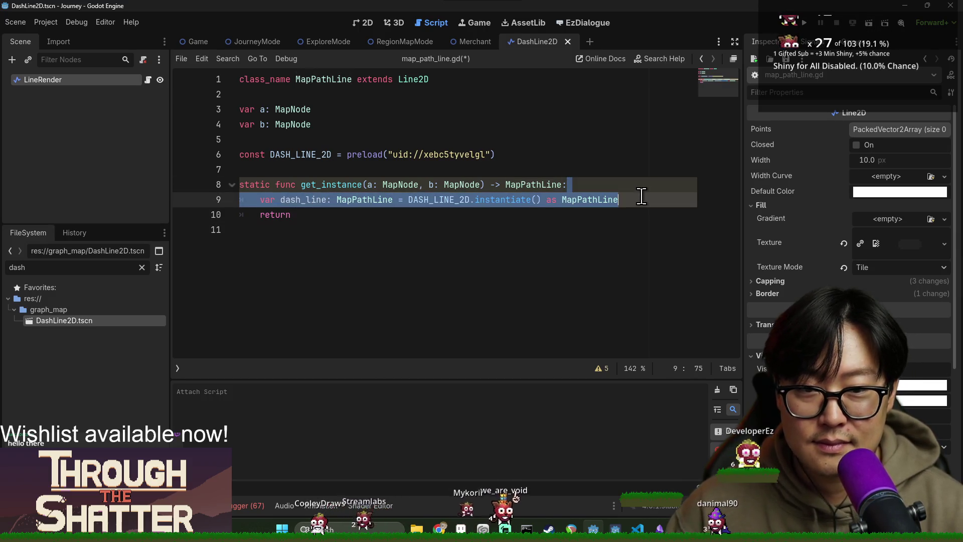
left_click(641, 196)
Add 'dash_line.a = a', start the dash_line.b assignment, and save.
key("Return")
type("dash_line.a = a")
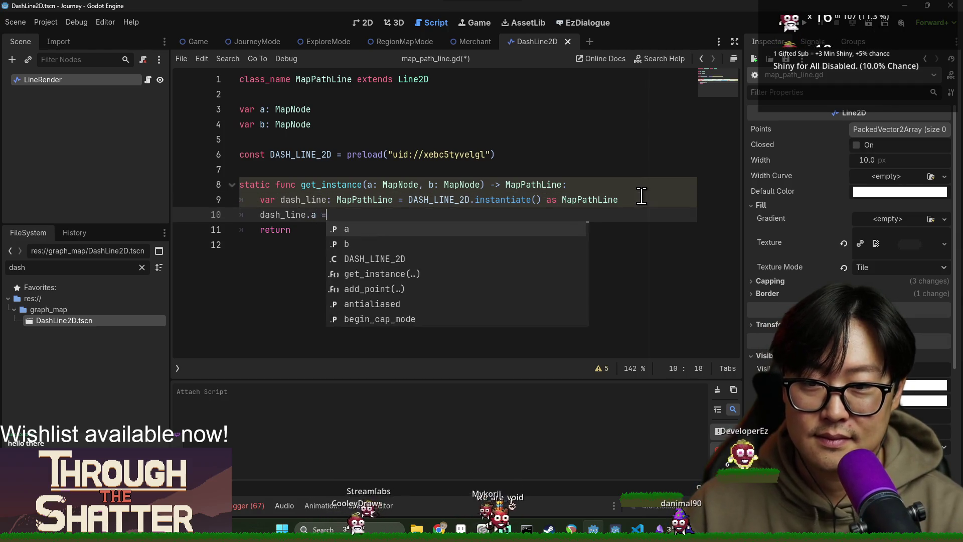
key("Return")
key("Return")
type("dash_line.b = b")
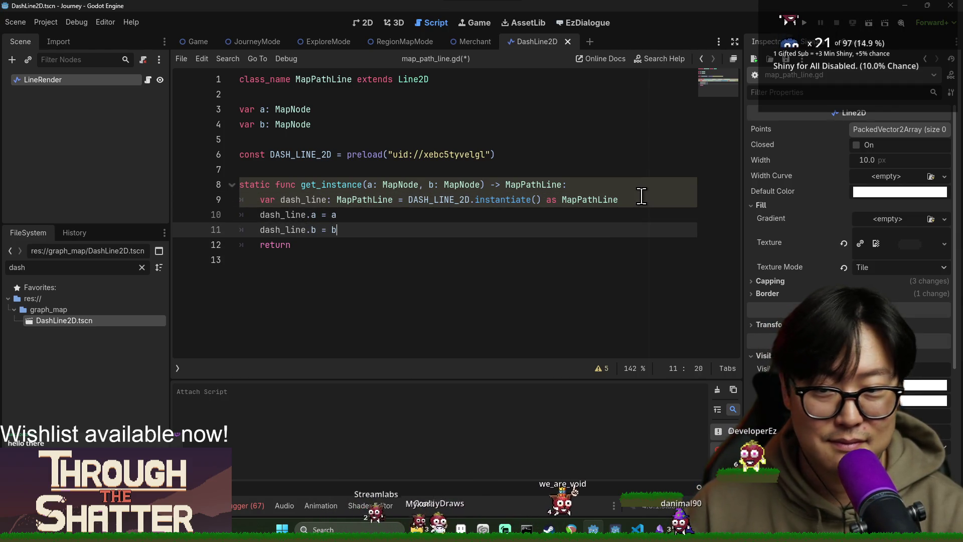
key("ctrl+s")
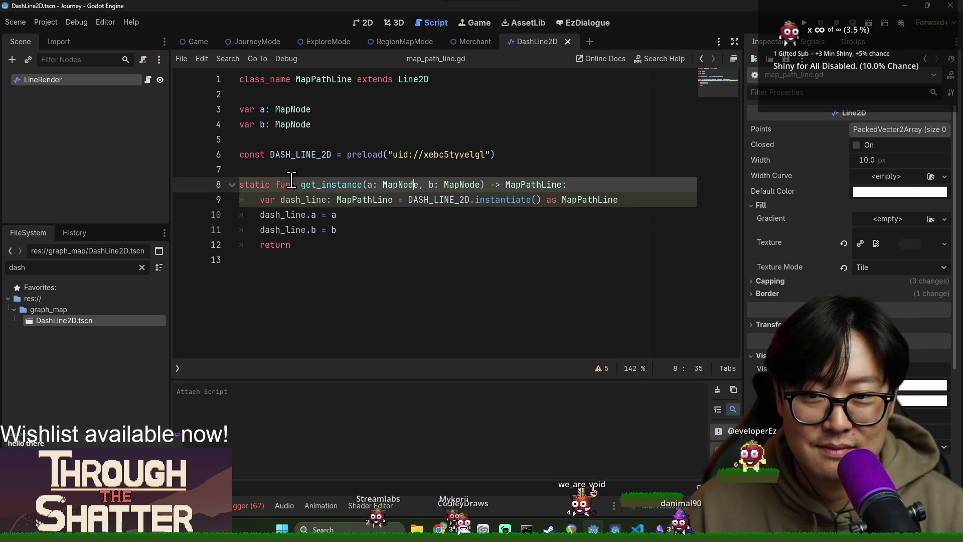
Review the shadowed-variable warnings and begin renaming get_instance's parameter a.
left_click(301, 200)
left_click(311, 181)
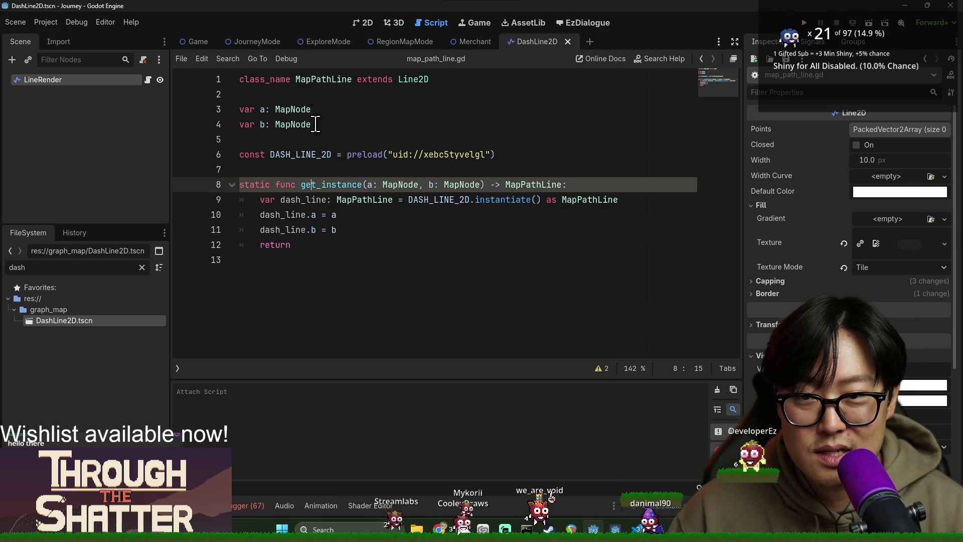
double_click(331, 184)
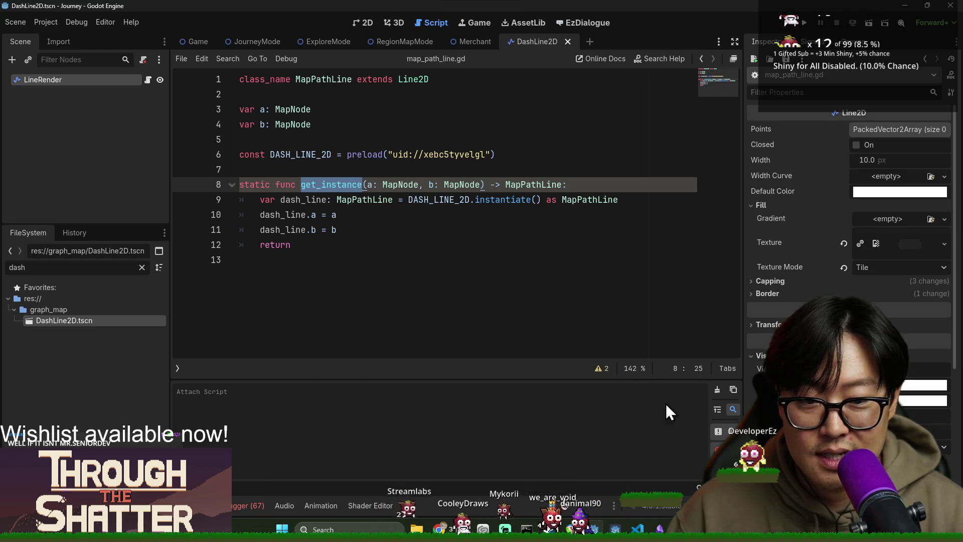
left_click(605, 372)
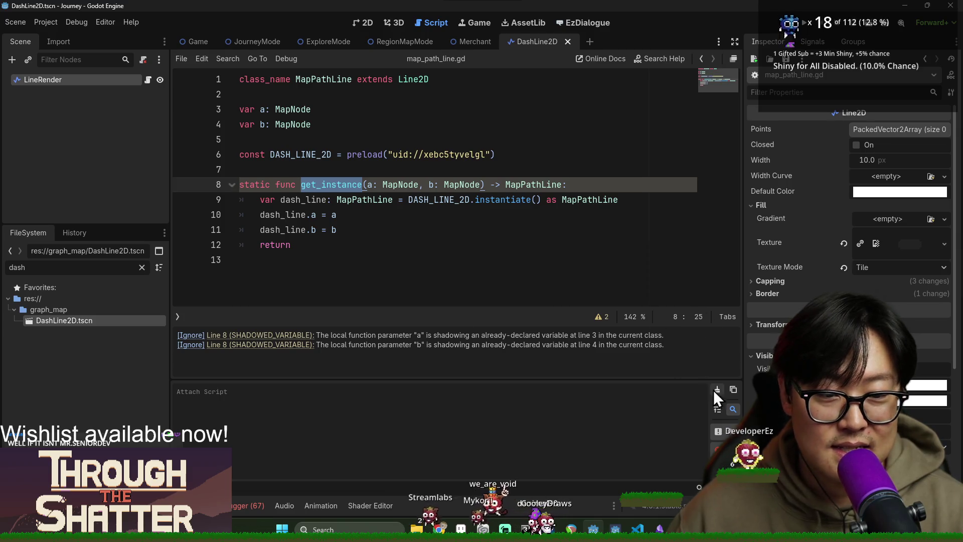
left_click(256, 111)
type("_")
key("BackSpace")
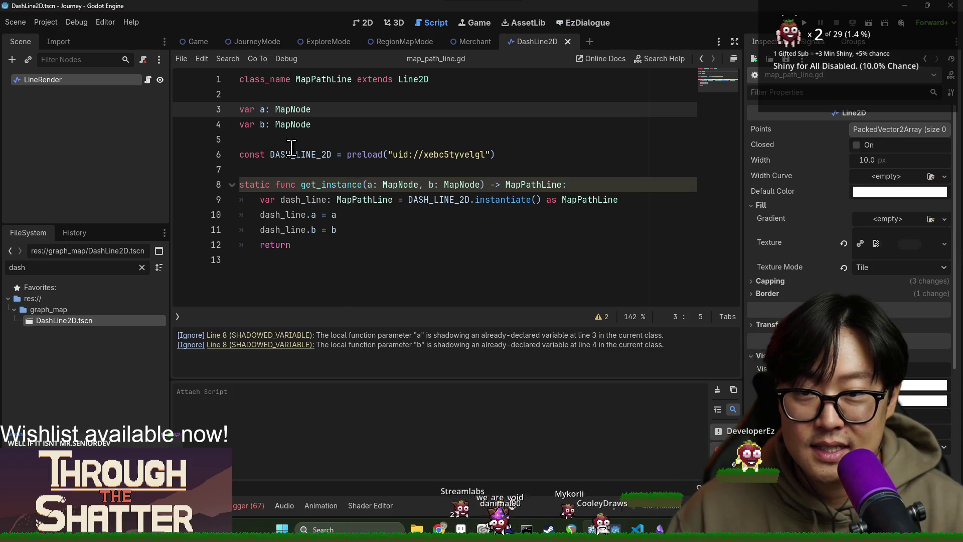
double_click(374, 186)
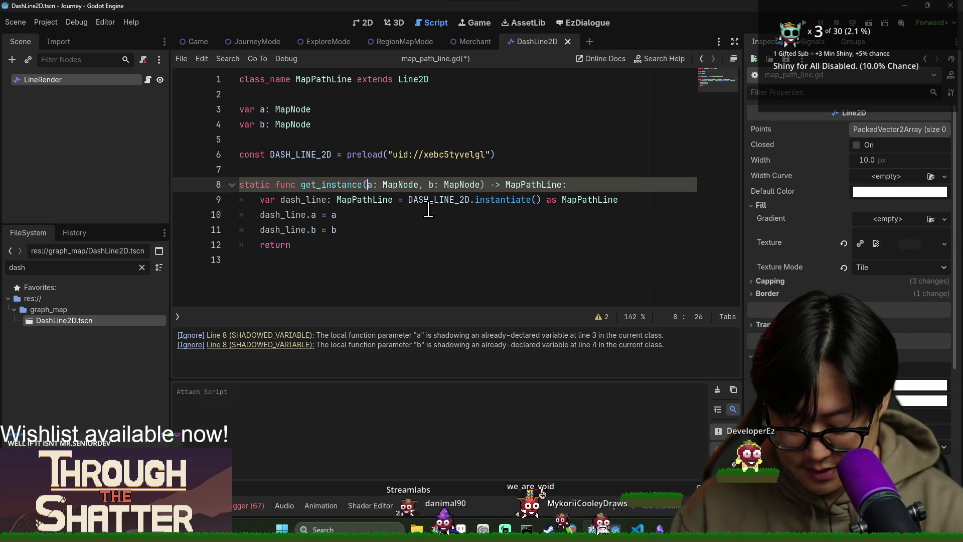
key("BackSpace")
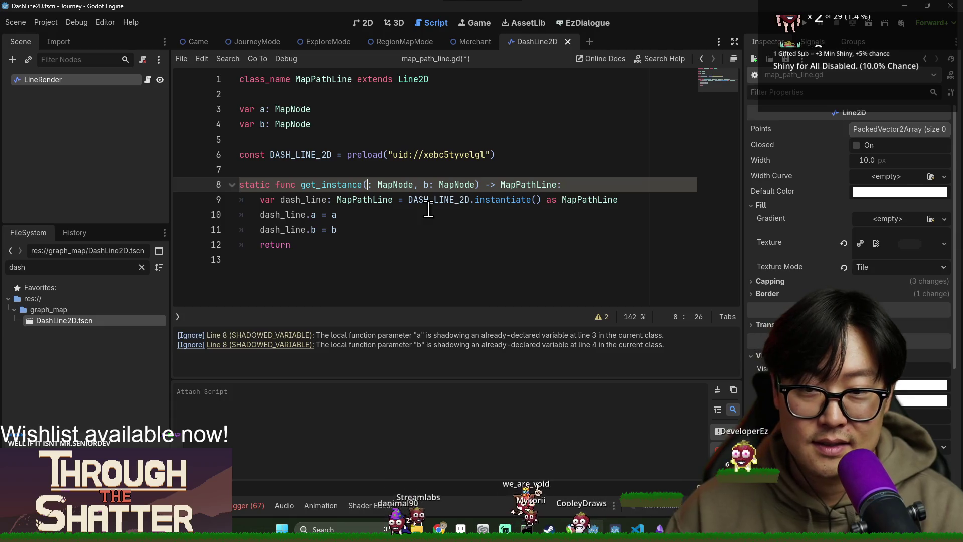
Rename the parameters to point_a and point_b and use them in the assignments.
type("point_a")
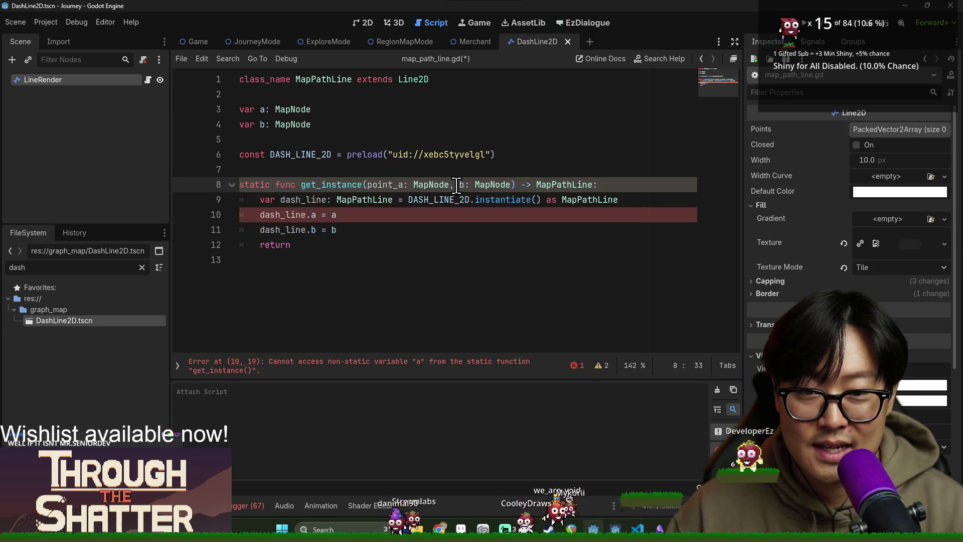
left_click(459, 185)
type("point_")
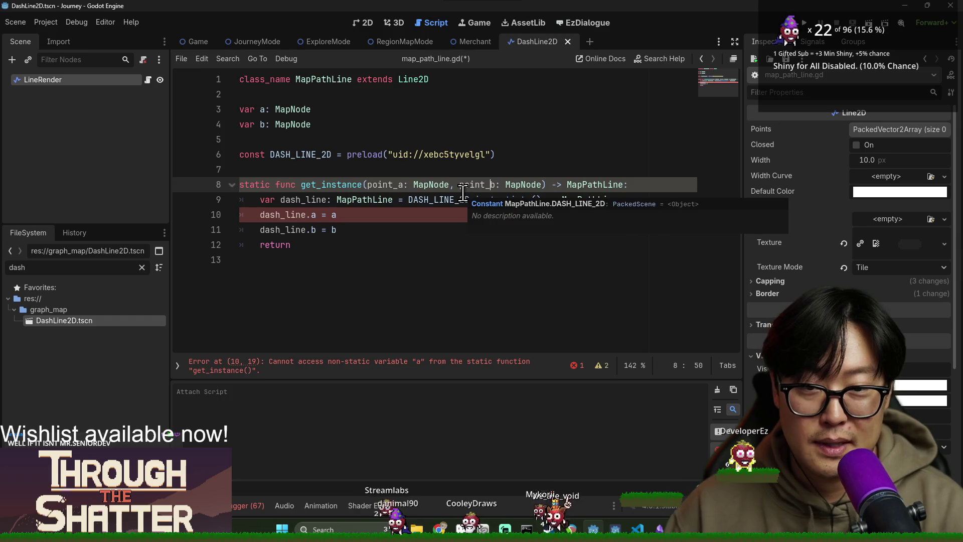
left_click(347, 223)
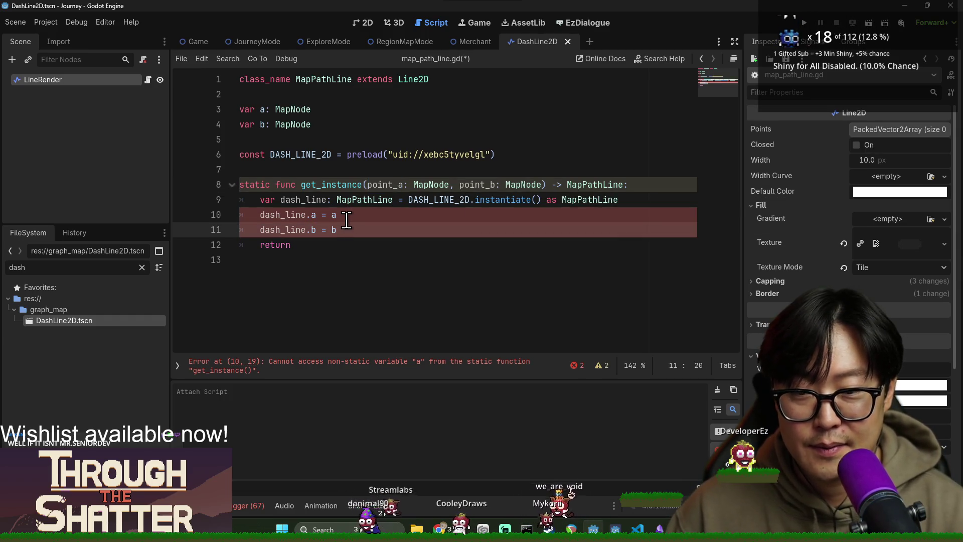
left_click(344, 217)
key("BackSpace")
double_click(476, 185)
left_click(353, 230)
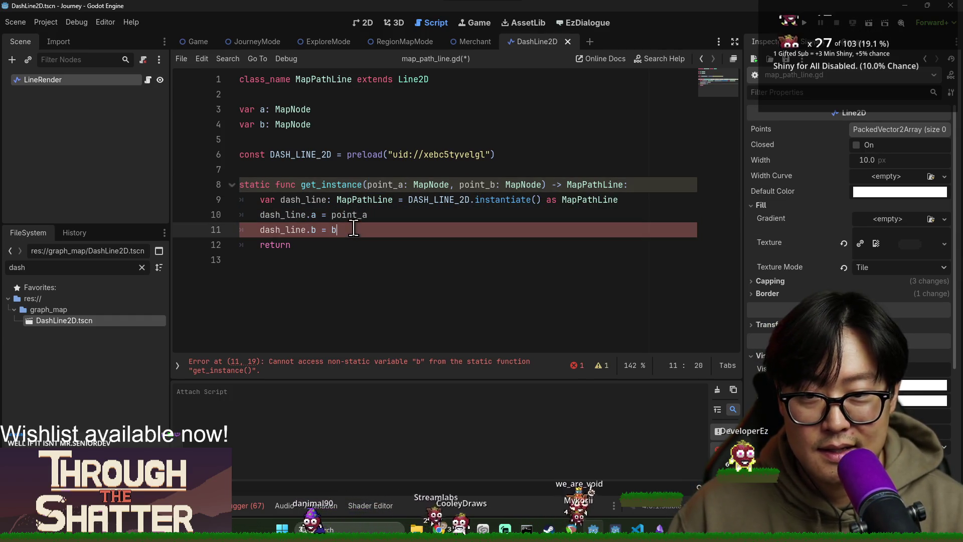
type("point_")
Make get_instance return dash_line and save the script.
double_click(298, 199)
key("ctrl+c")
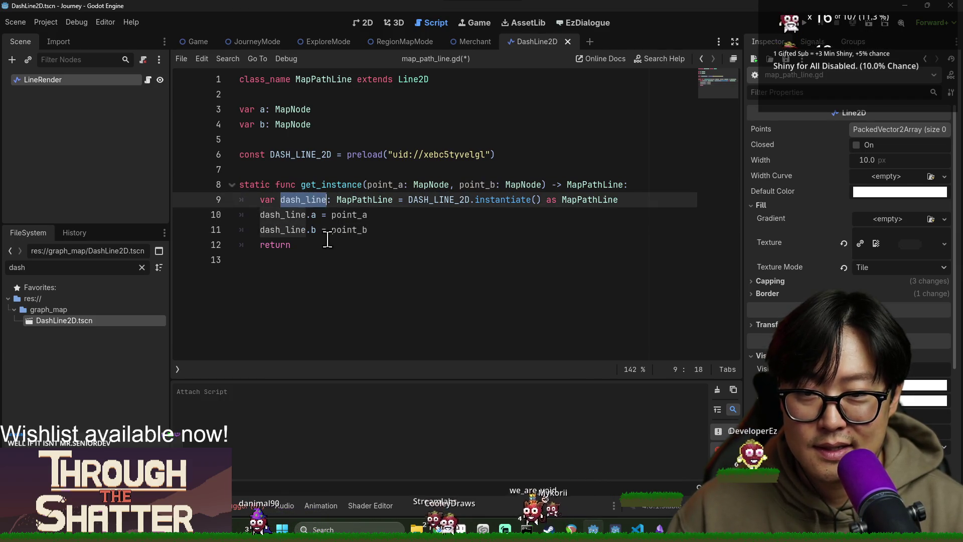
left_click(362, 246)
key("ctrl+v")
key("ctrl+s")
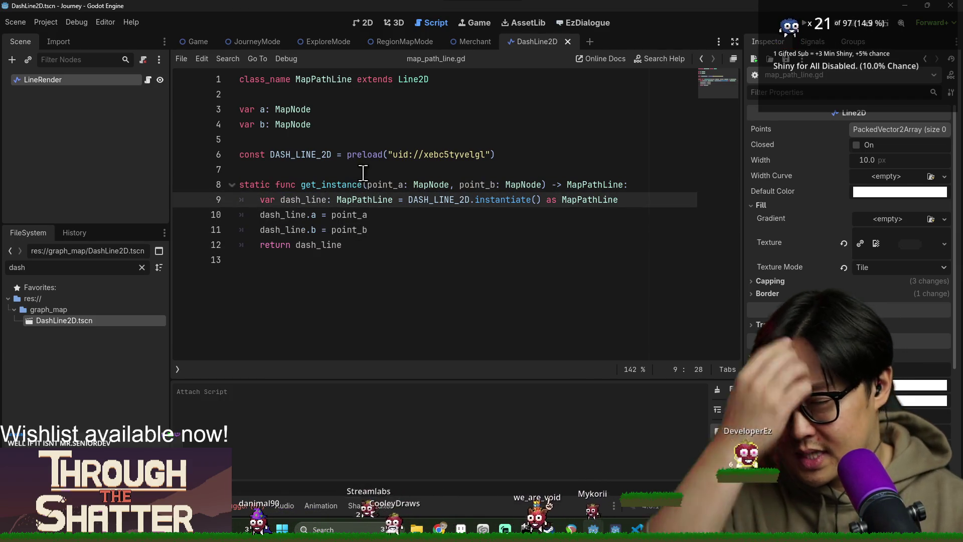
Look over get_instance, DASH_LINE_2D and MapPathLine, then return to the JourneyMode script.
left_click(343, 180)
double_click(344, 185)
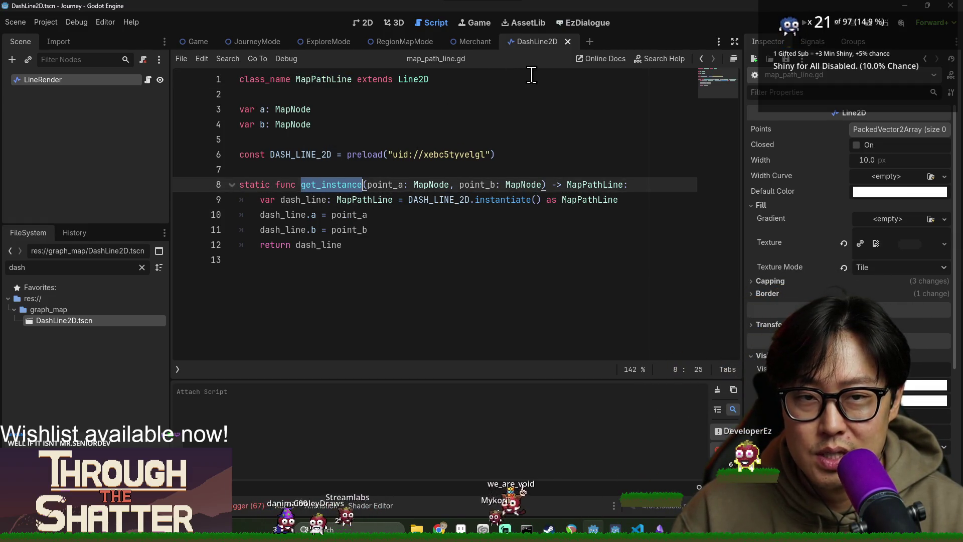
double_click(306, 155)
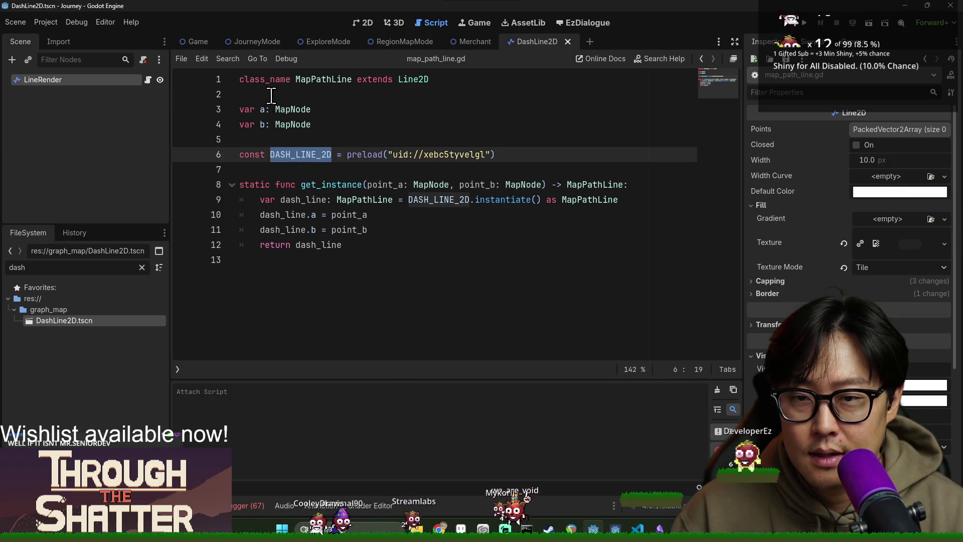
double_click(307, 81)
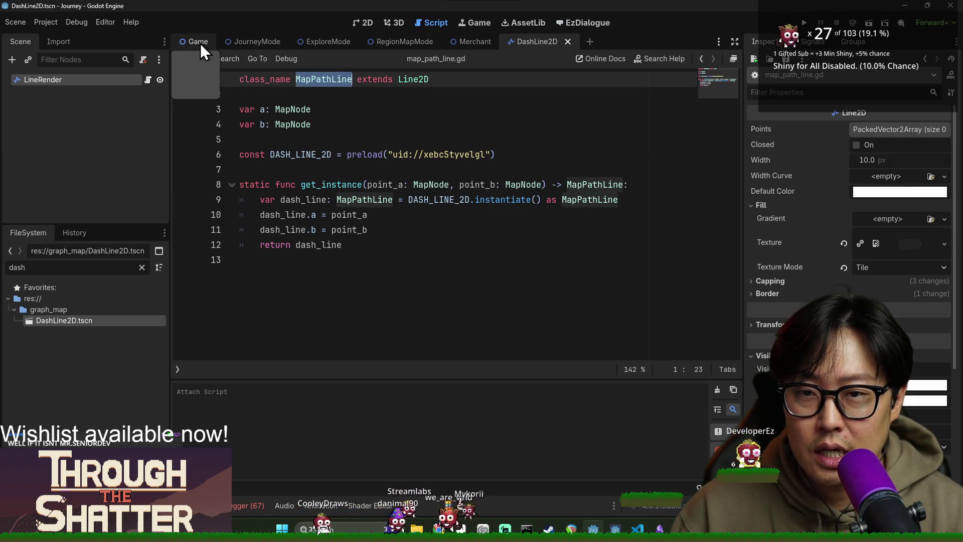
left_click(257, 41)
Search journey_mode.gd for the dash line code and save the script.
key("ctrl+f")
type("dahs")
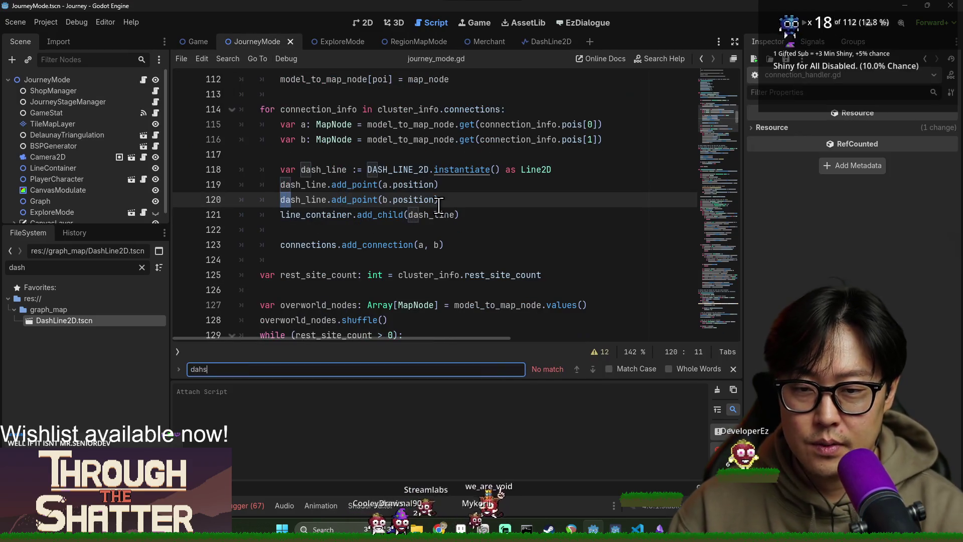
scroll(577, 221, "up", 15)
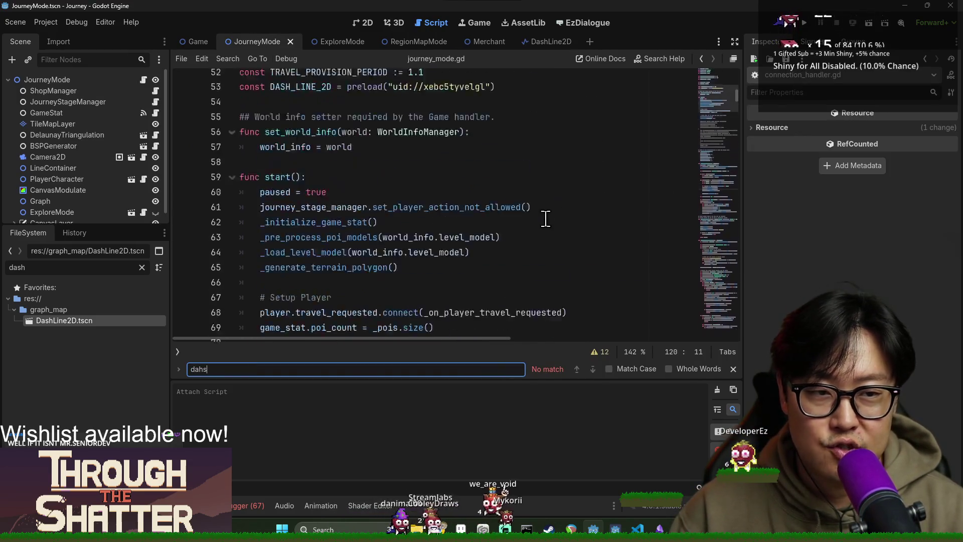
scroll(501, 220, "up", 11)
scroll(381, 228, "down", 7)
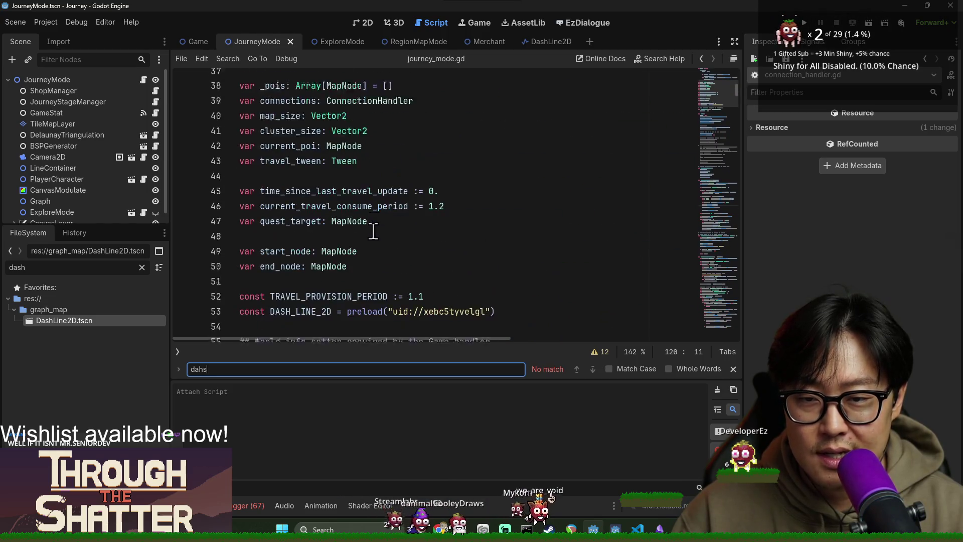
scroll(374, 230, "down", 5)
left_click(484, 159)
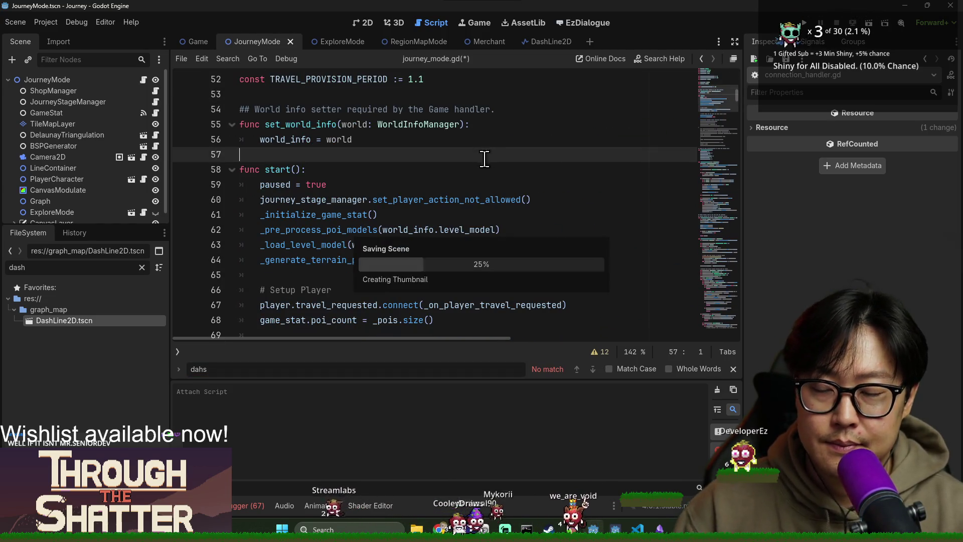
key("ctrl+s")
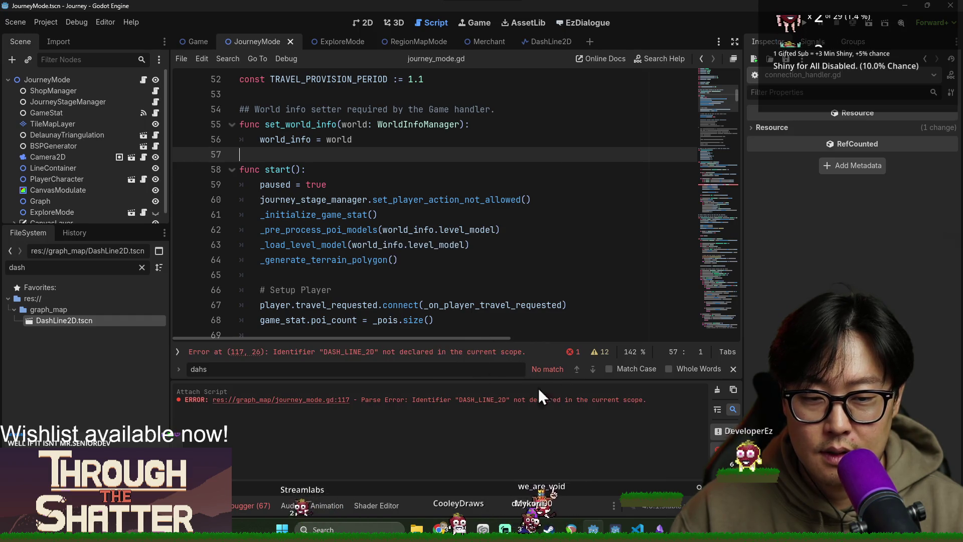
On line 117, replace the DASH_LINE_2D instantiation with MapPathLine.get_instance(a, b).
left_click(732, 370)
left_click(459, 366)
double_click(321, 214)
double_click(396, 215)
left_click(569, 215, "shift")
type("Map")
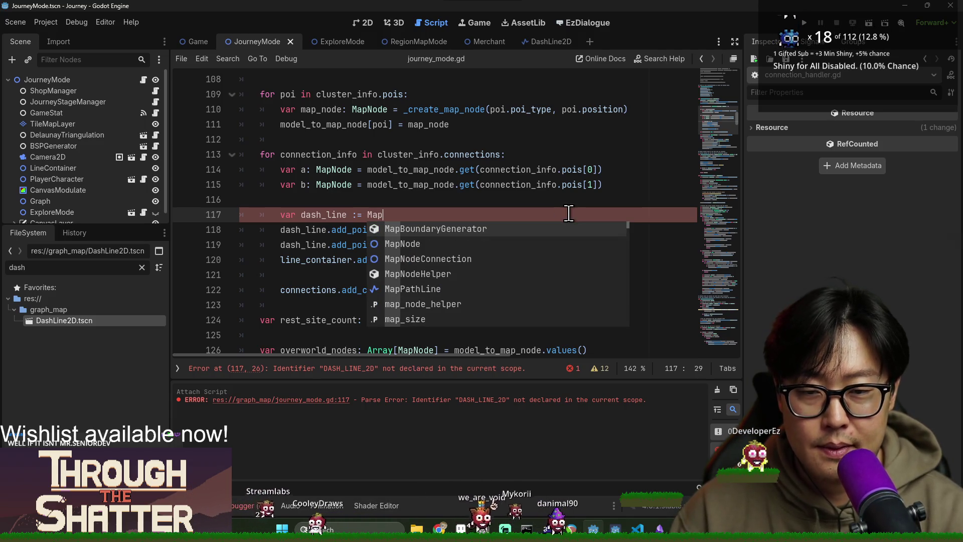
type("Pa")
key("Return")
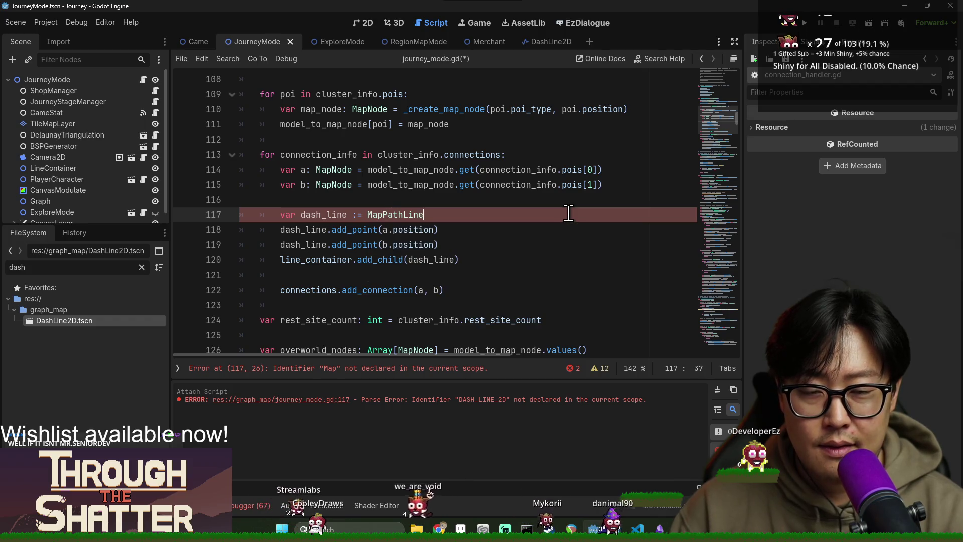
type(".get")
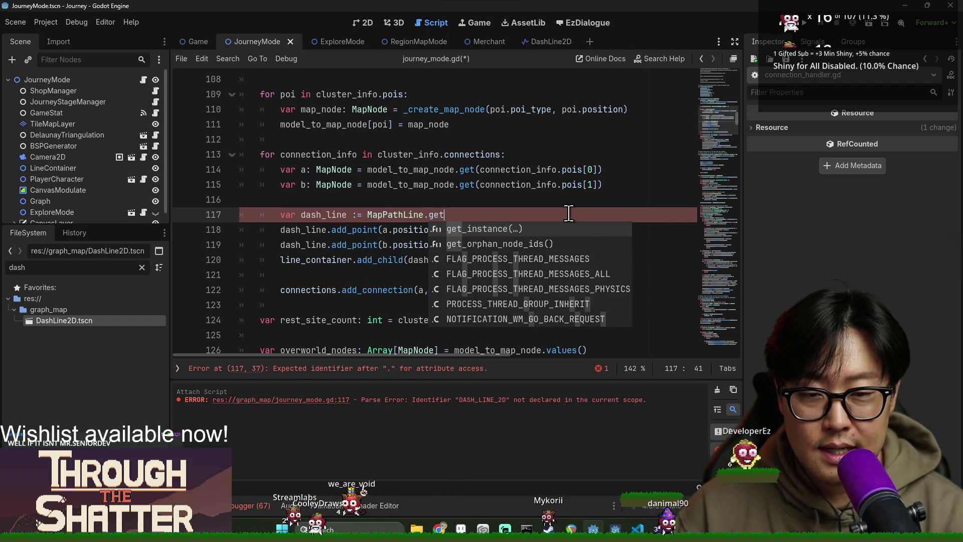
key("Return")
key("Escape")
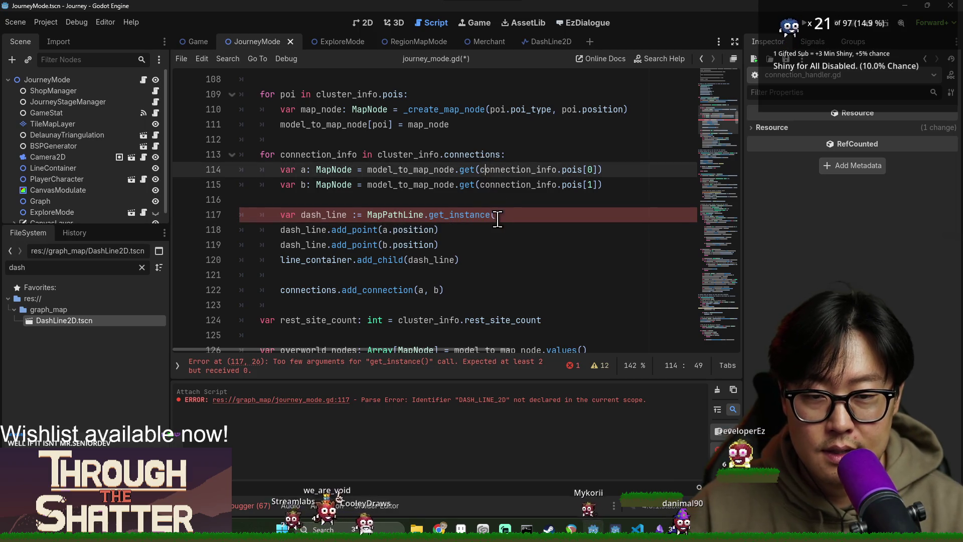
type("a, b")
Jump to the get_instance definition in map_path_line.gd.
left_click(452, 221)
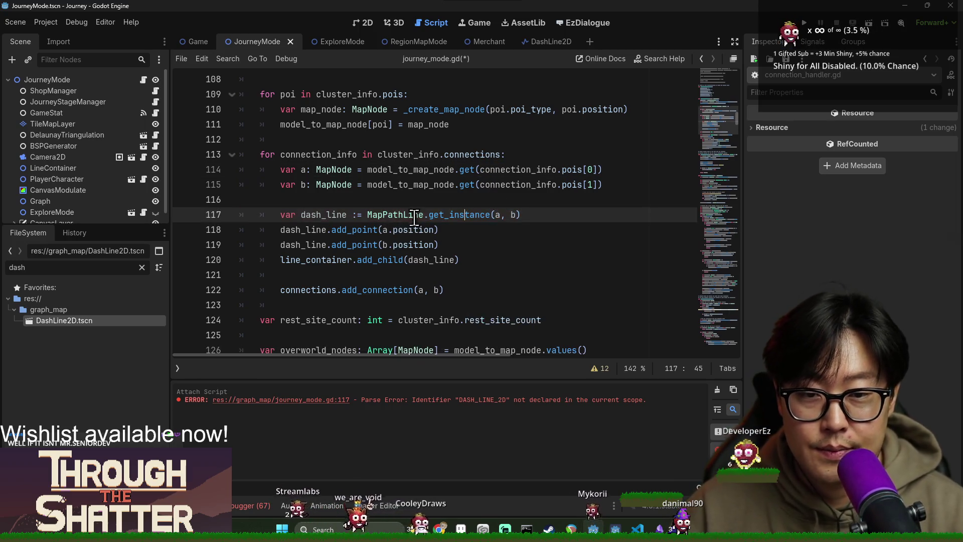
left_click(451, 221, "ctrl")
double_click(284, 230)
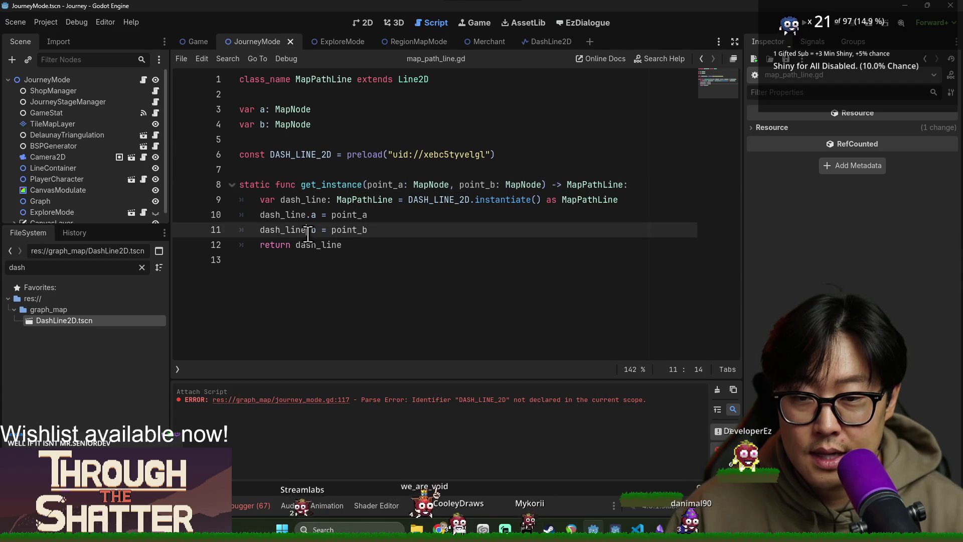
Add a func _ready(): stub below get_instance in map_path_line.gd.
left_click(378, 245)
key("Return")
key("Return")
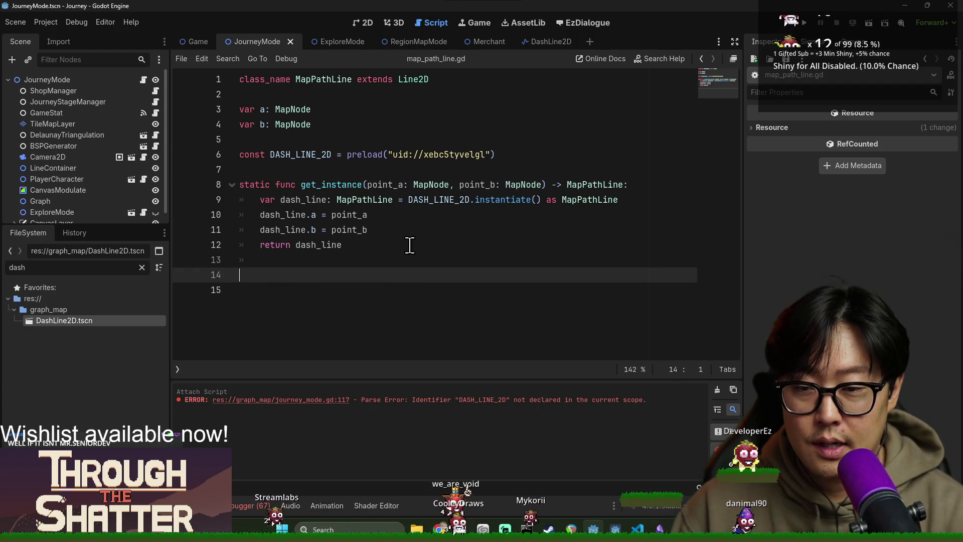
type("func _ready(:")
key("Return")
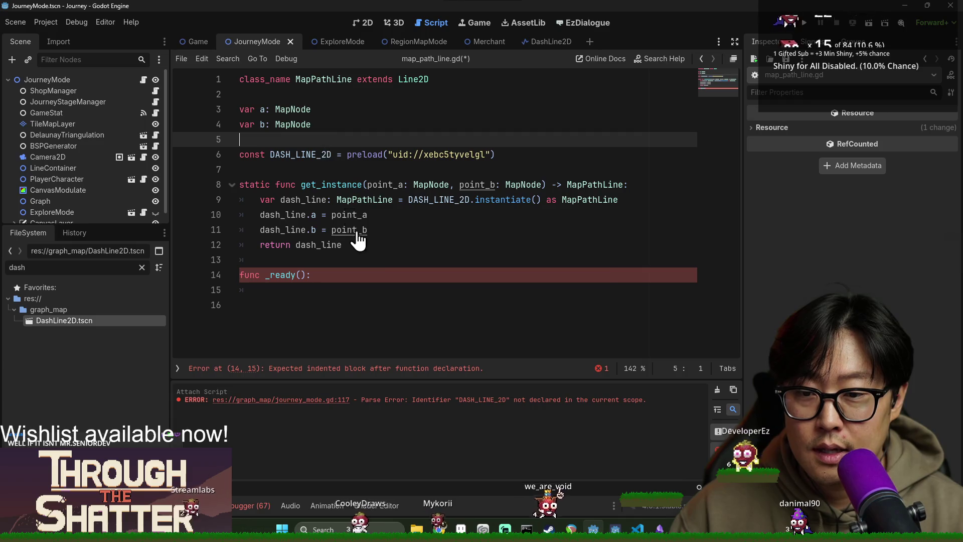
key("F5")
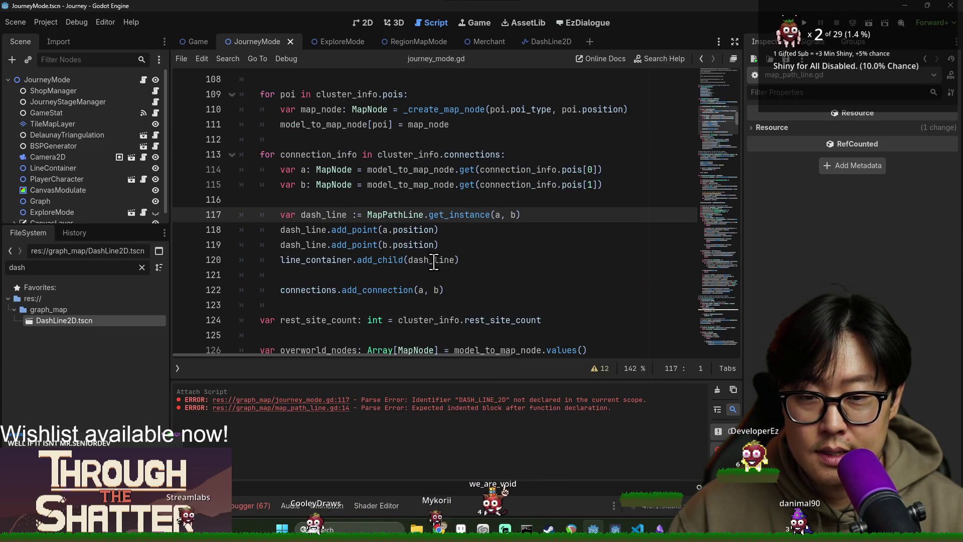
Copy the two add_point lines from journey_mode.gd into the _ready body.
left_click_drag(241, 230, 440, 244)
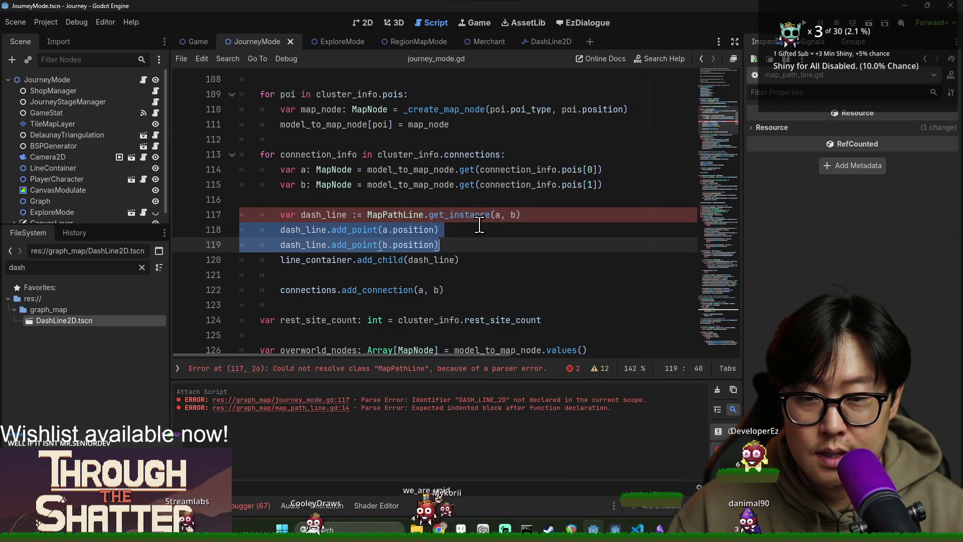
key("ctrl+c")
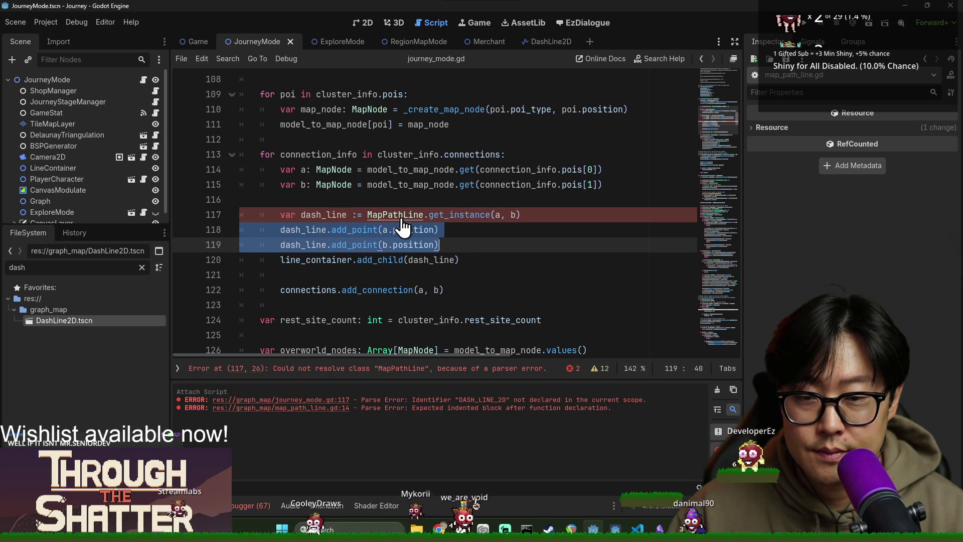
left_click(398, 215, "ctrl")
left_click(351, 296)
key("ctrl+v")
key("shift+Tab")
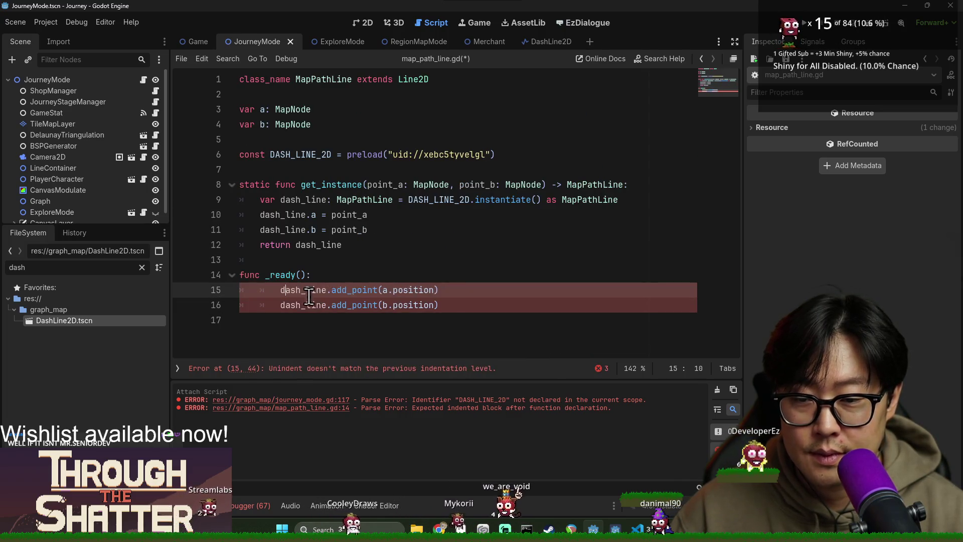
Strip the dash_line. prefix from both add_point calls, save, and return to journey_mode.gd.
double_click(313, 291)
double_click(276, 291)
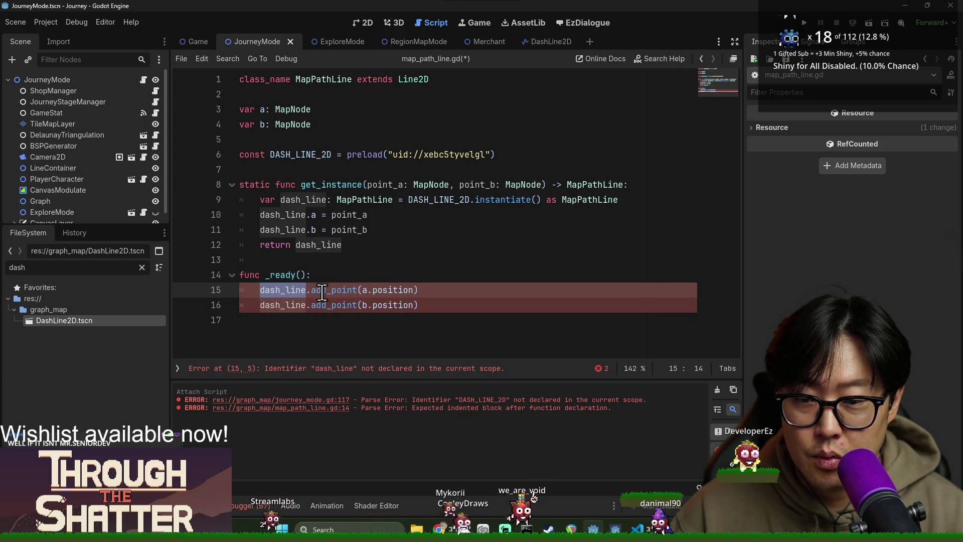
key("BackSpace")
key("Delete")
double_click(310, 305)
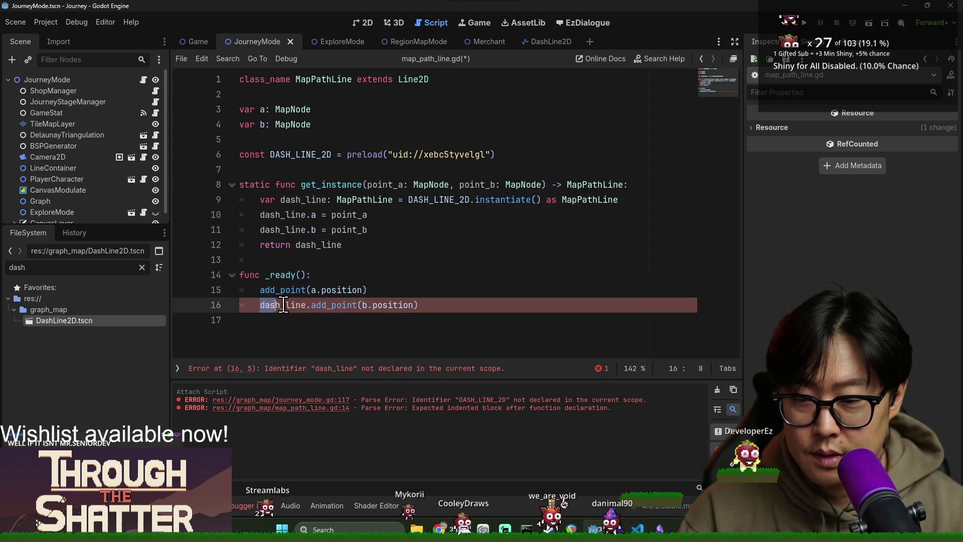
key("BackSpace")
key("Delete")
left_click(441, 260)
key("ctrl+s")
left_click(376, 185)
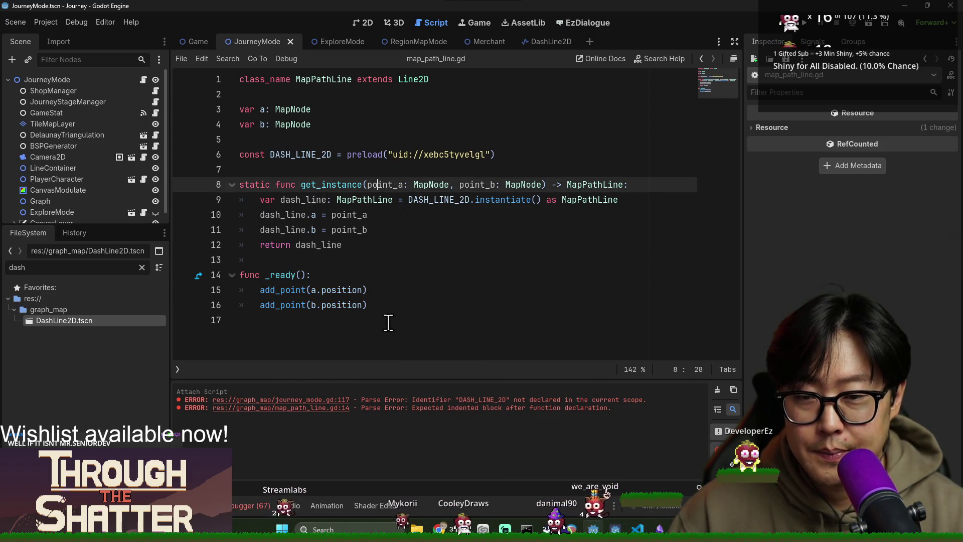
left_click(321, 200)
key("alt+Left")
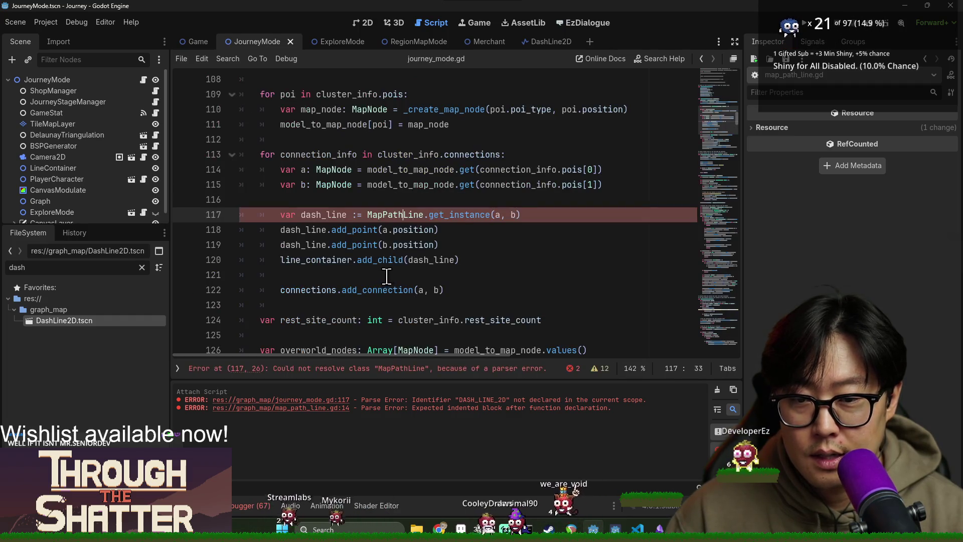
Delete the two dash_line.add_point lines and the blank line before add_connection.
double_click(439, 213)
key("ctrl+s")
double_click(346, 216)
key("ctrl+s")
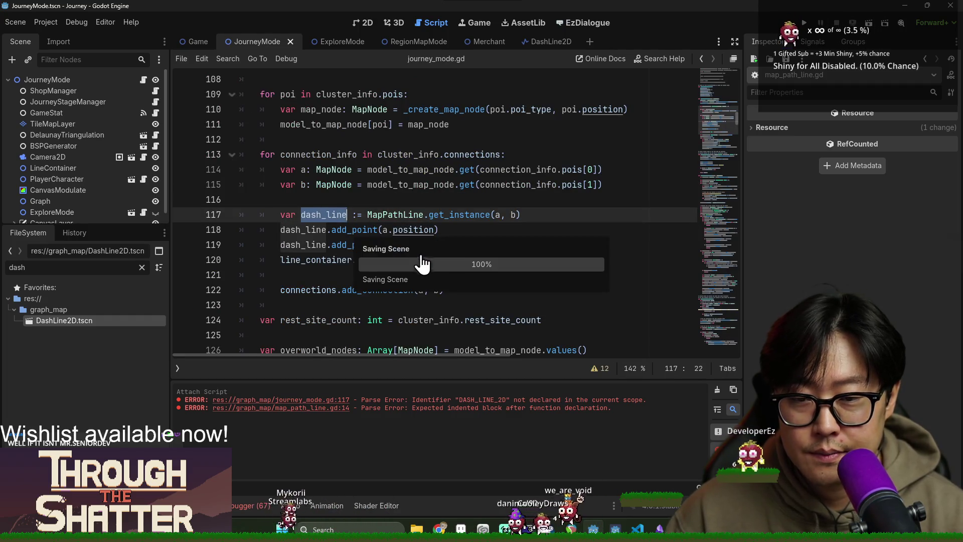
left_click_drag(301, 230, 469, 246)
key("BackSpace")
key("Delete")
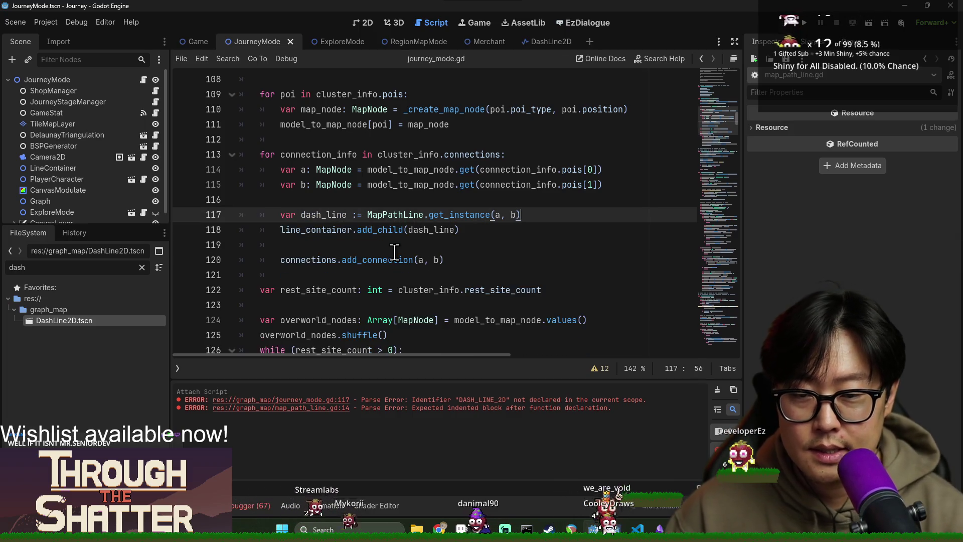
left_click(445, 230)
key("Down")
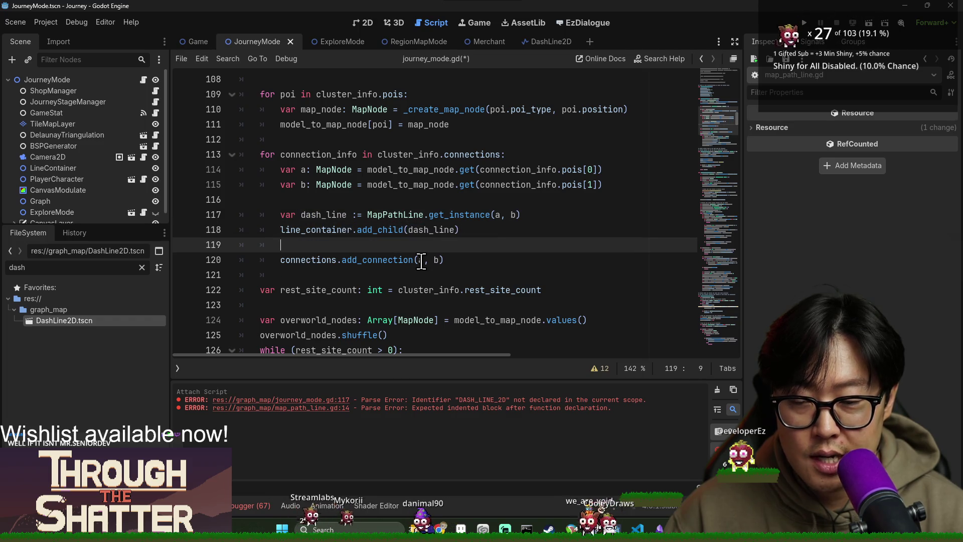
key("BackSpace")
key("BackSpace")
Open the add_connection definition in connection_handler.gd.
double_click(383, 245)
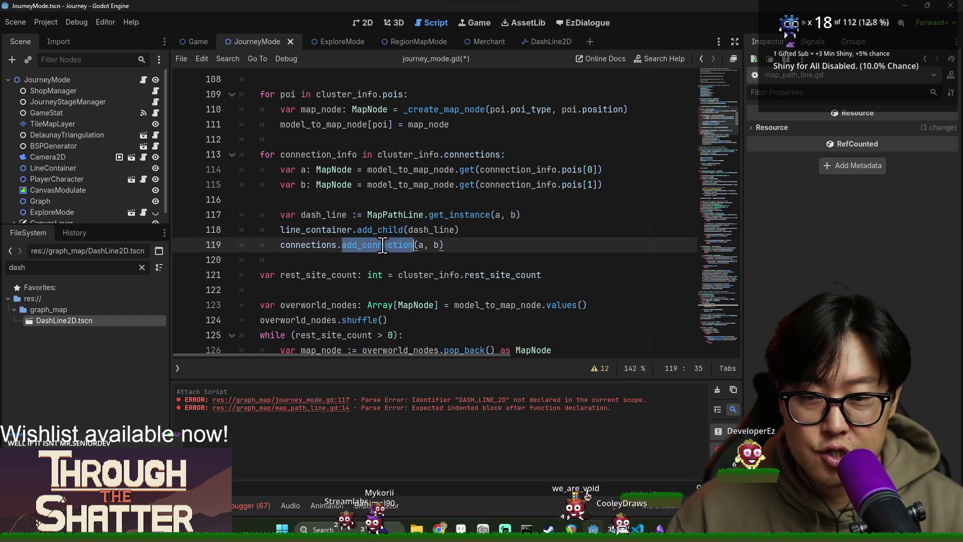
double_click(323, 215)
double_click(366, 245)
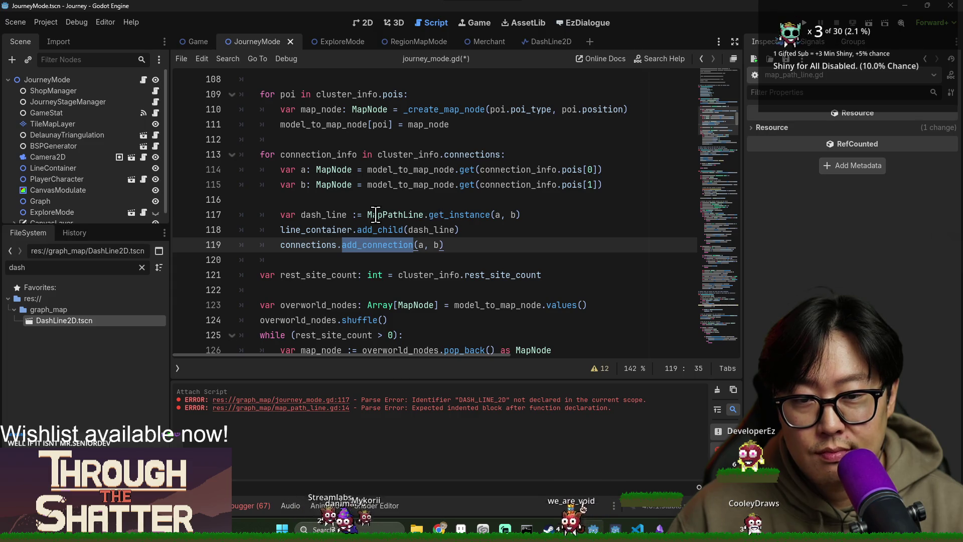
double_click(308, 215)
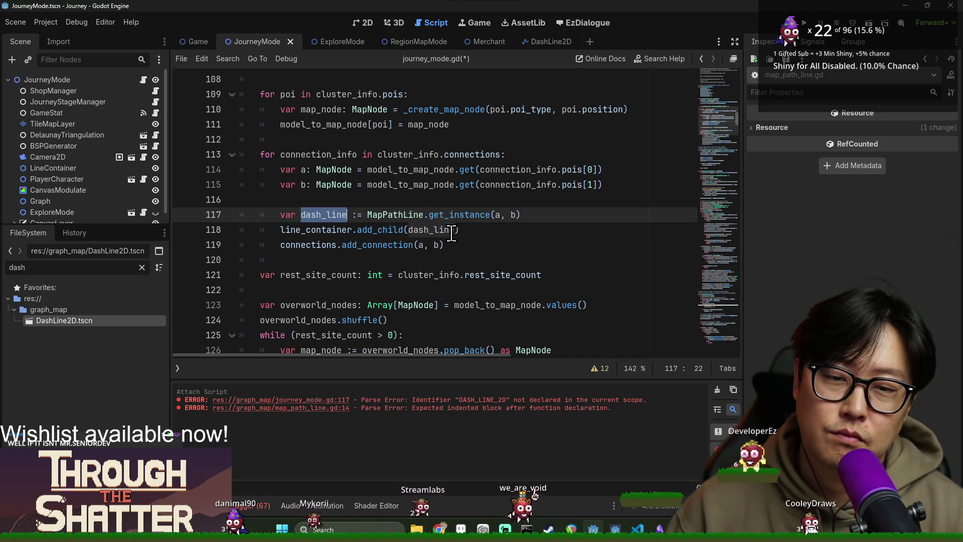
left_click(362, 251, "ctrl")
Give the connection_changed signal parameters a: Node and b: MapNode.
scroll(334, 206, "up", 5)
scroll(335, 205, "up", 6)
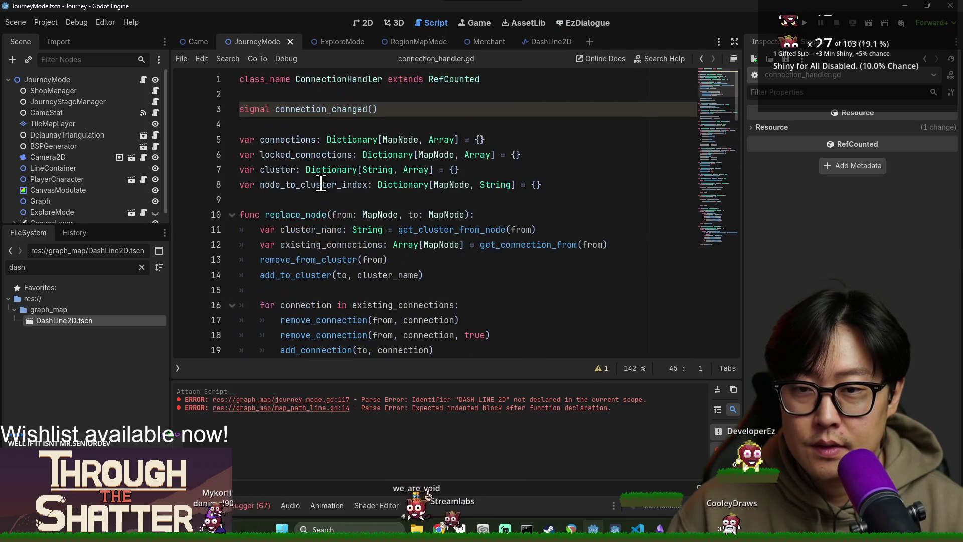
double_click(313, 109)
left_click(371, 109)
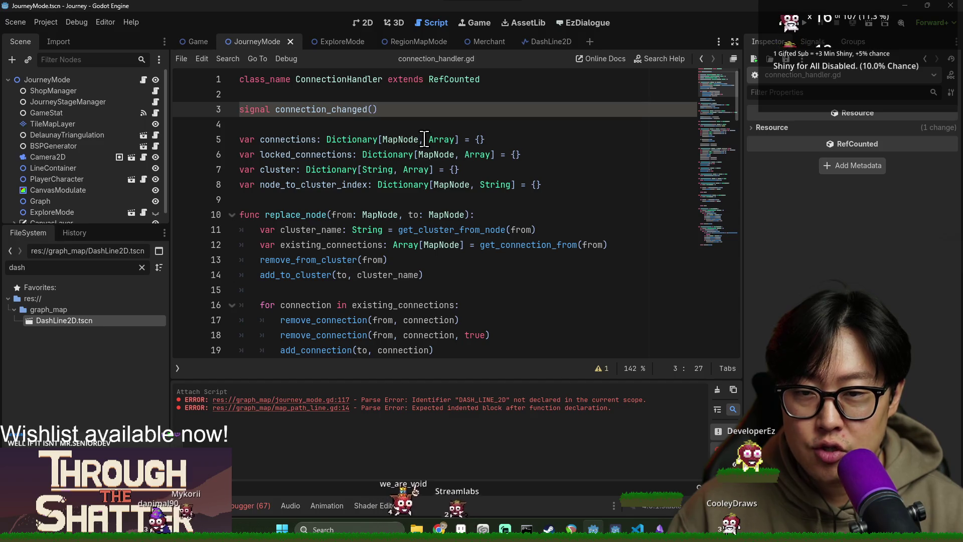
type("a:")
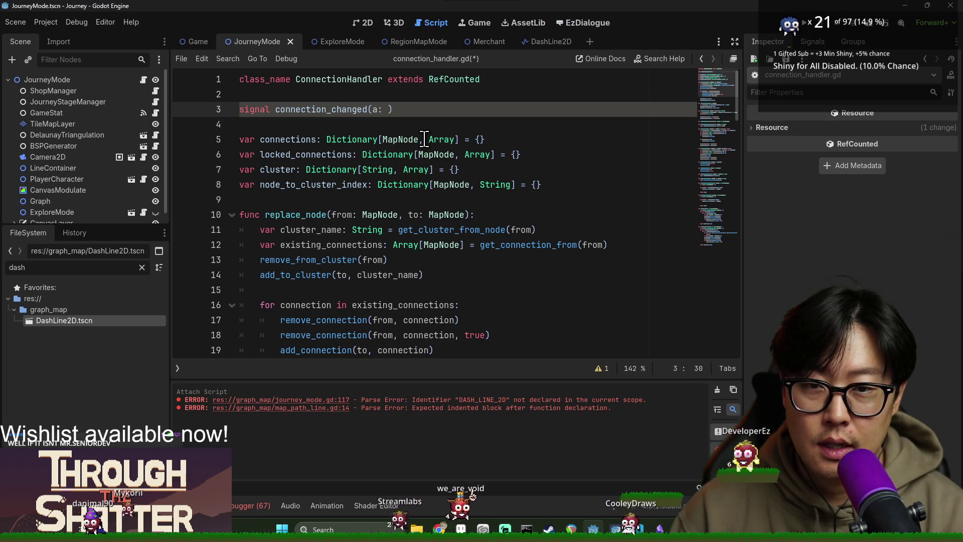
type("Node, b: MapNo")
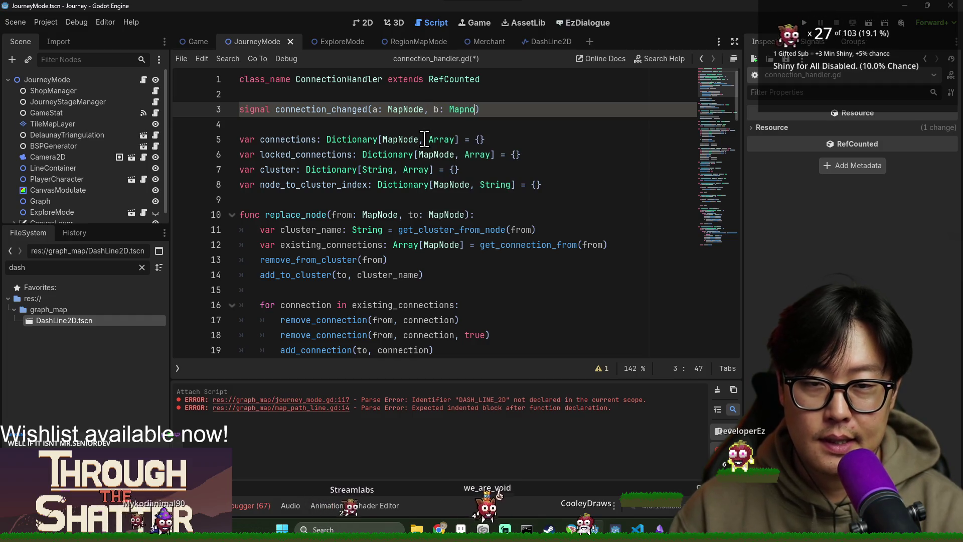
type("de")
key("Return")
Duplicate the connection_changed signal declaration into several copies.
left_click(312, 109)
double_click(312, 109)
left_click(329, 111)
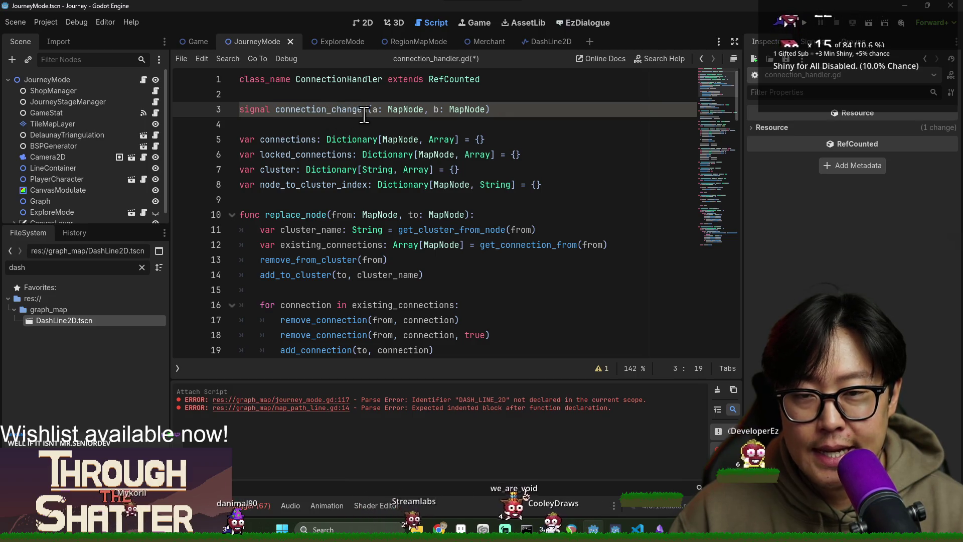
triple_click(279, 110)
key("ctrl+c")
key("ctrl+v")
key("ctrl+v")
key("ctrl+v")
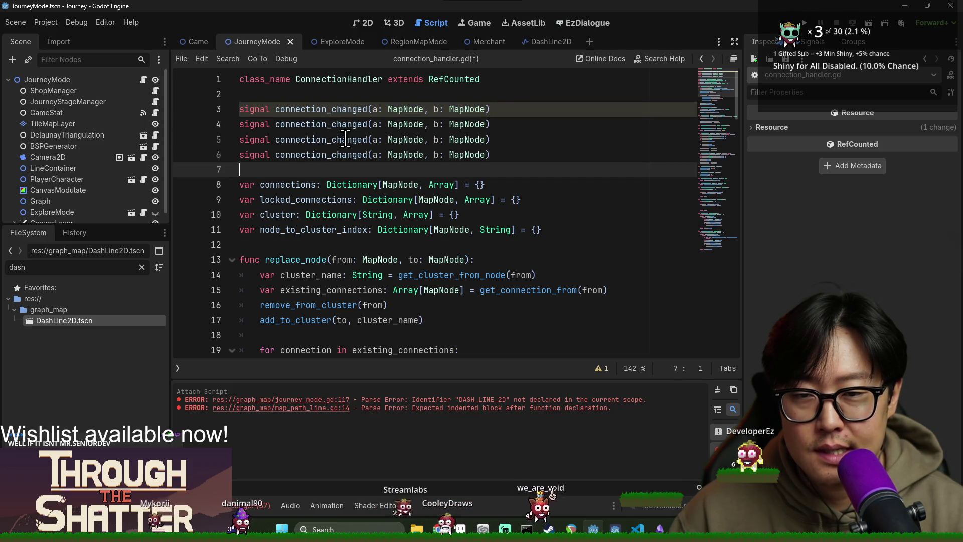
Rename the copies to connection_created, connection_lock_changed and connection_removed.
left_click_drag(331, 109, 362, 110)
type("create")
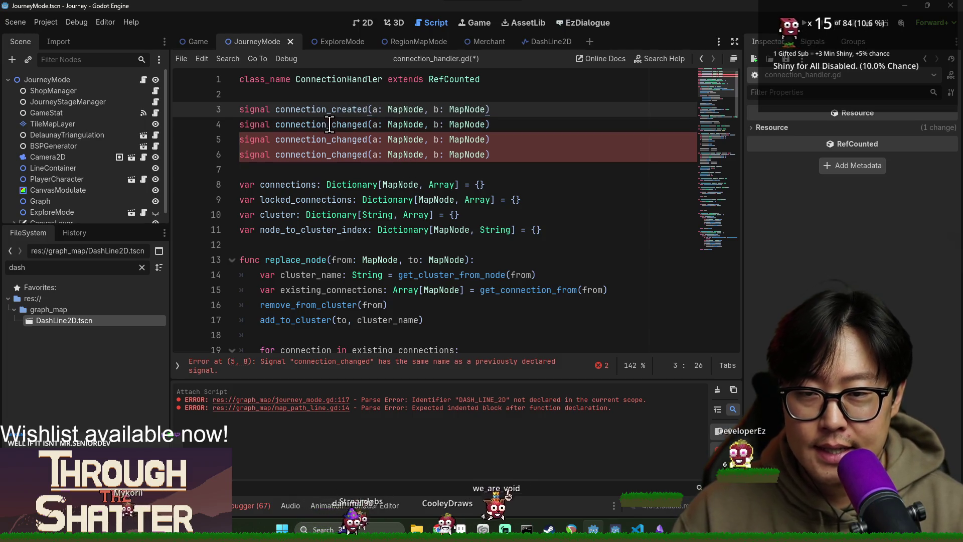
left_click_drag(329, 125, 359, 125)
type("lock")
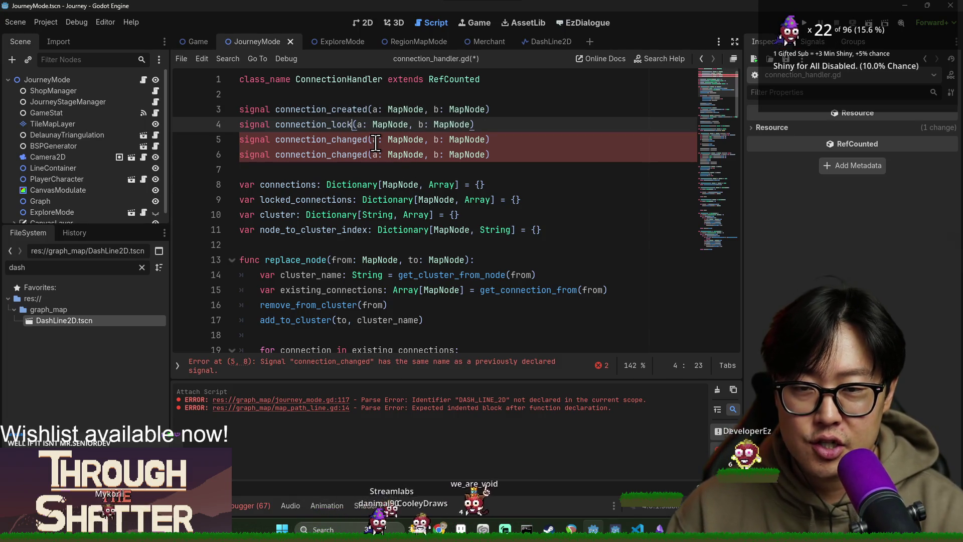
type("ed")
left_click(331, 139)
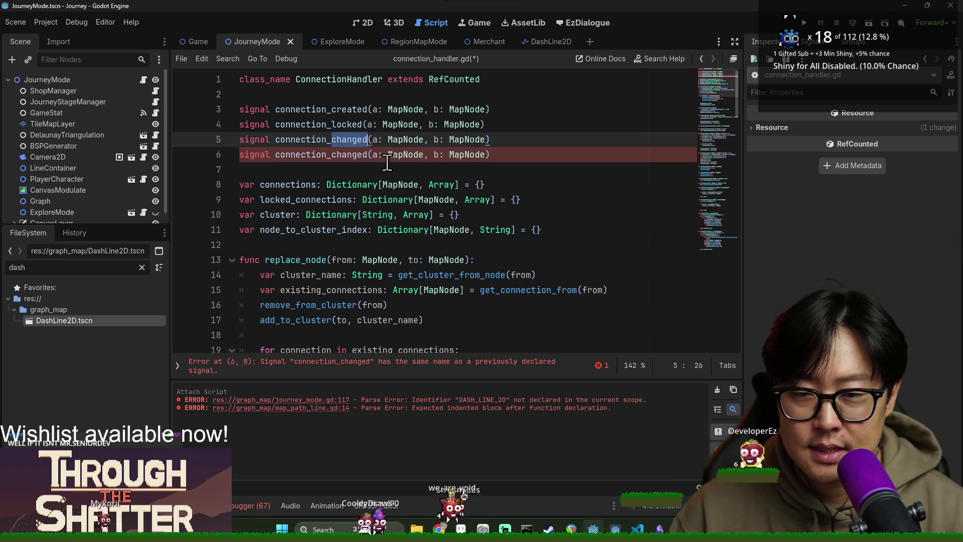
left_click(363, 129)
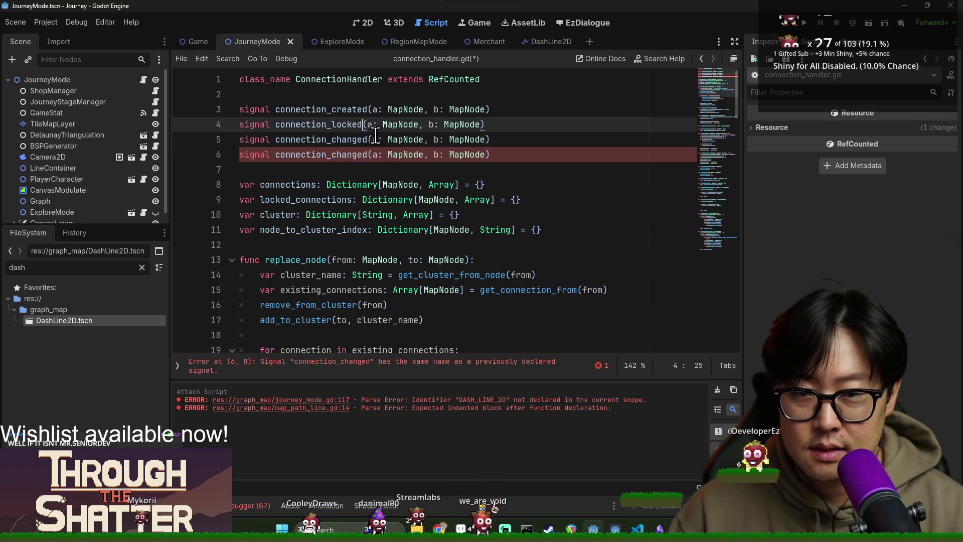
type("_changed")
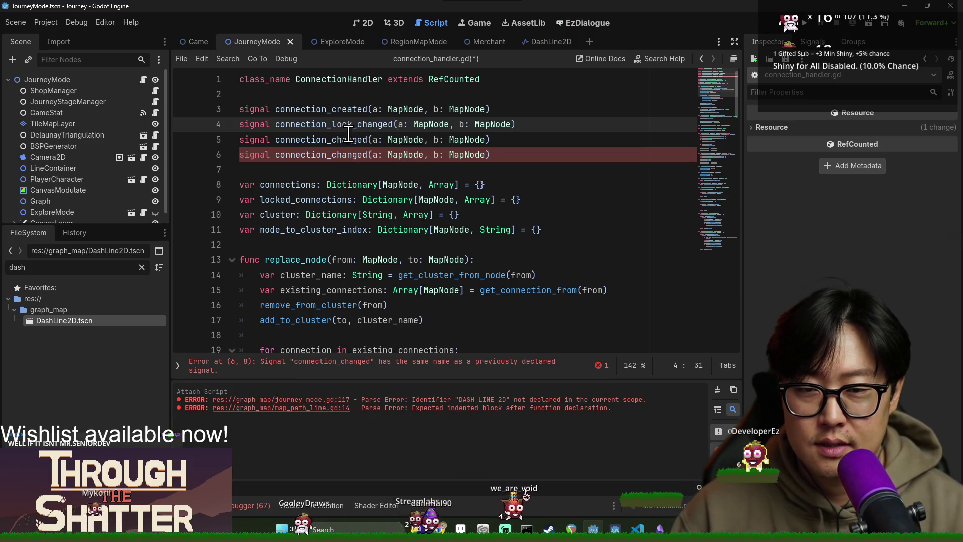
left_click(331, 139)
key("ctrl+shift+Right")
left_click(334, 141)
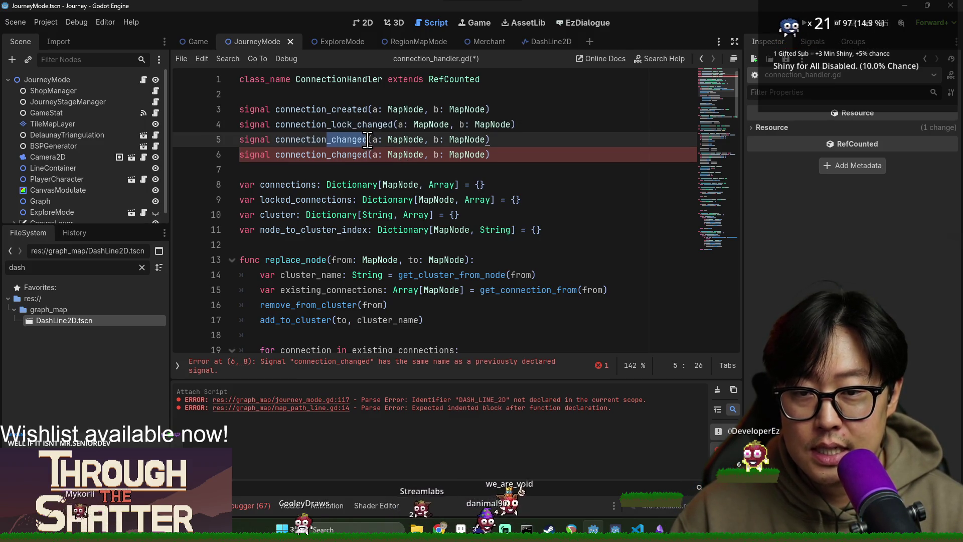
key("BackSpace")
key("BackSpace")
key("BackSpace")
type("moved")
Delete the leftover duplicate connection_changed line on line 6.
triple_click(355, 151)
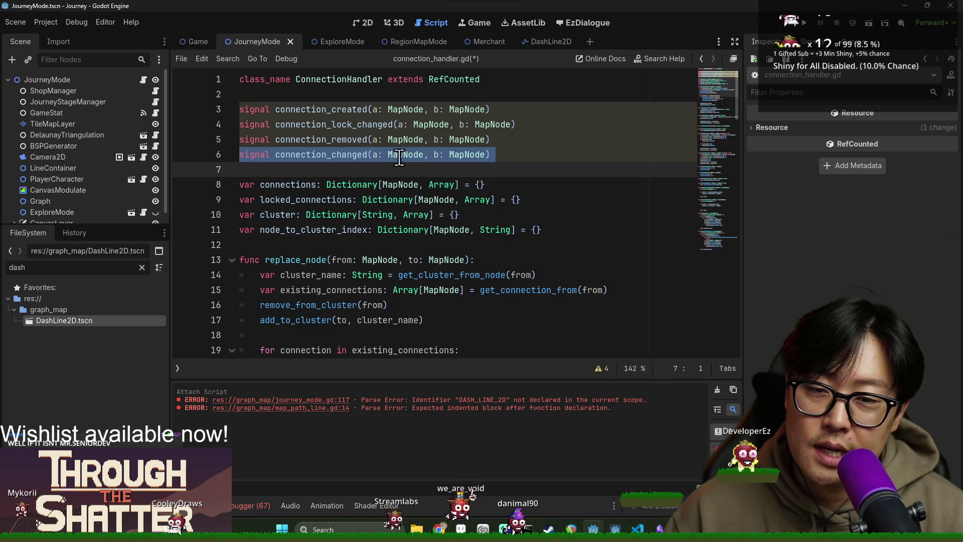
left_click(511, 125)
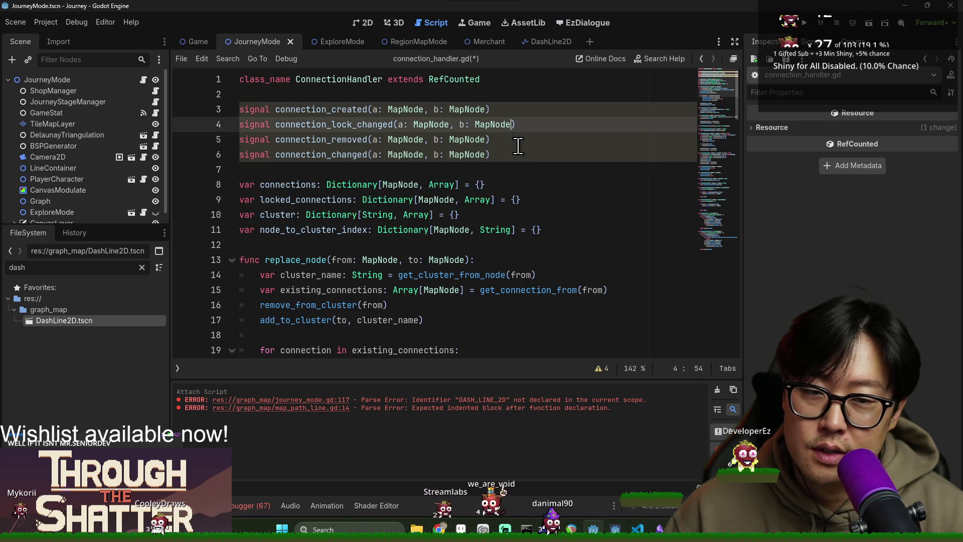
double_click(357, 139)
double_click(345, 154)
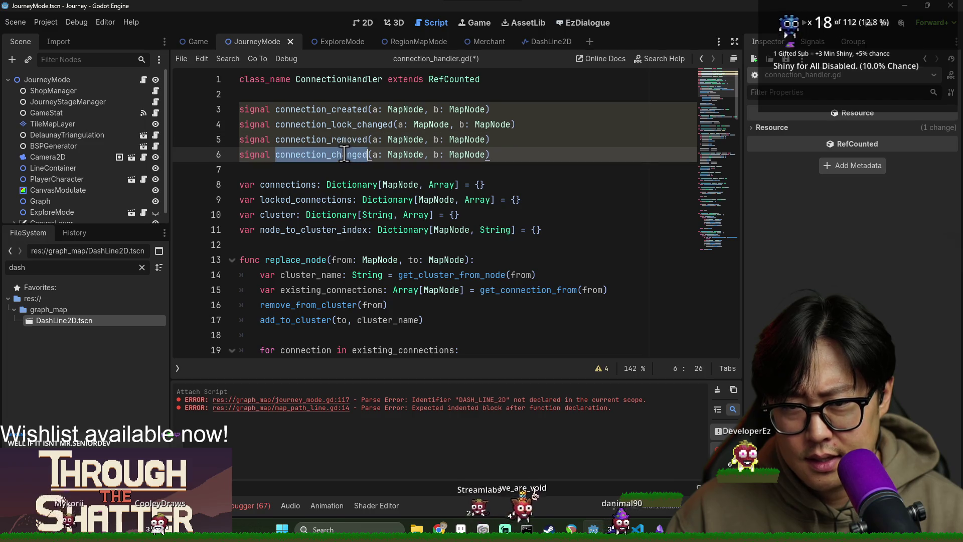
triple_click(353, 156)
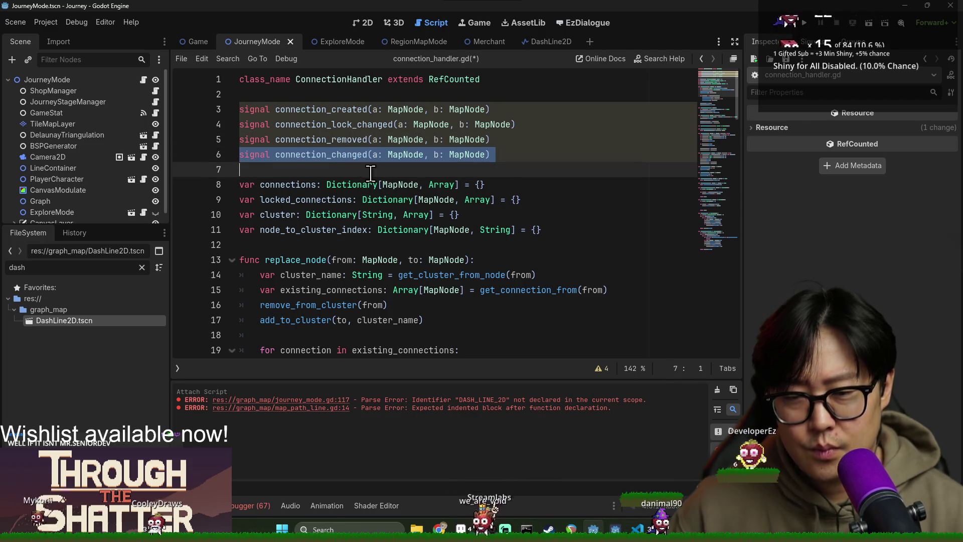
key("BackSpace")
scroll(369, 171, "down", 3)
left_click(370, 199)
scroll(399, 202, "down", 6)
Save connection_handler.gd and review the new connection_created signal.
scroll(399, 203, "down", 7)
key("ctrl+s")
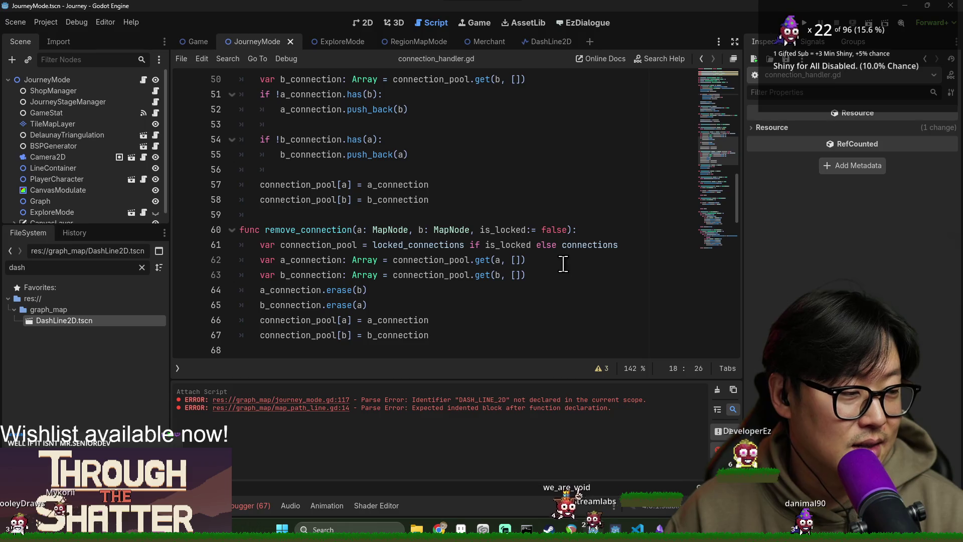
left_click(455, 173)
key("ctrl+s")
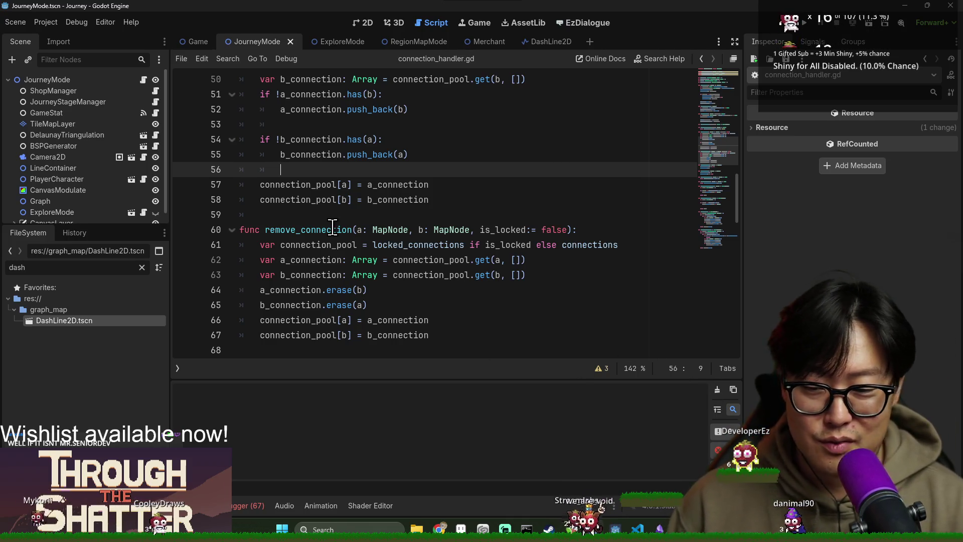
key("ctrl+s")
scroll(333, 221, "down", 7)
key("ctrl+s")
scroll(384, 217, "down", 5)
scroll(381, 236, "up", 17)
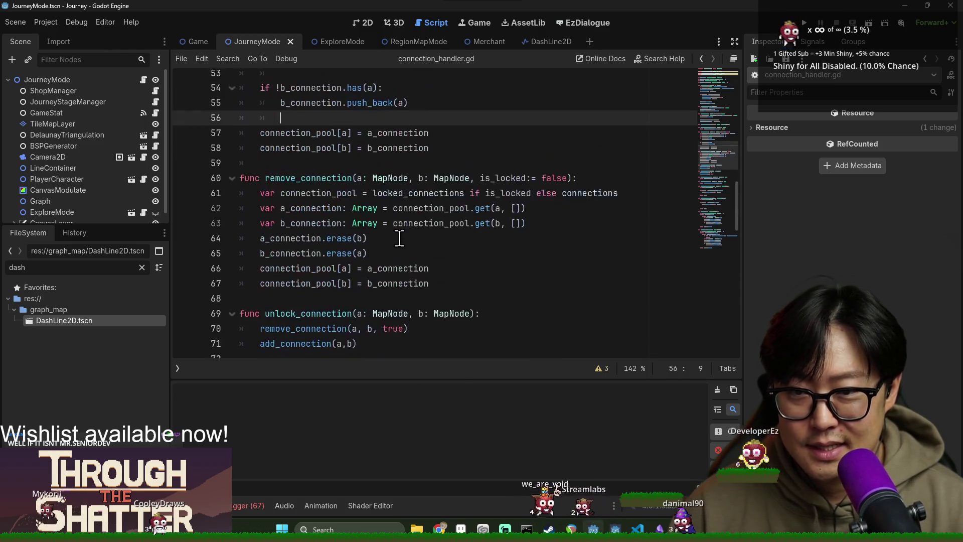
scroll(376, 246, "up", 10)
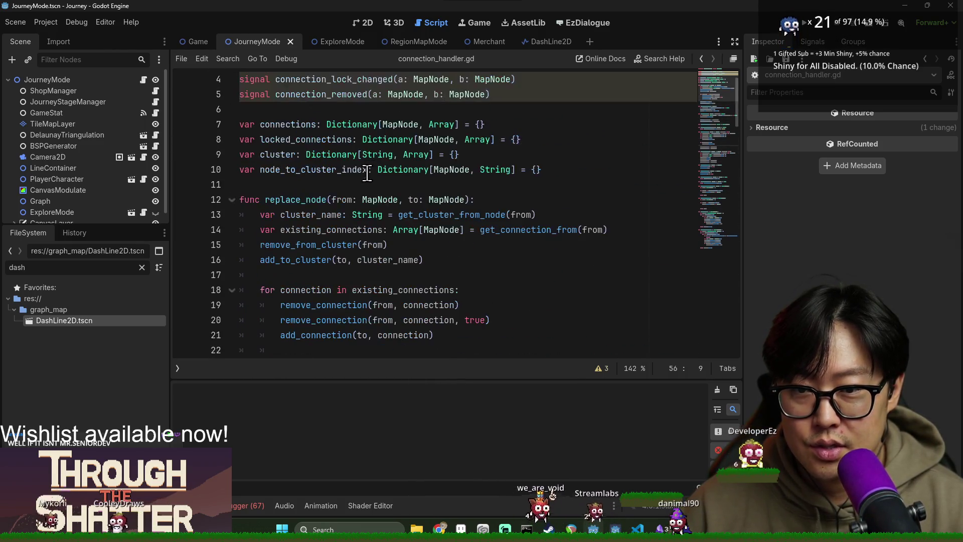
scroll(326, 185, "up", 1)
double_click(319, 116)
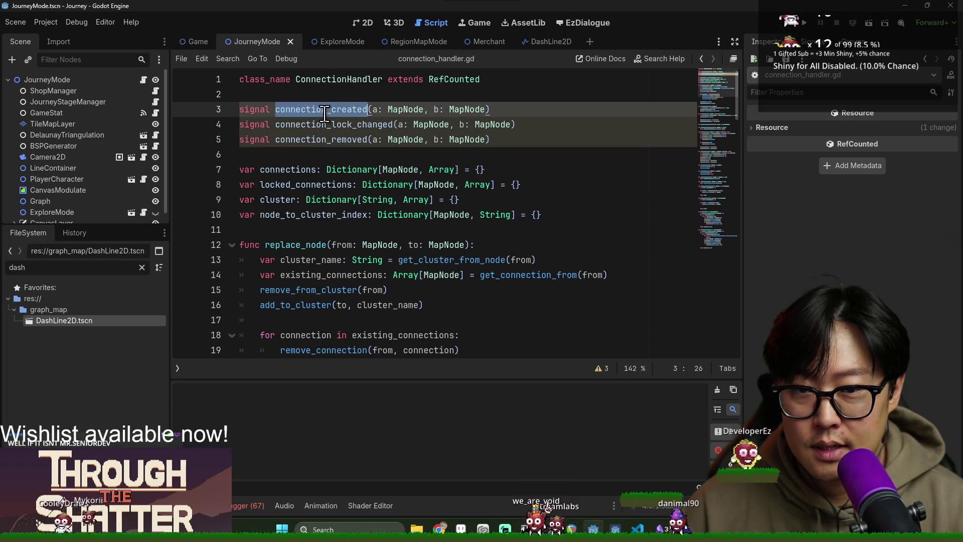
scroll(326, 201, "down", 6)
scroll(308, 225, "up", 3)
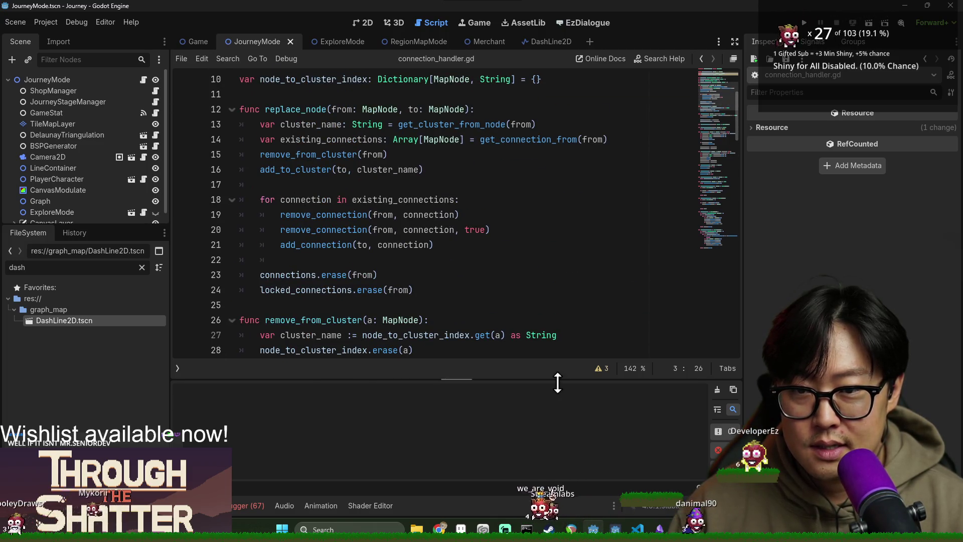
Hide the Output panel and insert a blank line after line 24 in replace_node.
key("ctrl+j")
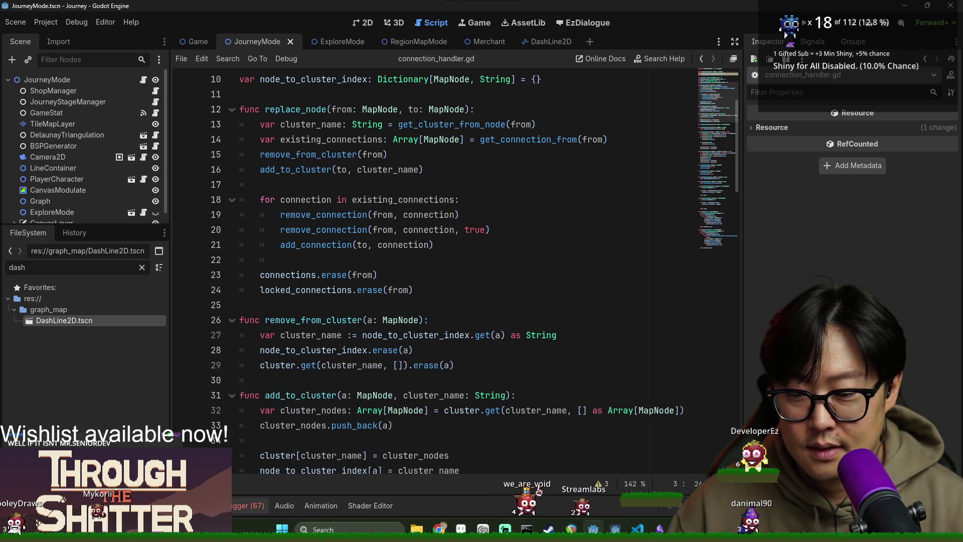
scroll(327, 297, "up", 3)
double_click(295, 245)
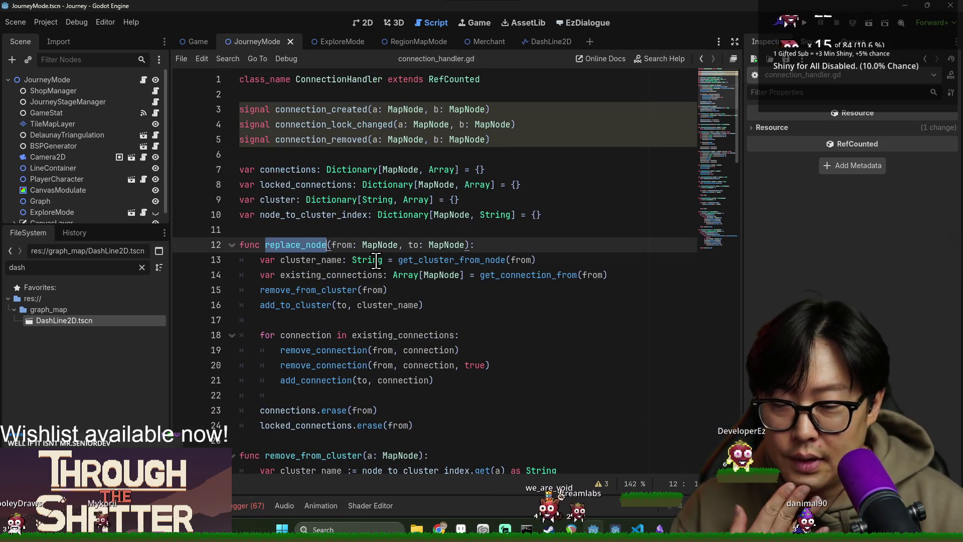
double_click(343, 245)
double_click(291, 245)
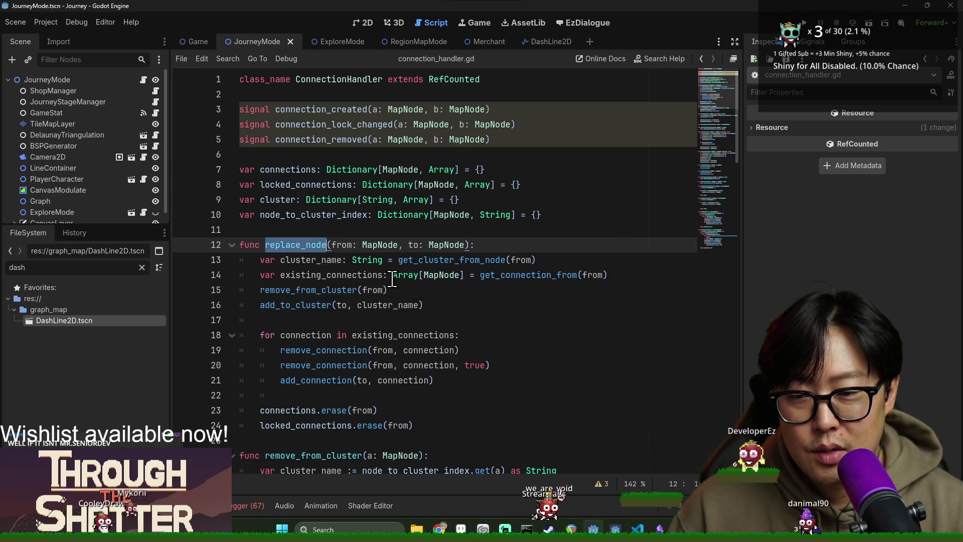
scroll(392, 279, "down", 1)
left_click(428, 380)
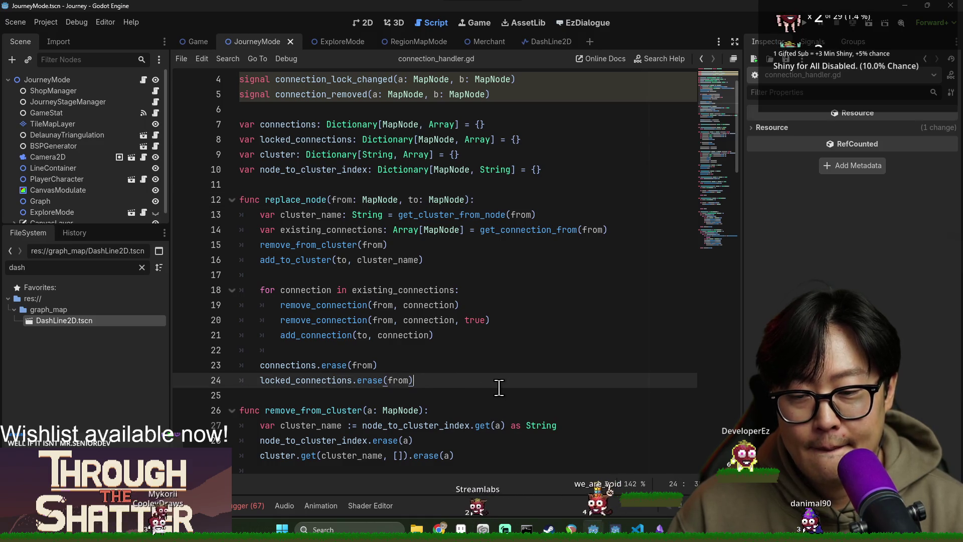
key("Return")
scroll(311, 114, "up", 1)
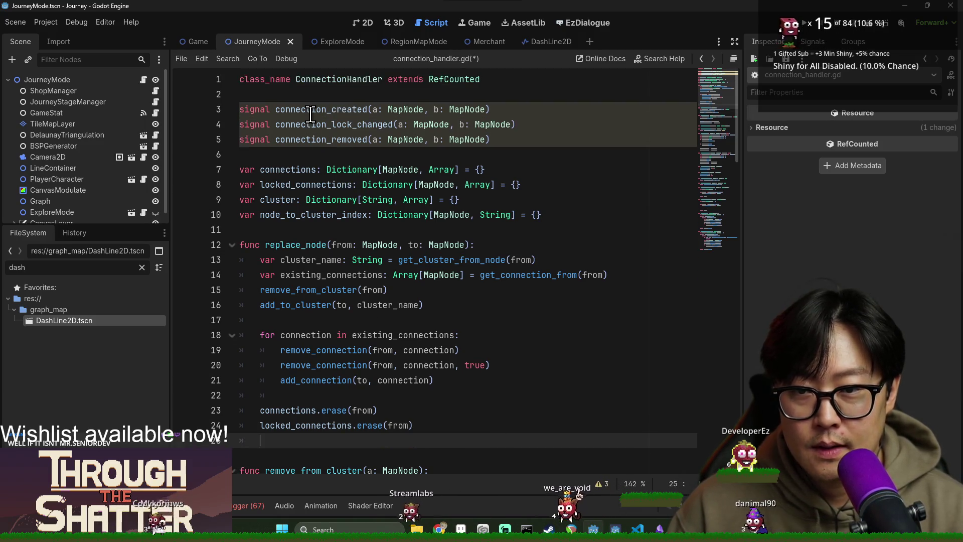
double_click(315, 140)
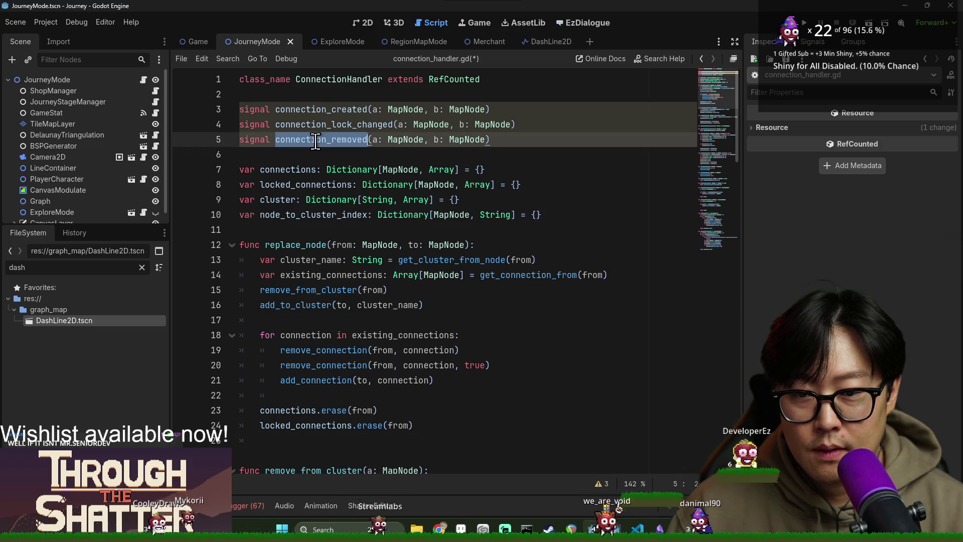
double_click(310, 260)
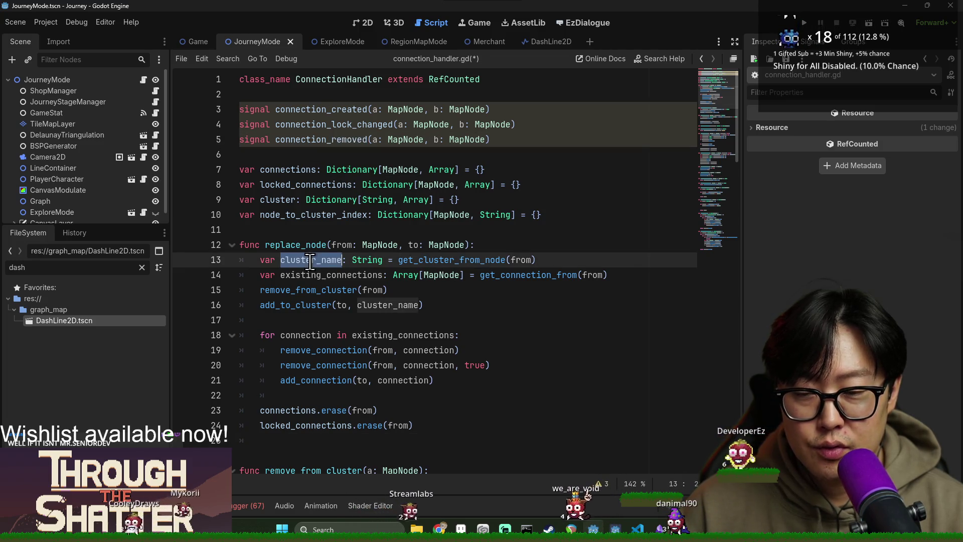
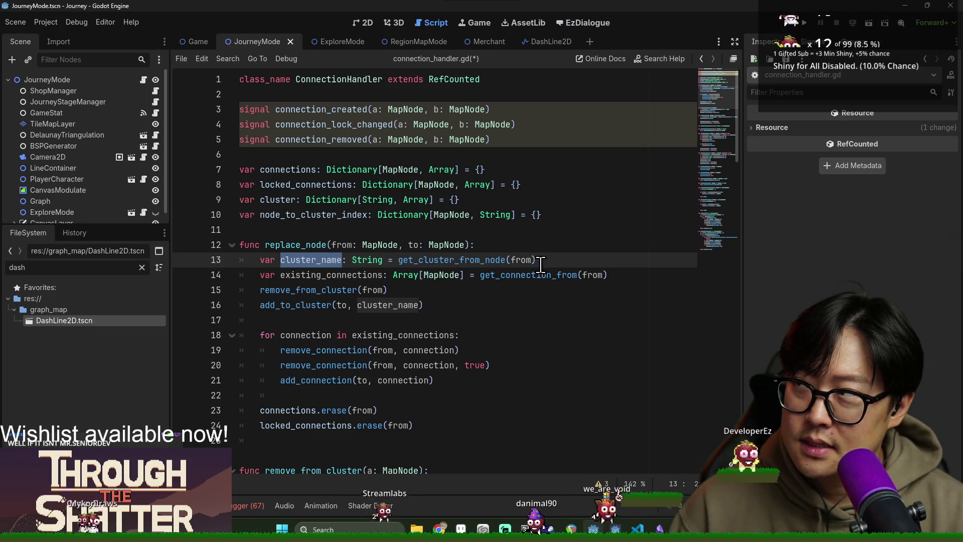
Start a connection_changed signal declaration after the last signal, with an old_a parameter.
mouse_move(547, 273)
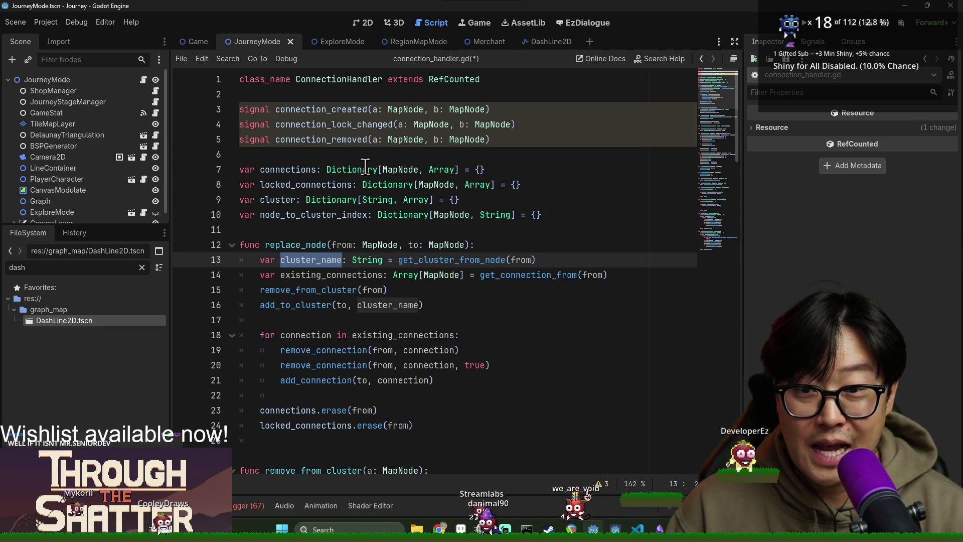
left_click(510, 140)
key("Return")
type("signal connection_changed(a:")
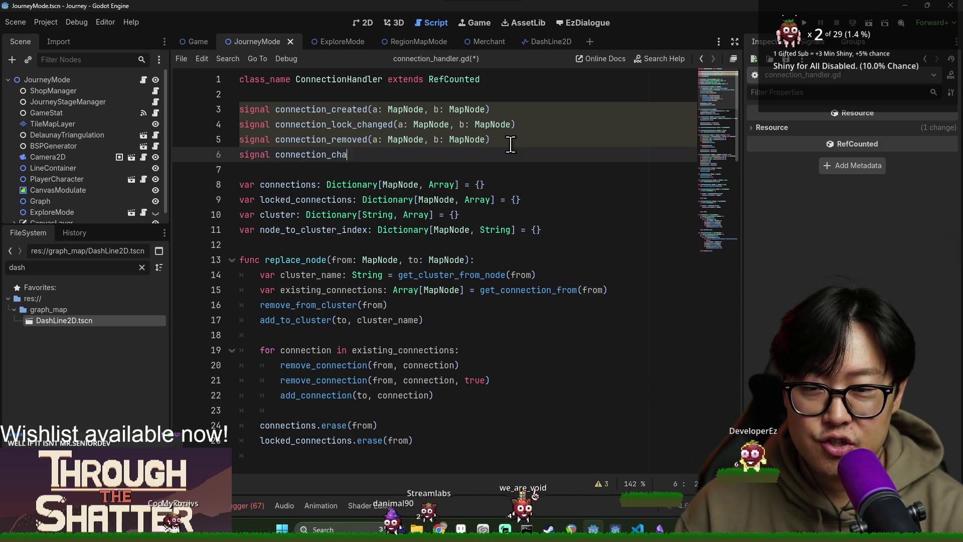
key("BackSpace")
key("BackSpace")
type("old_a:")
key("Escape")
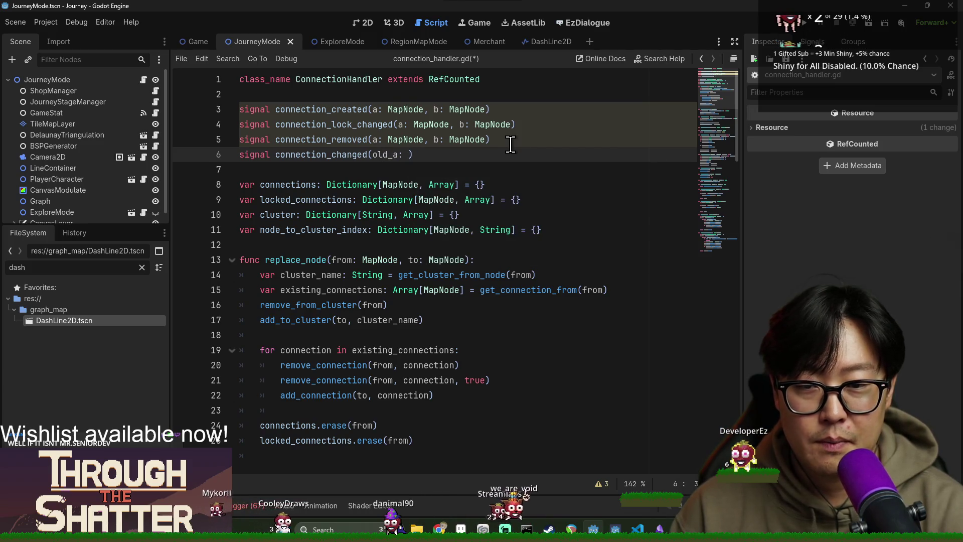
Finish the parameter list with old_b, new_a and new_b as MapNode, and save.
type("MapNode, old_b: Map")
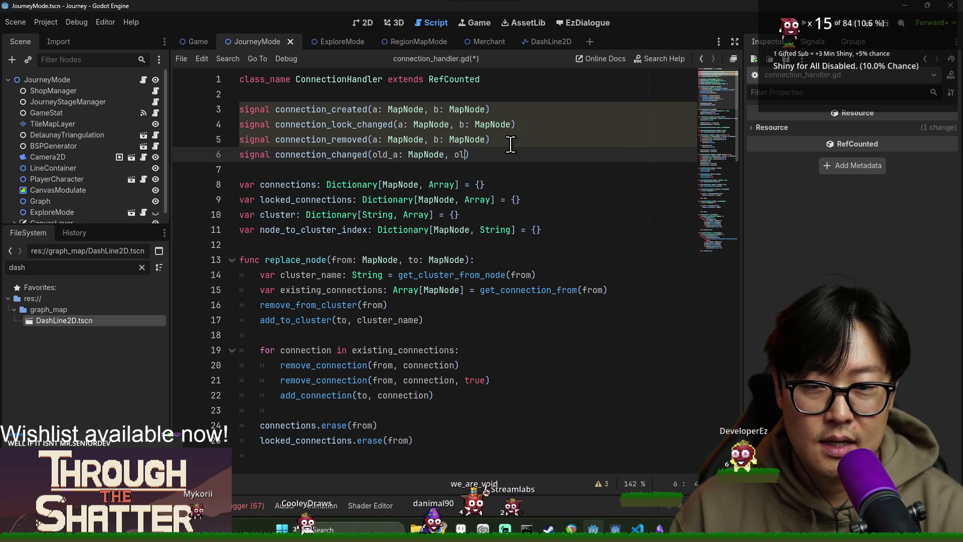
type("Node,")
key("Escape")
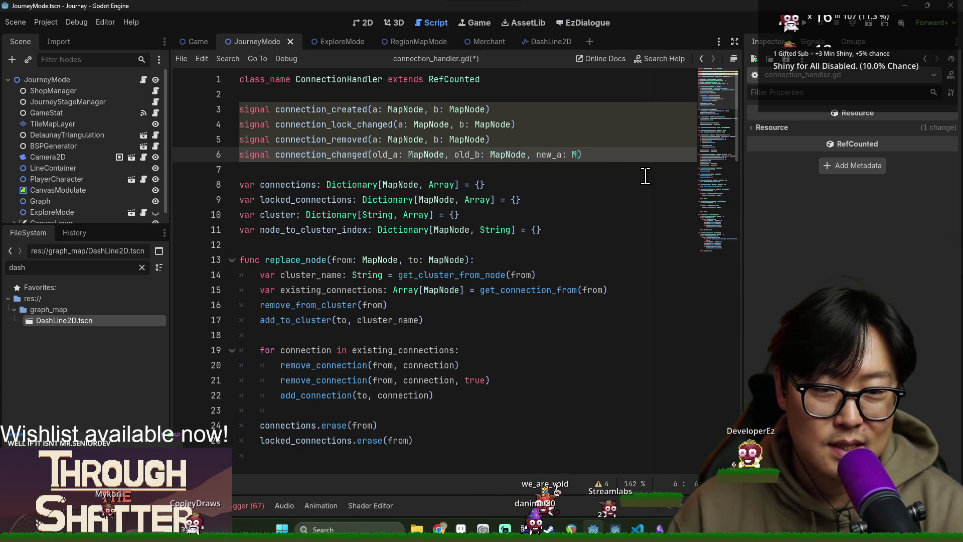
type("apNode,")
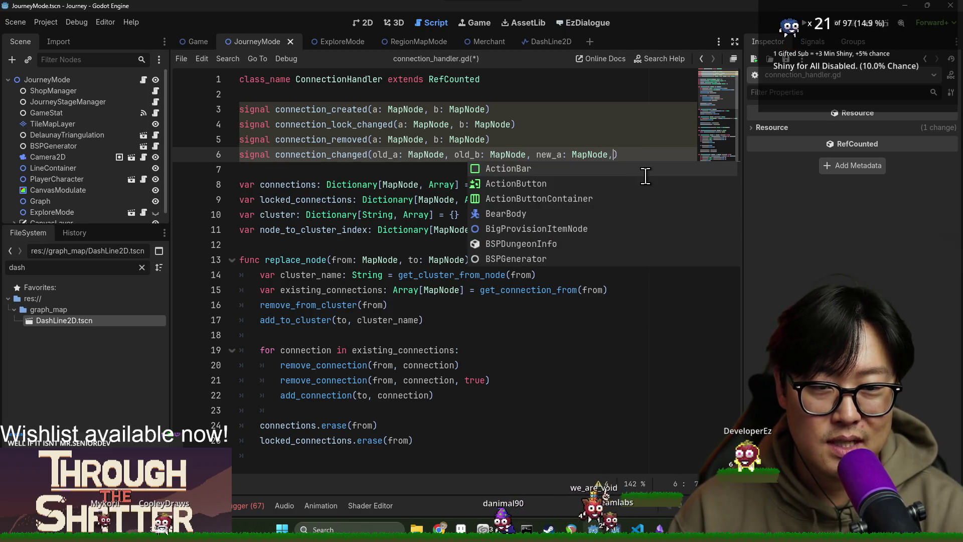
key("Return")
type(", new_b:")
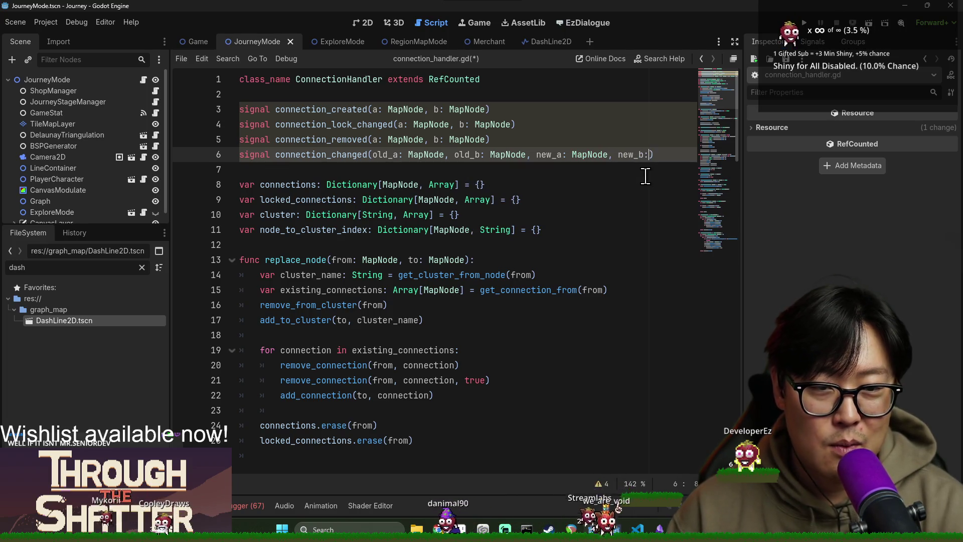
type("pNode")
key("ctrl+s")
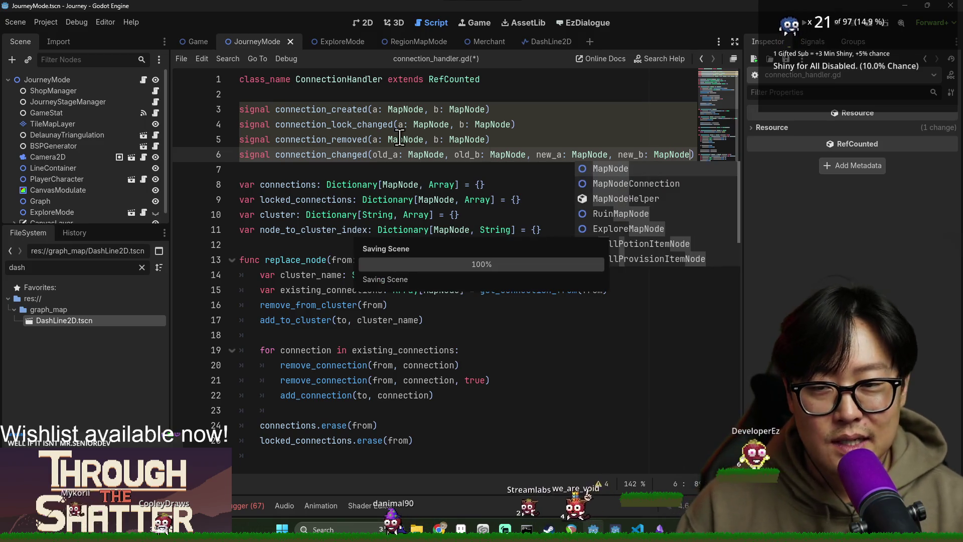
key("Home")
key("ctrl+Right")
key("ctrl+shift+Right")
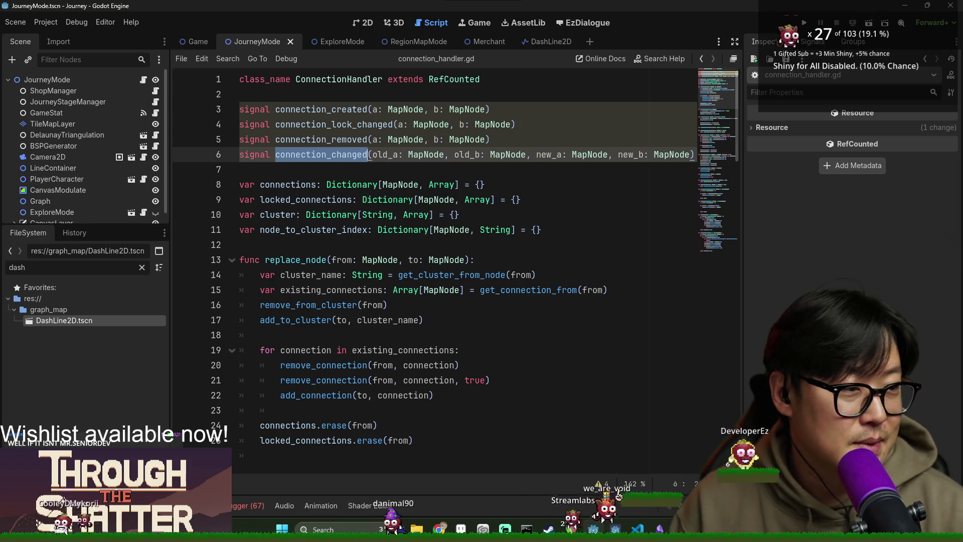
scroll(386, 310, "down", 1)
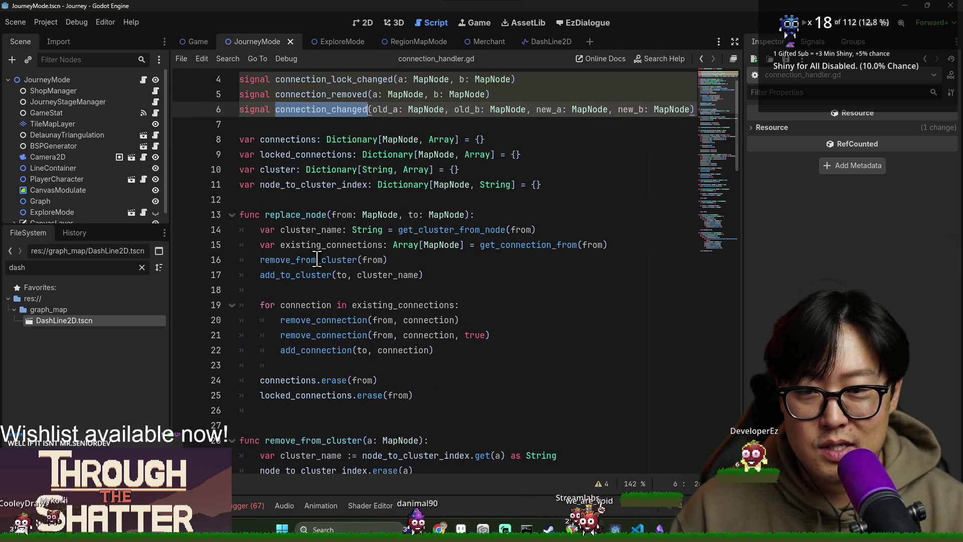
Move a connection_changed() call into replace_node's loop, right after add_connection.
left_click(417, 408)
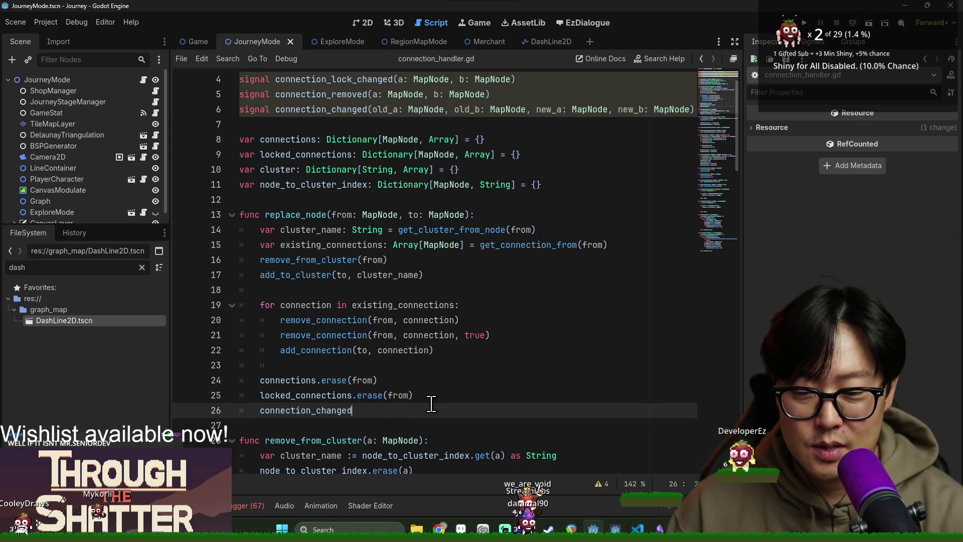
type("()")
double_click(342, 215)
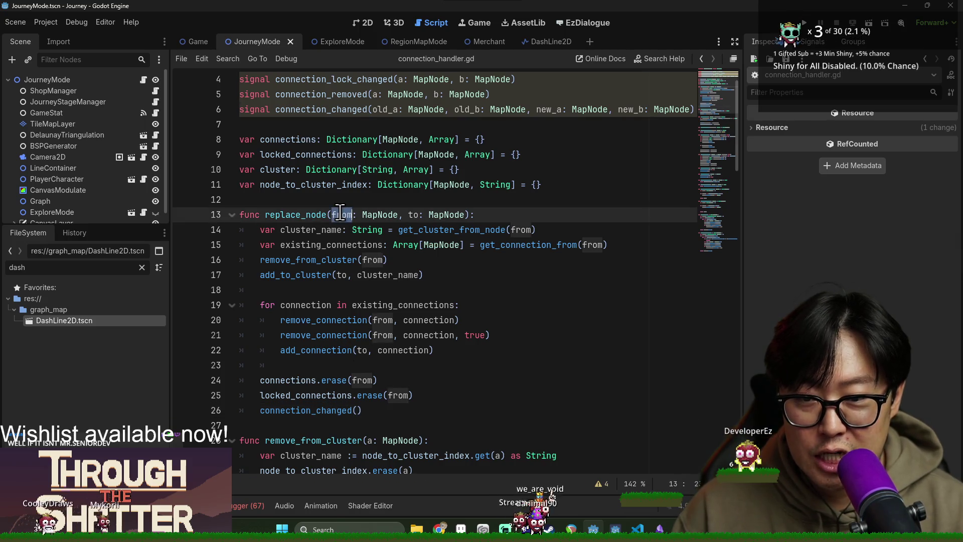
triple_click(319, 408)
key("ctrl+c")
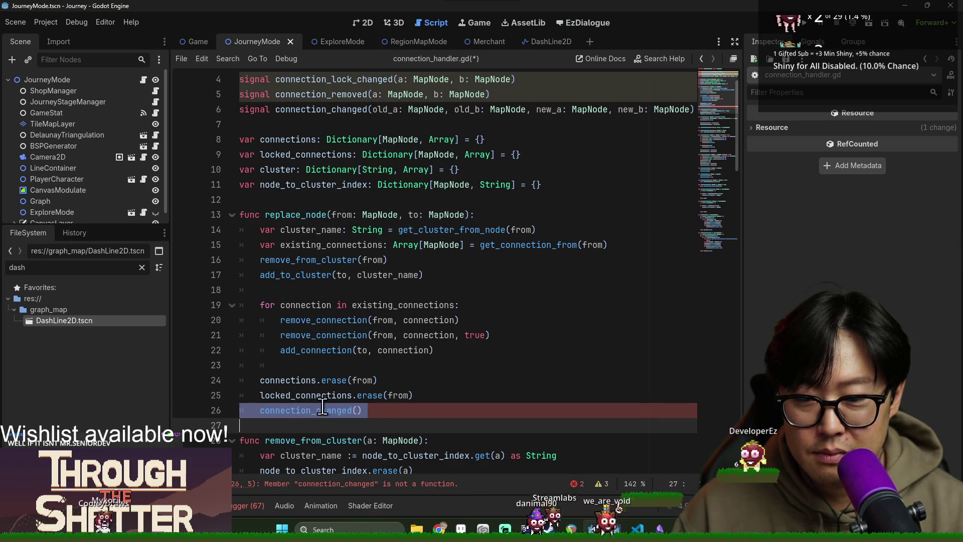
key("BackSpace")
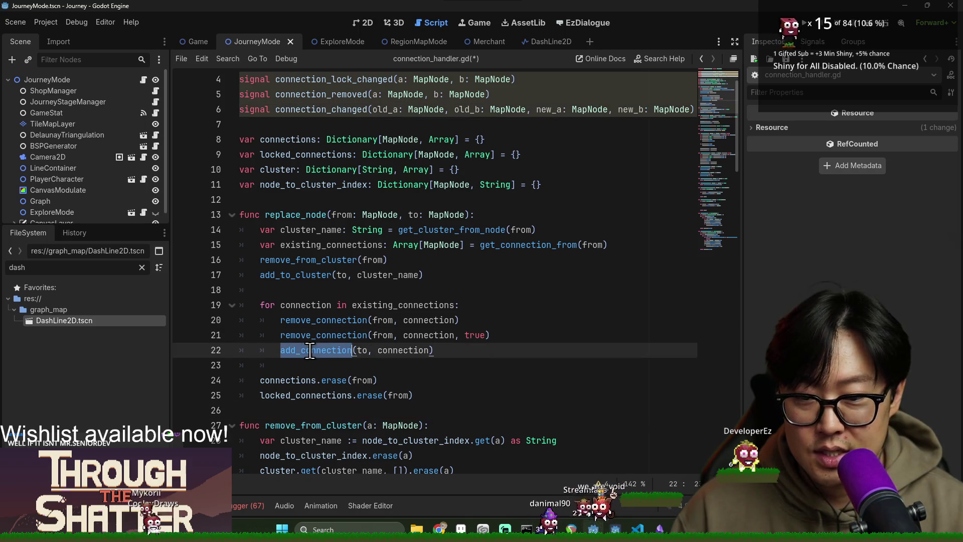
double_click(308, 320)
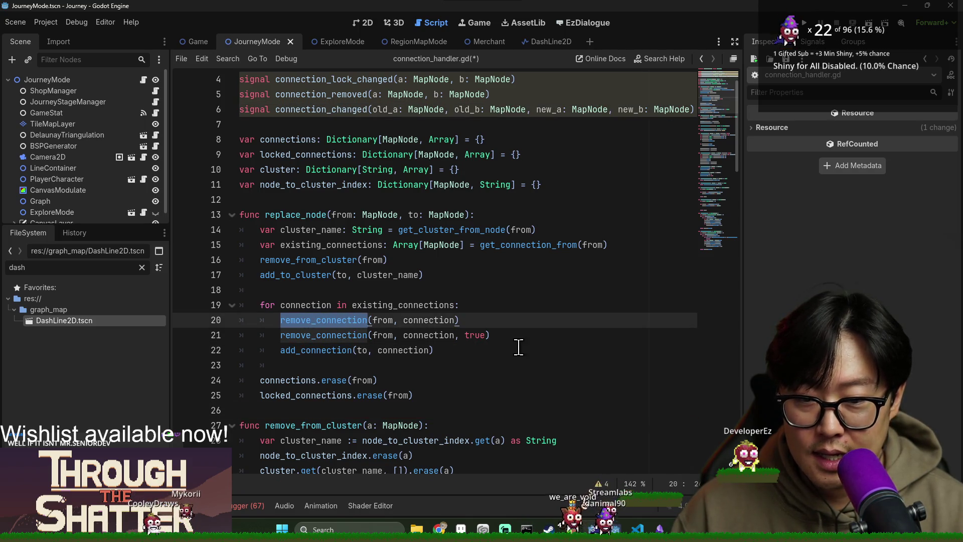
left_click(509, 333)
left_click(494, 355)
key("Return")
key("ctrl+v")
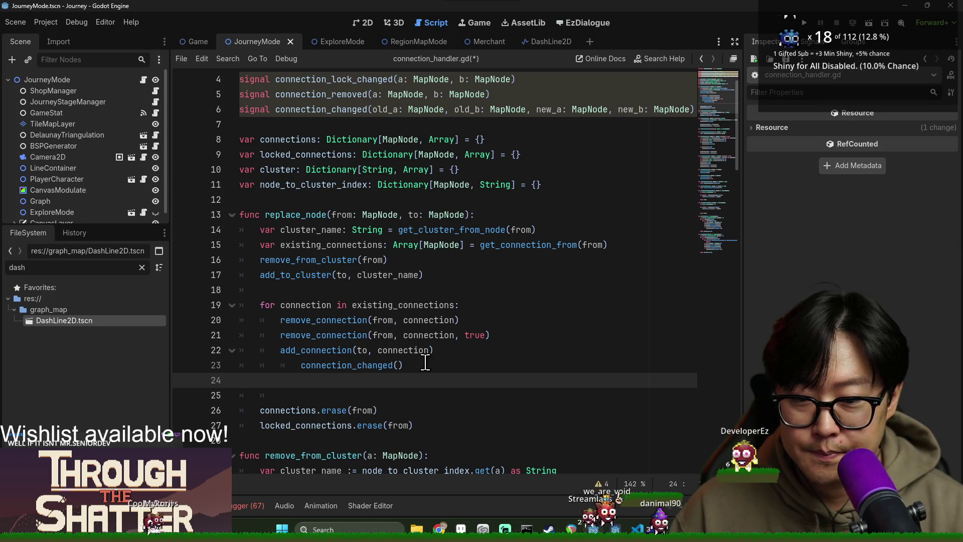
left_click(429, 362)
key("shift+Tab")
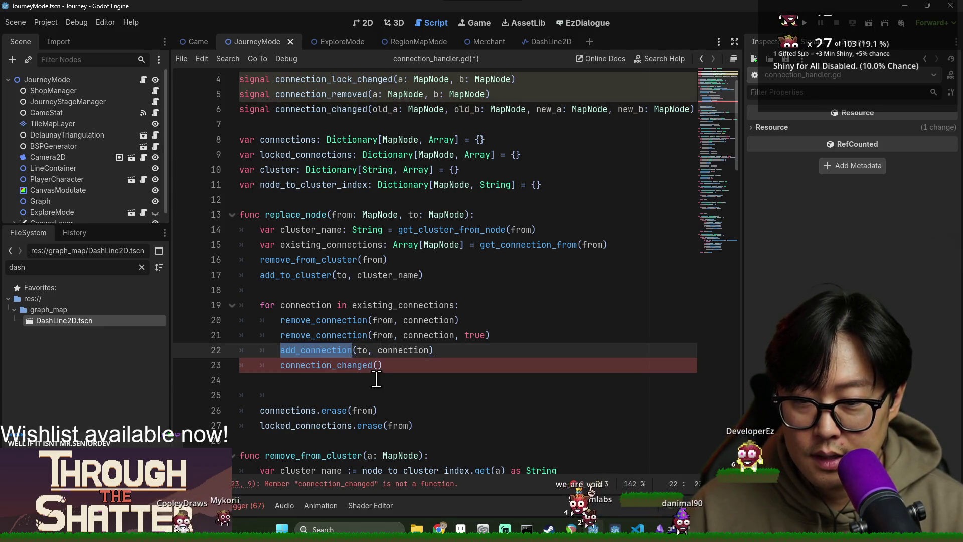
Fill the call's arguments with connection, from and to, and save.
double_click(383, 325)
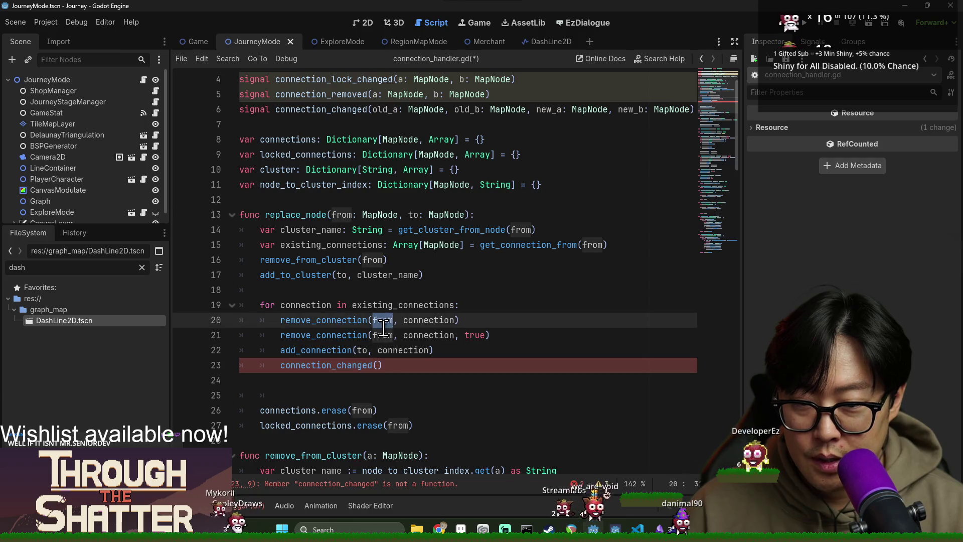
left_click(380, 367)
type("connection")
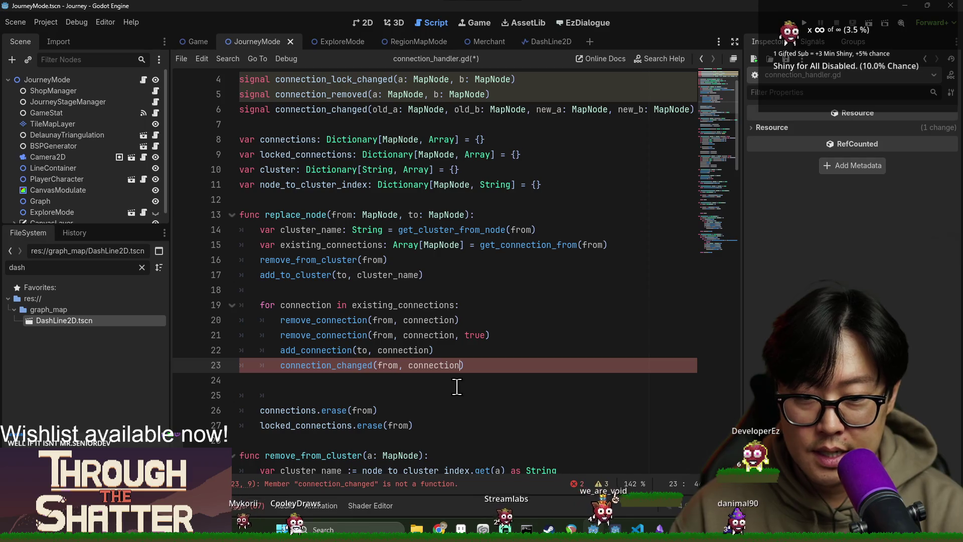
type(", from")
type(", to")
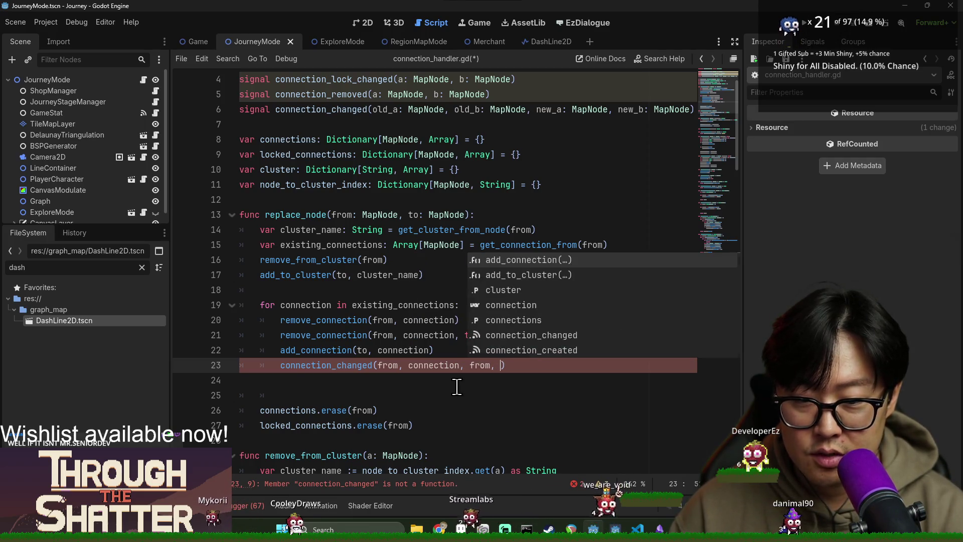
key("ctrl+s")
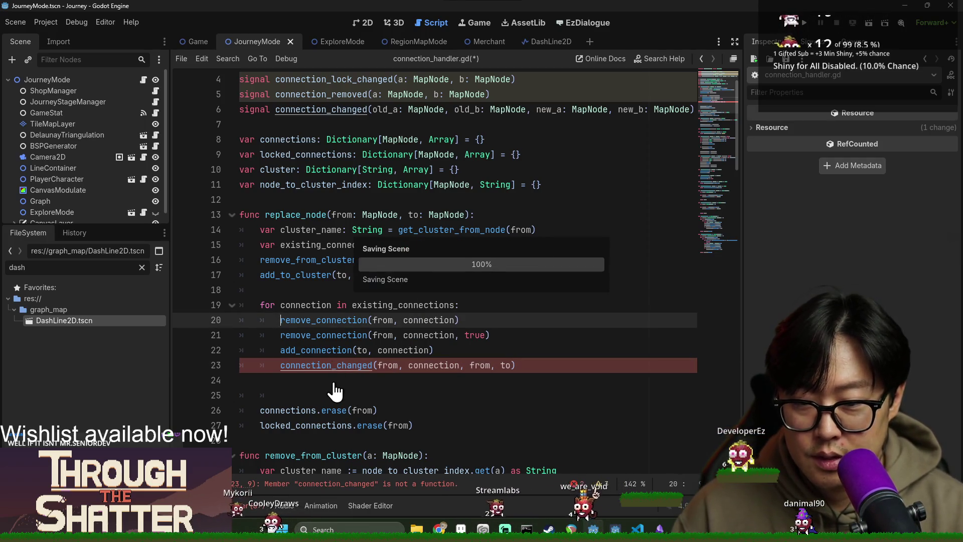
Turn the call into connection_changed.emit(...) and save the script.
left_click(301, 386)
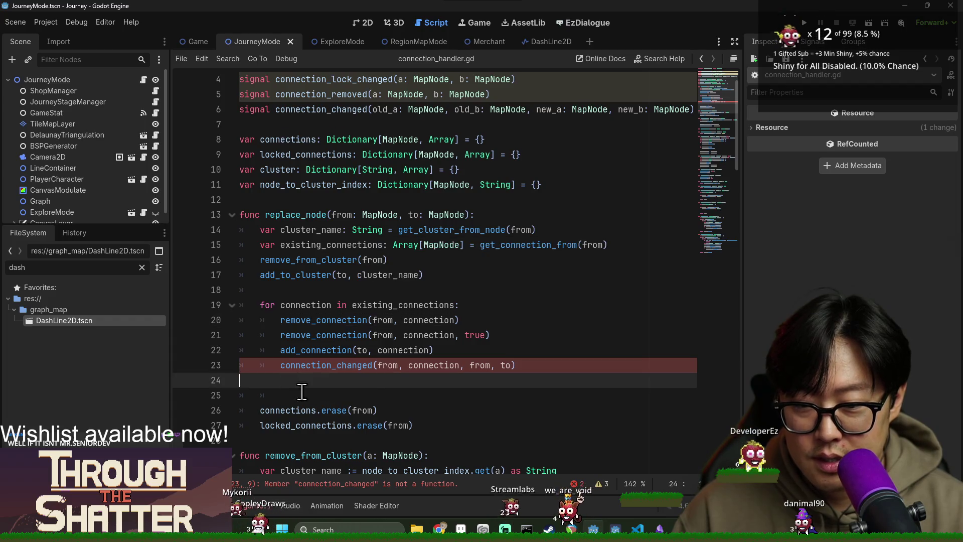
left_click(370, 366)
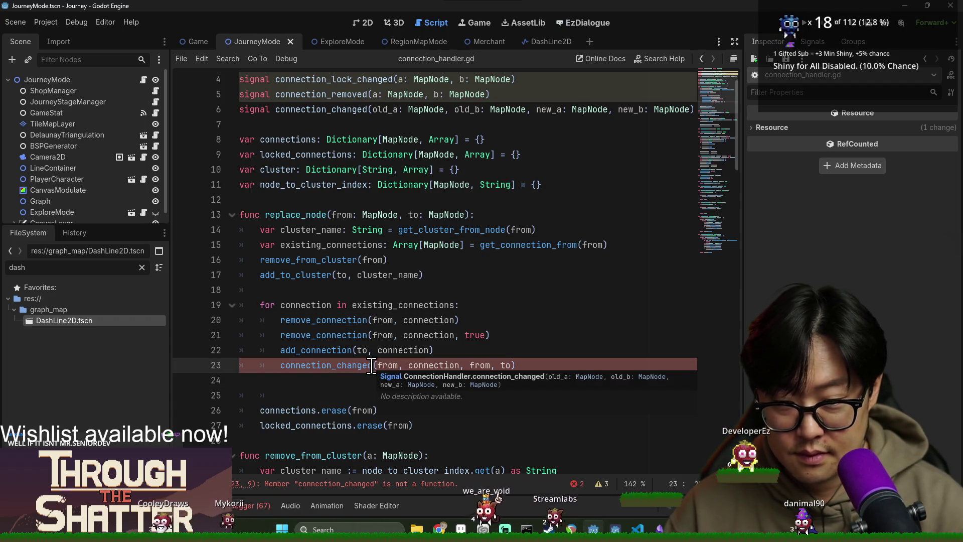
type(".emit")
left_click(375, 305)
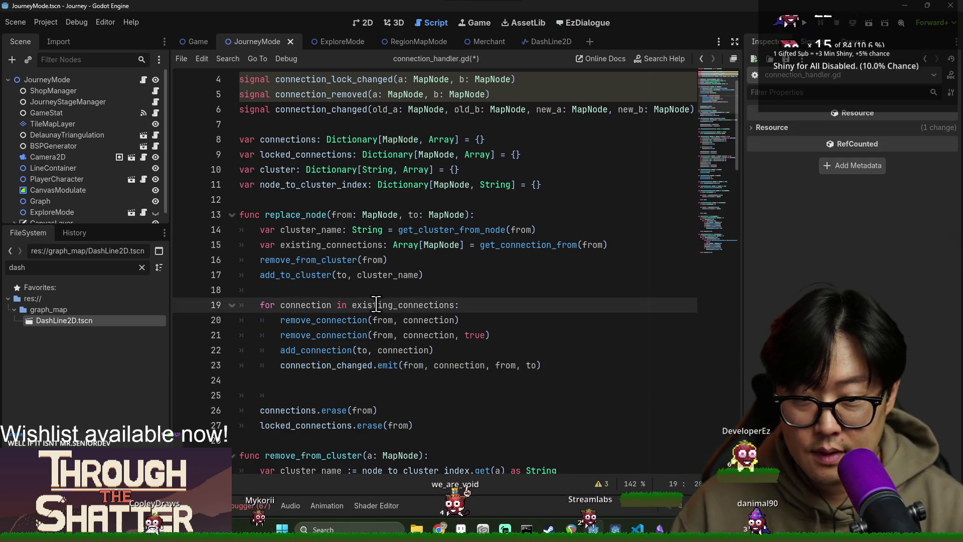
key("ctrl+s")
double_click(321, 365)
scroll(345, 362, "down", 1)
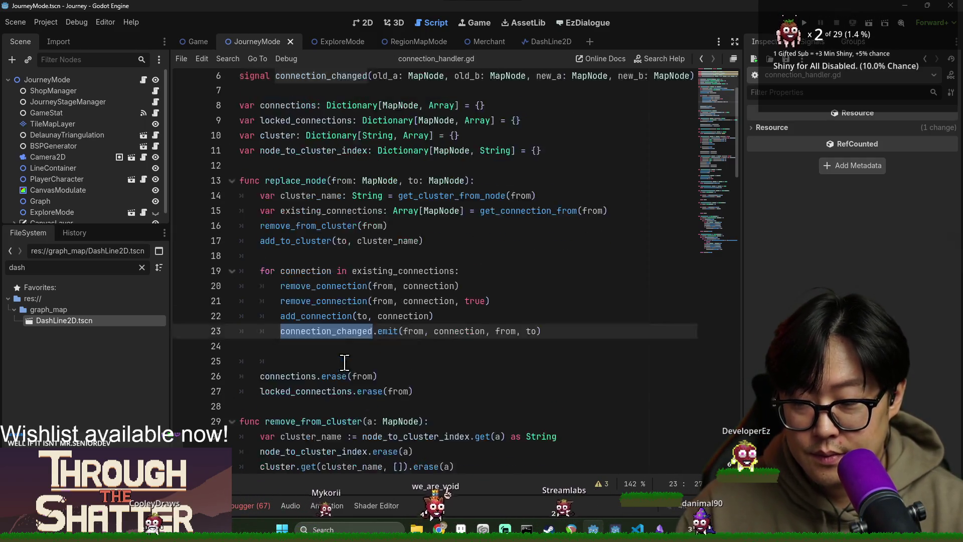
scroll(346, 359, "down", 3)
scroll(344, 351, "up", 5)
scroll(344, 351, "down", 4)
left_click(307, 293)
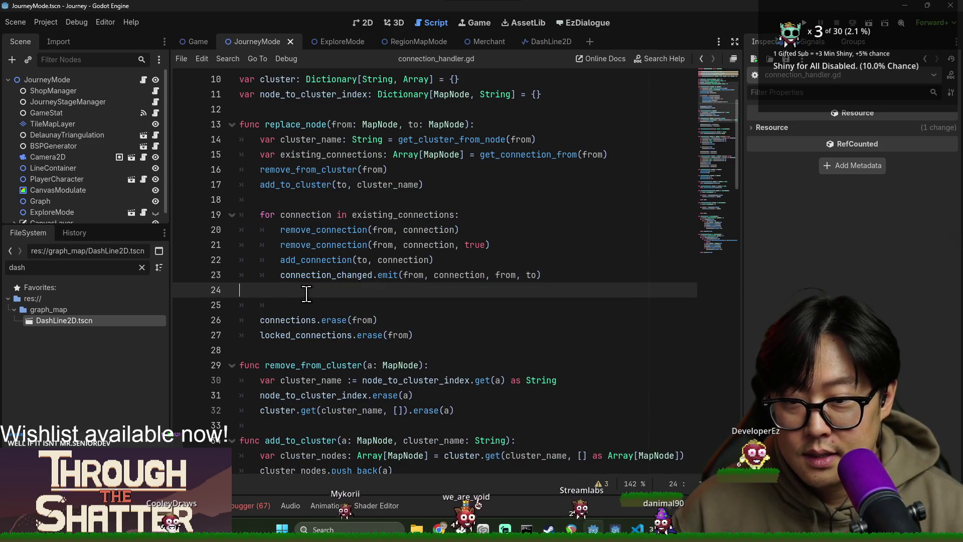
Delete the extra blank line in the loop and copy the connection_created signal declaration.
key("BackSpace")
double_click(311, 350)
scroll(287, 276, "down", 5)
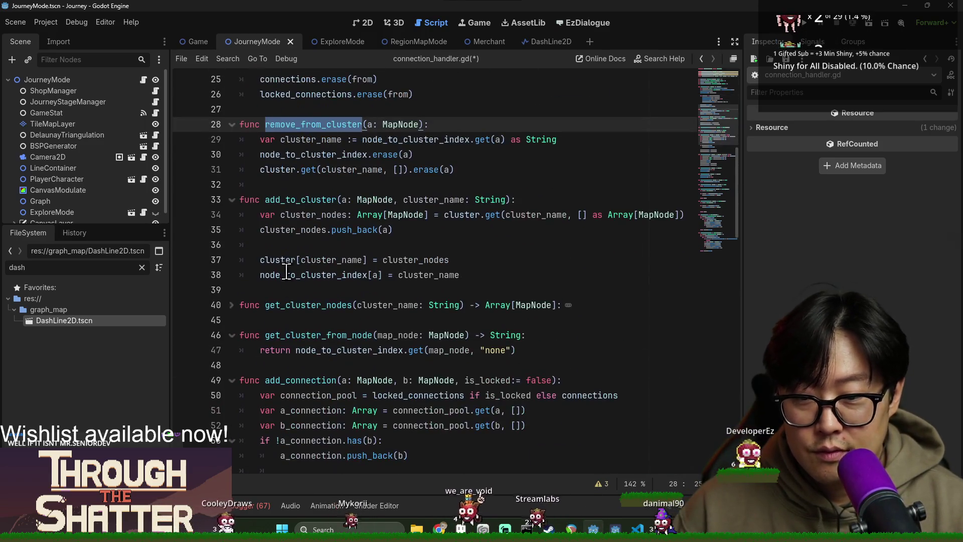
scroll(268, 256, "down", 3)
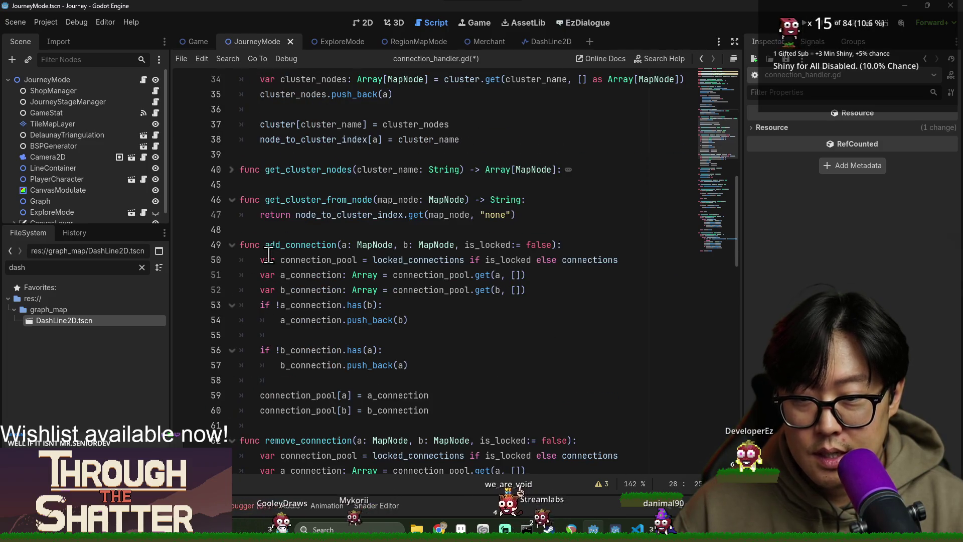
double_click(300, 244)
scroll(447, 351, "up", 8)
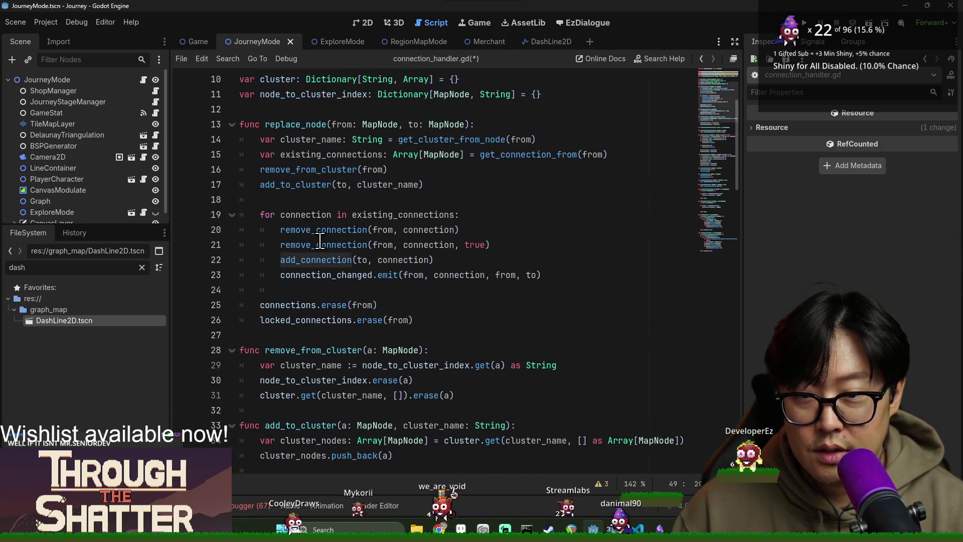
scroll(326, 219, "up", 3)
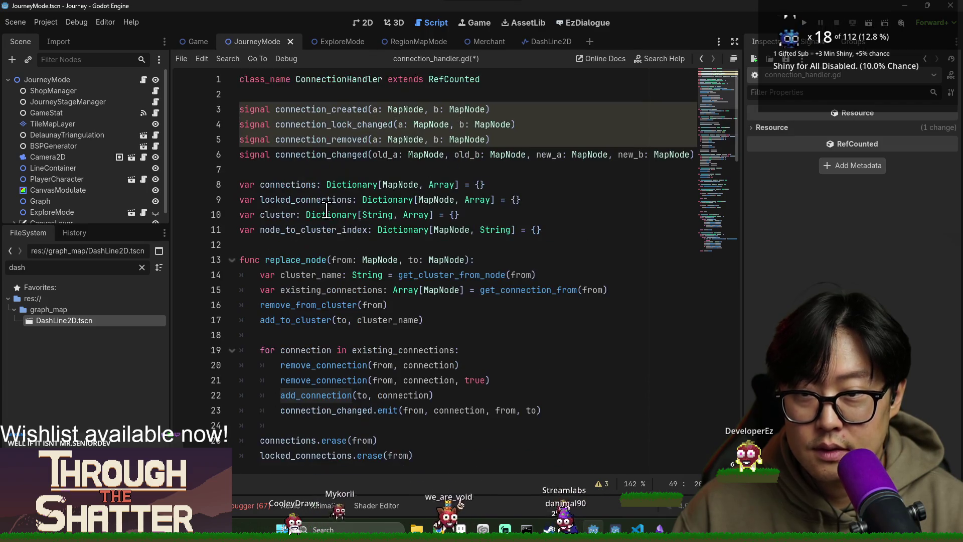
double_click(315, 109)
key("shift+End")
key("ctrl+c")
Paste connection_created at the end of add_connection and strip the MapNode types from a and b.
scroll(417, 301, "down", 12)
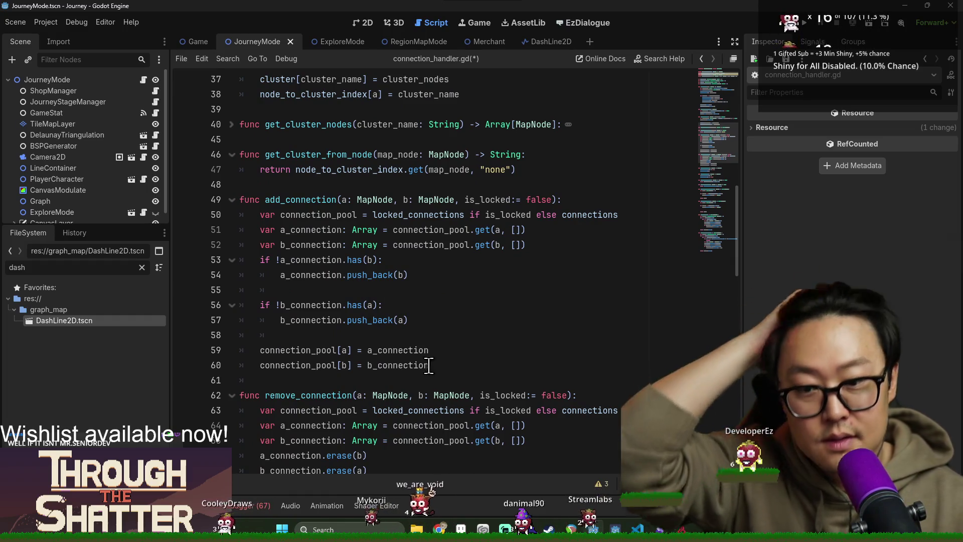
left_click(443, 365)
key("Return")
key("ctrl+v")
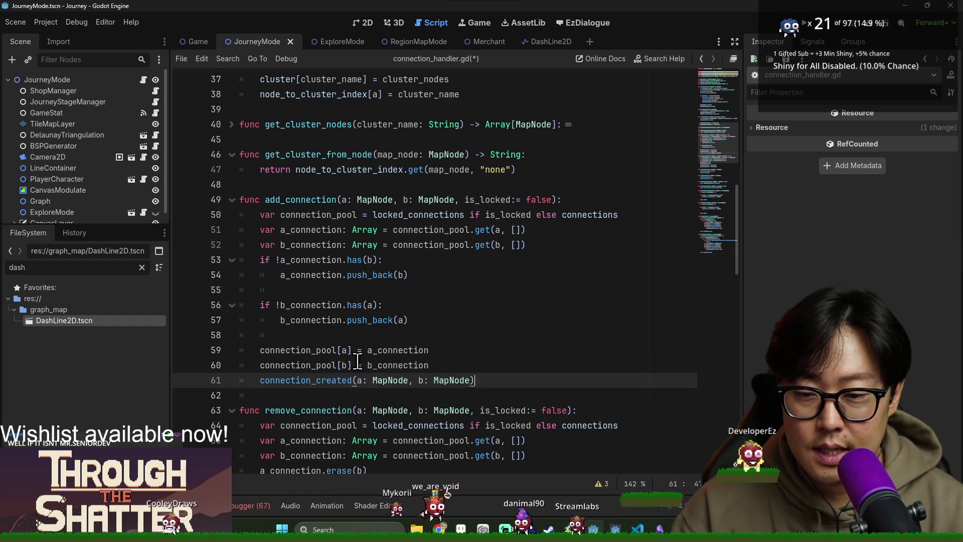
double_click(390, 380)
key("BackSpace")
key("BackSpace")
double_click(397, 382)
key("BackSpace")
key("BackSpace")
key("BackSpace")
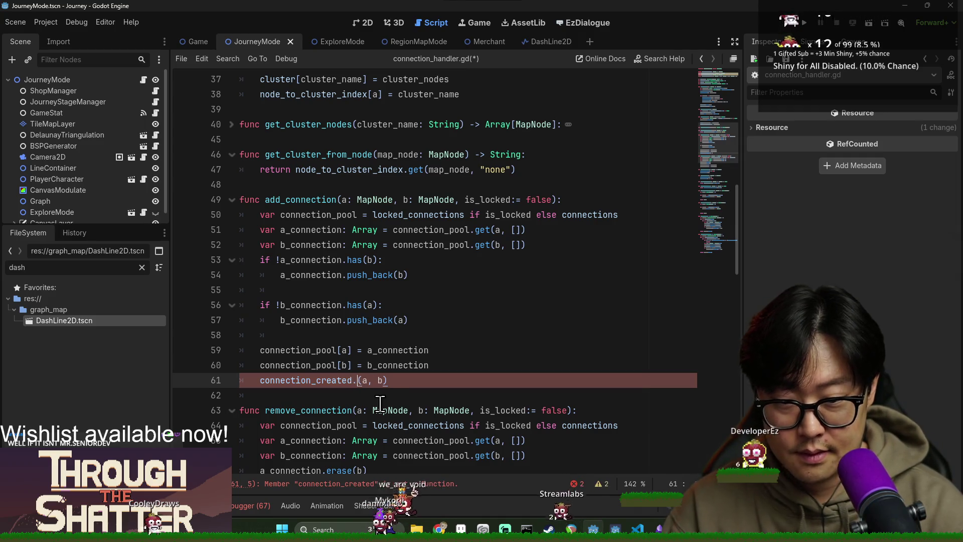
type("emit")
Save connection_handler.gd after checking the emit call against the connection_created declaration.
left_click(316, 336)
key("ctrl+s")
left_click(369, 380)
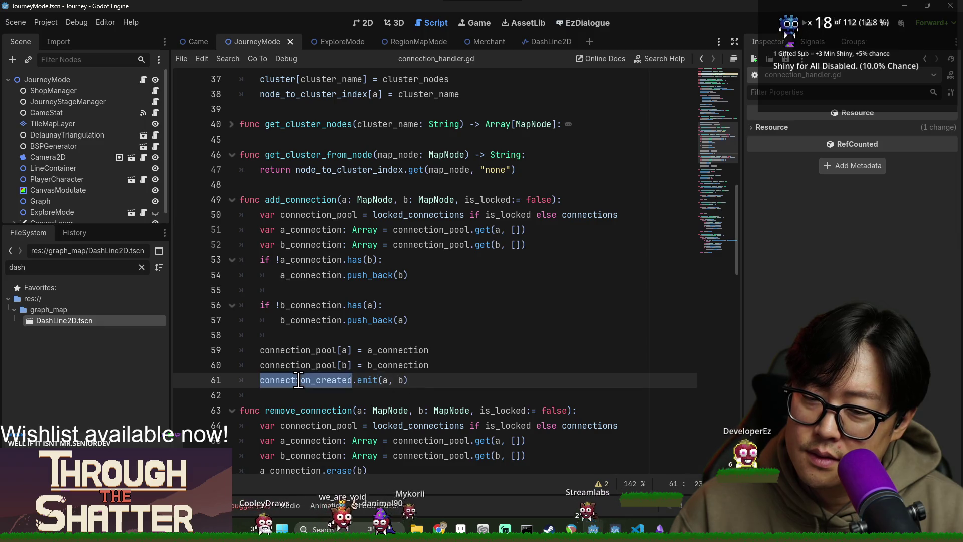
left_click(341, 380, "ctrl")
key("ctrl+s")
left_click(316, 139)
key("ctrl+s")
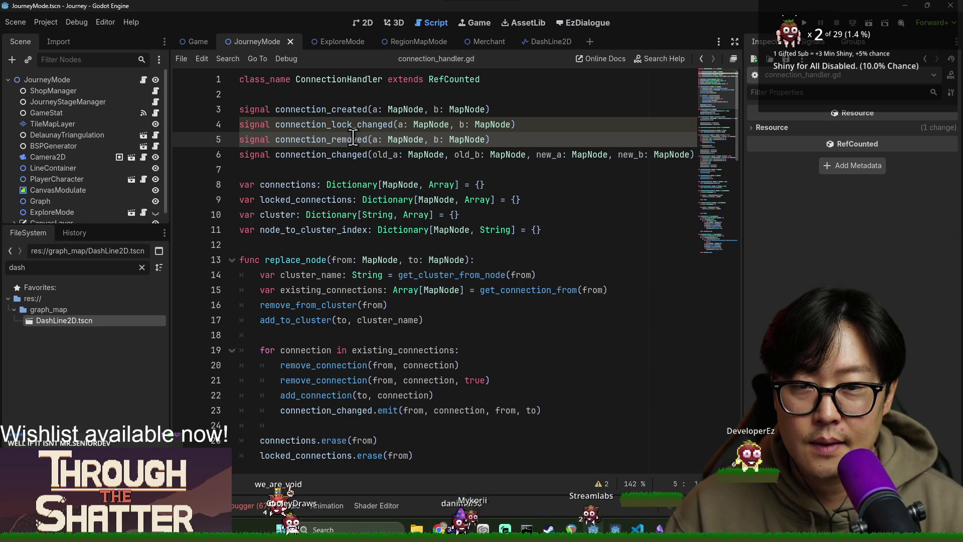
Copy the connection_lock_changed signal name from the declarations at the top.
left_click(357, 124)
scroll(397, 372, "down", 7)
key("ctrl+s")
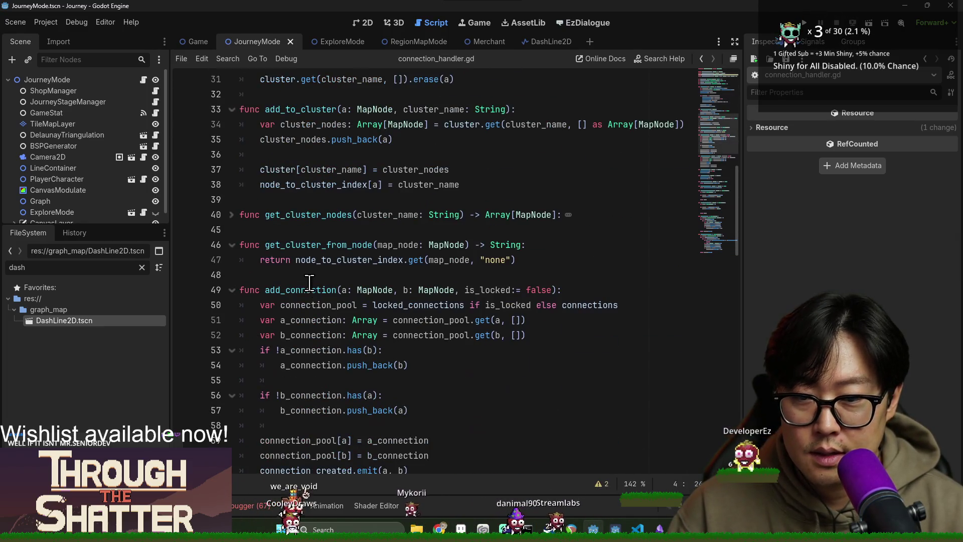
scroll(344, 275, "up", 10)
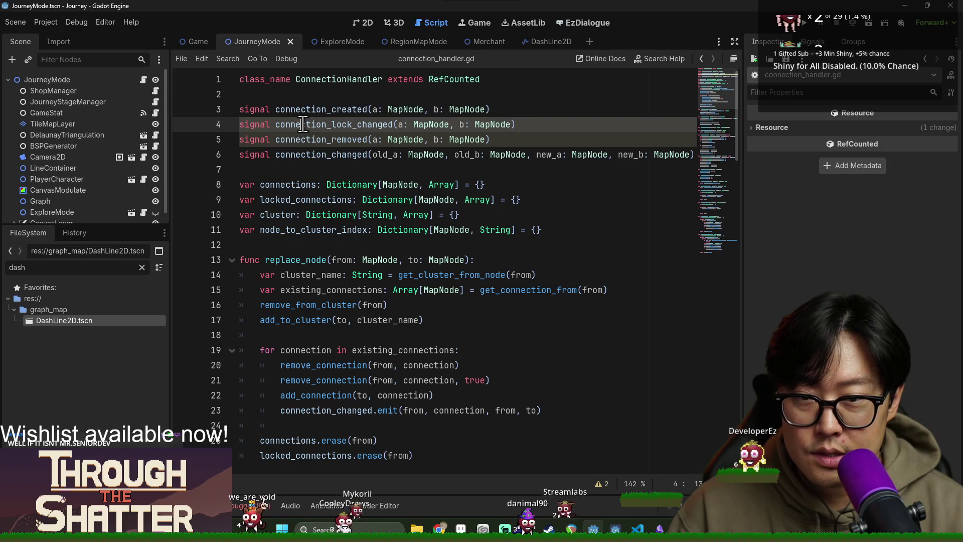
double_click(303, 125)
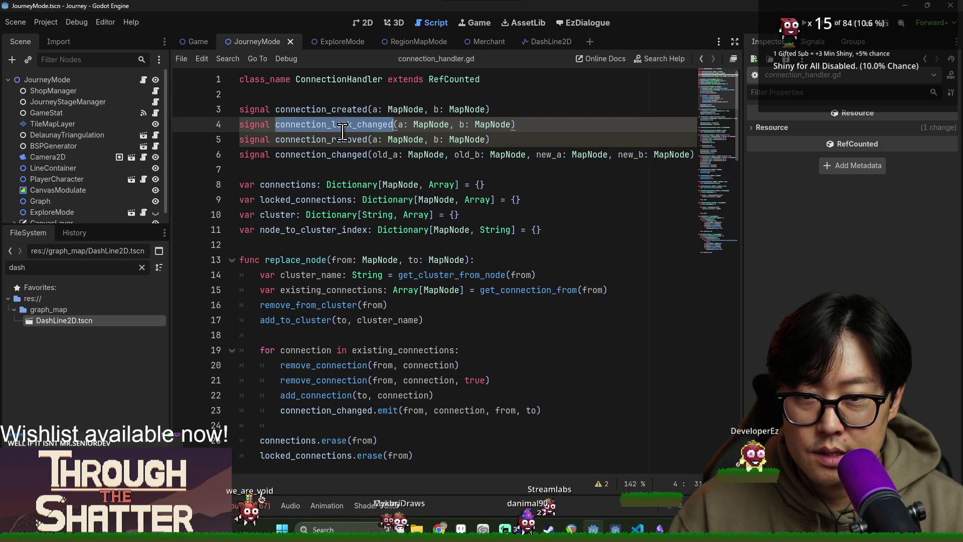
double_click(329, 139)
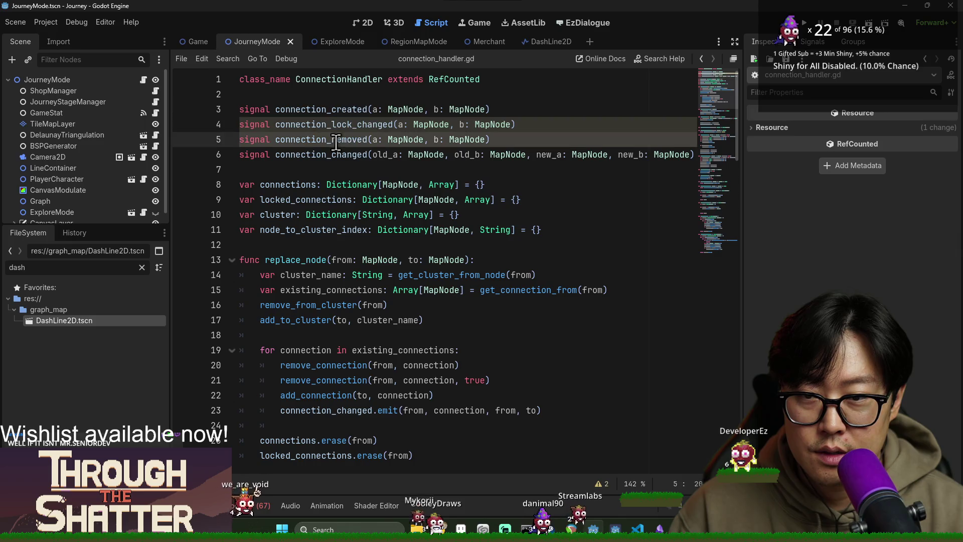
double_click(323, 125)
key("ctrl+c")
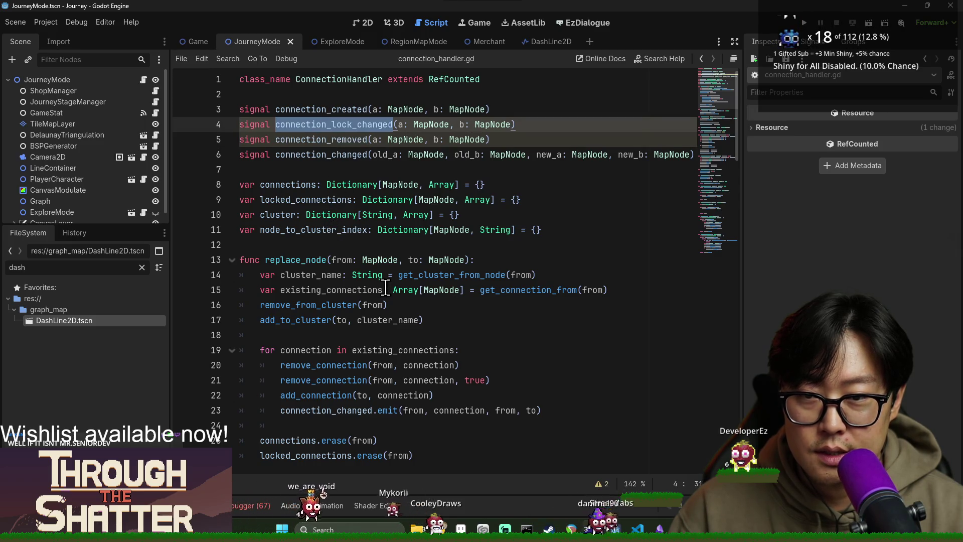
scroll(379, 290, "down", 15)
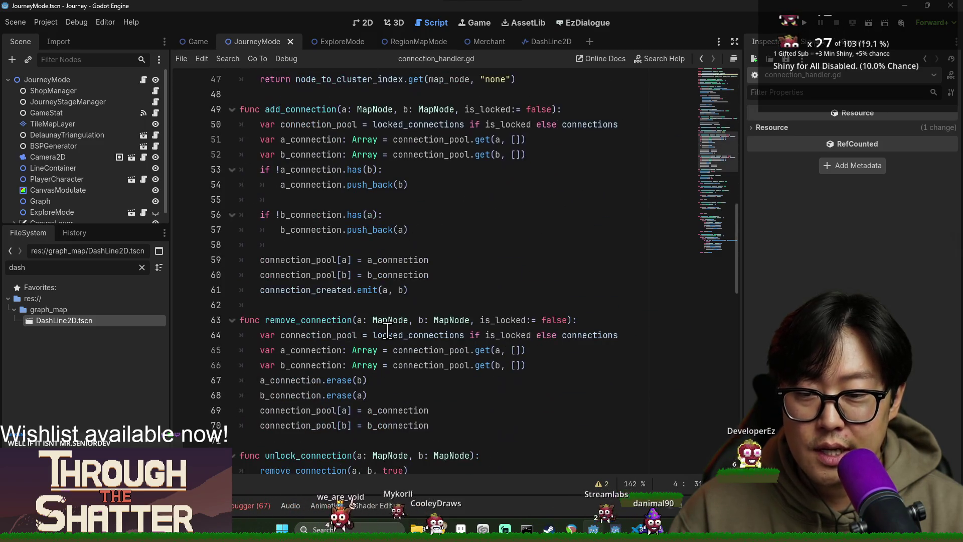
scroll(336, 293, "down", 5)
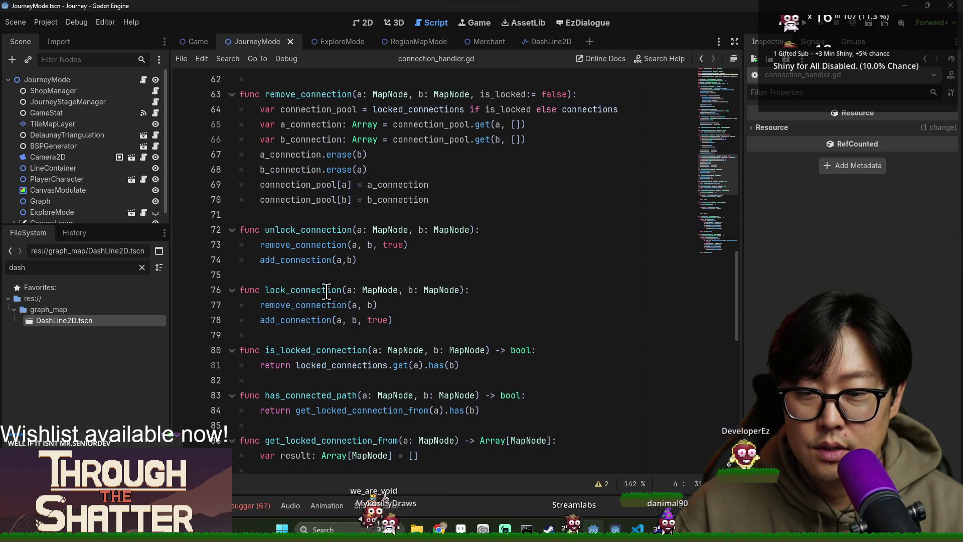
Add a connection_lock_changed emit call as the last line of unlock_connection.
left_click(293, 260)
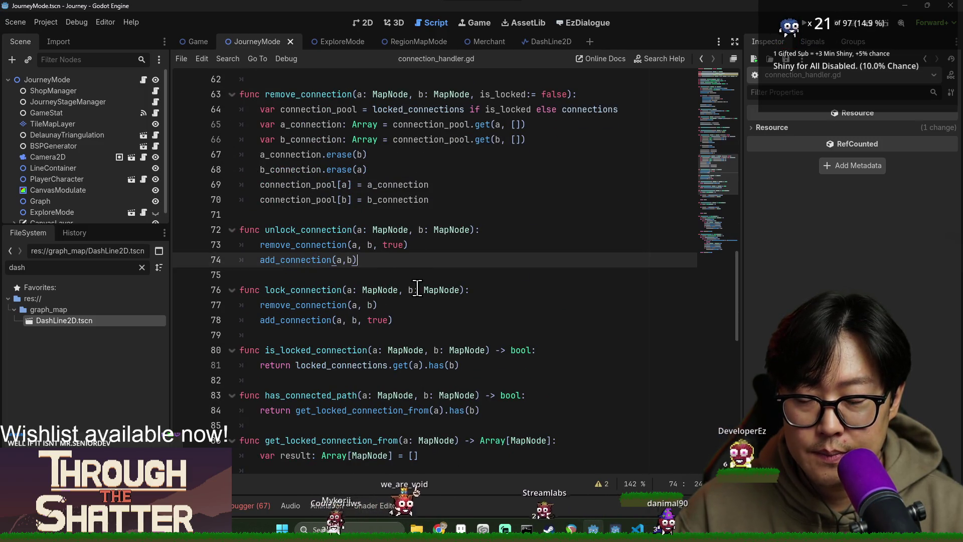
key("Return")
key("ctrl+v")
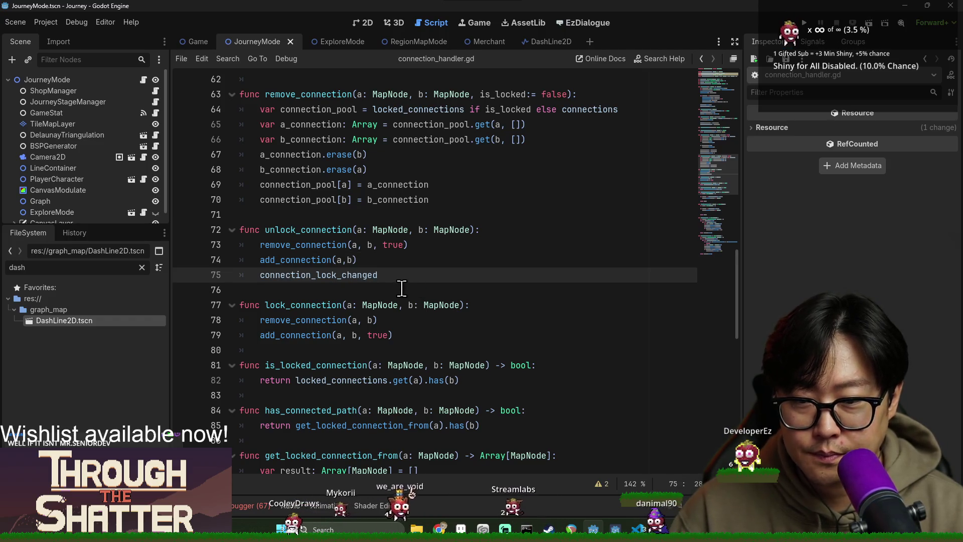
type("l.")
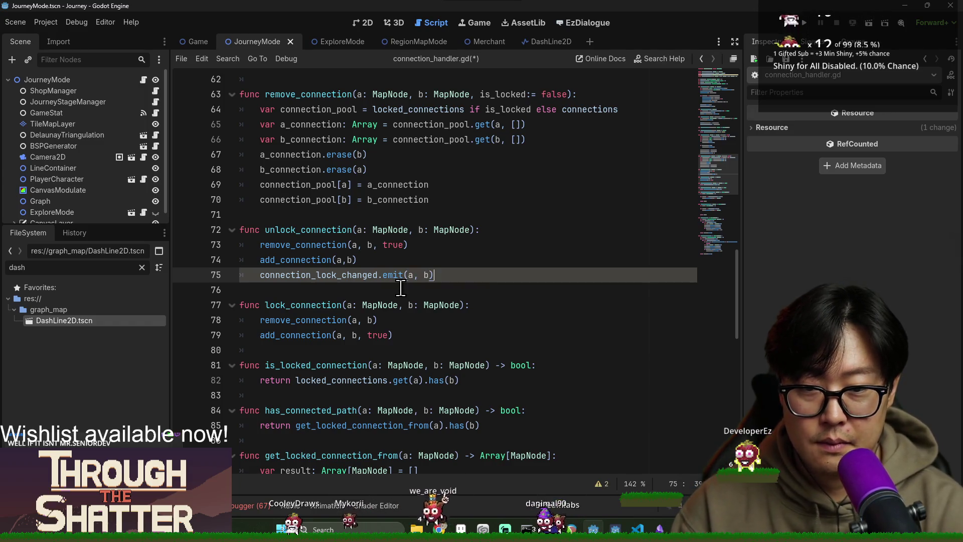
Add the same connection_lock_changed emit to the end of lock_connection and save.
left_click(422, 334)
key("Return")
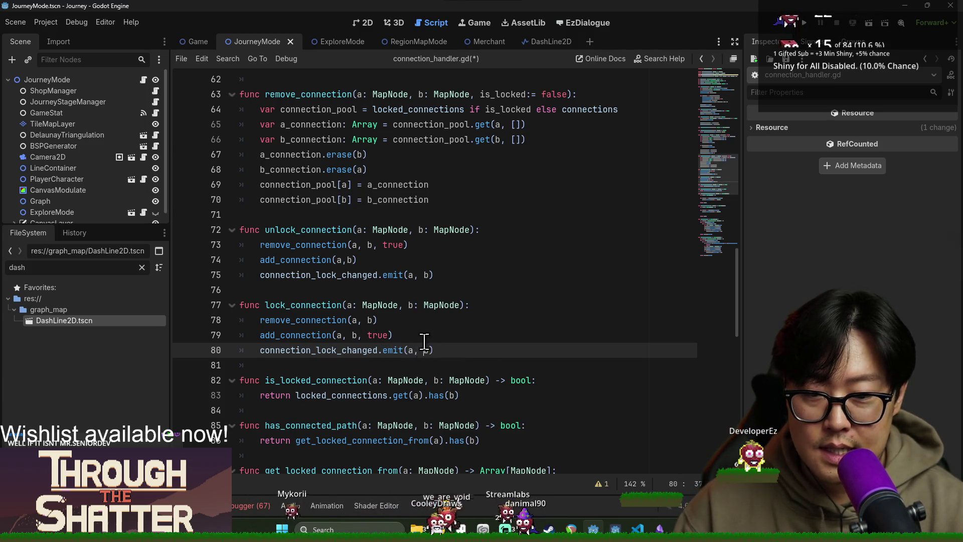
left_click(424, 341)
key("ctrl+s")
scroll(339, 216, "up", 20)
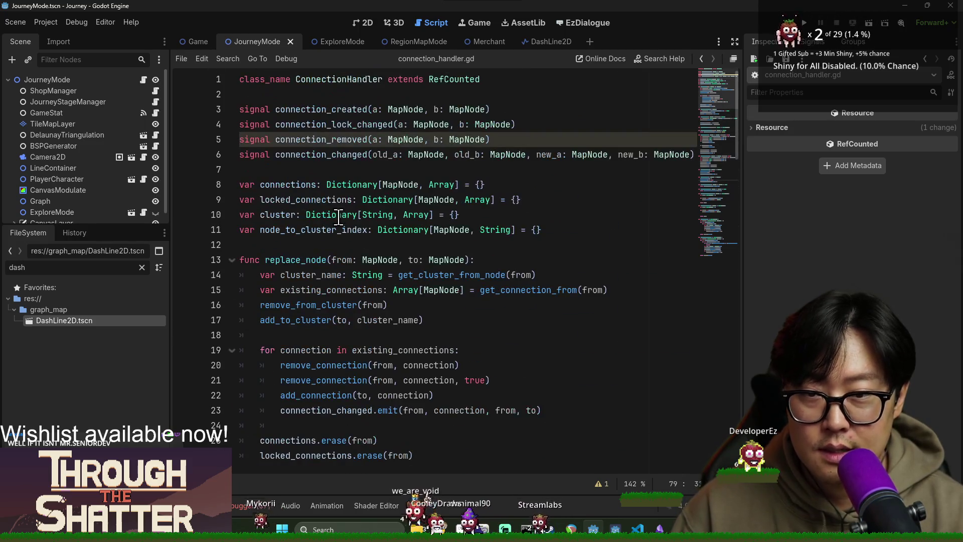
Remove a lock_status parameter mistakenly added to the connection_removed signal.
double_click(321, 139)
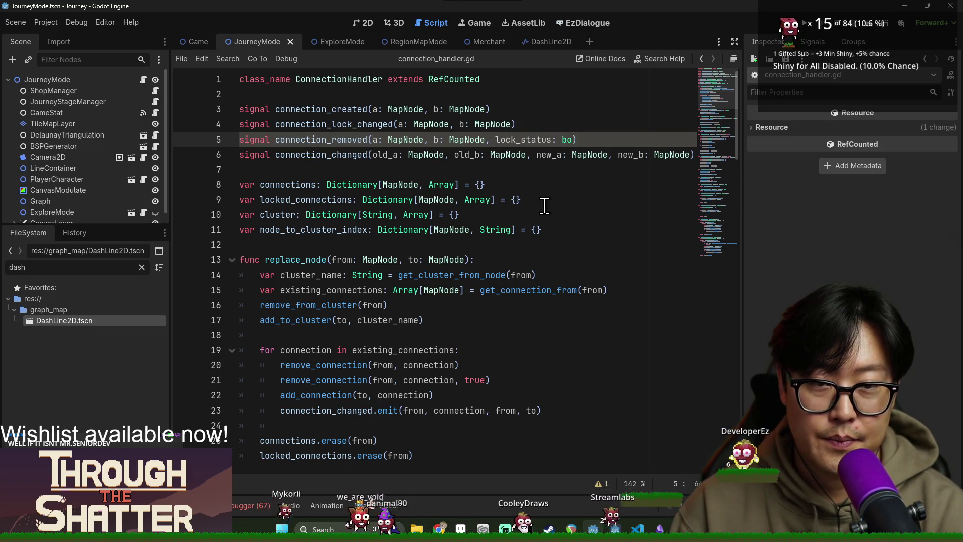
type("ol")
double_click(348, 139)
scroll(410, 240, "down", 8)
scroll(431, 294, "up", 8)
double_click(522, 140)
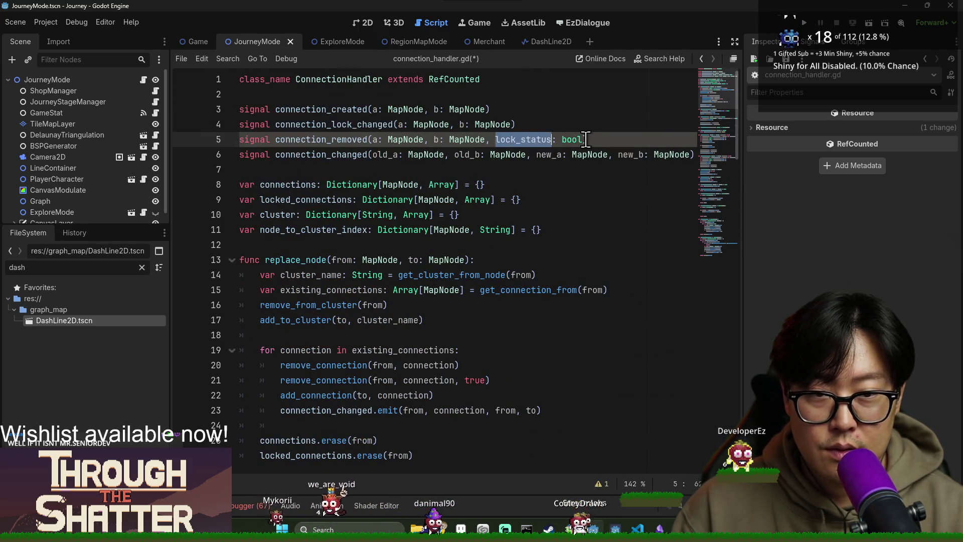
key("BackSpace")
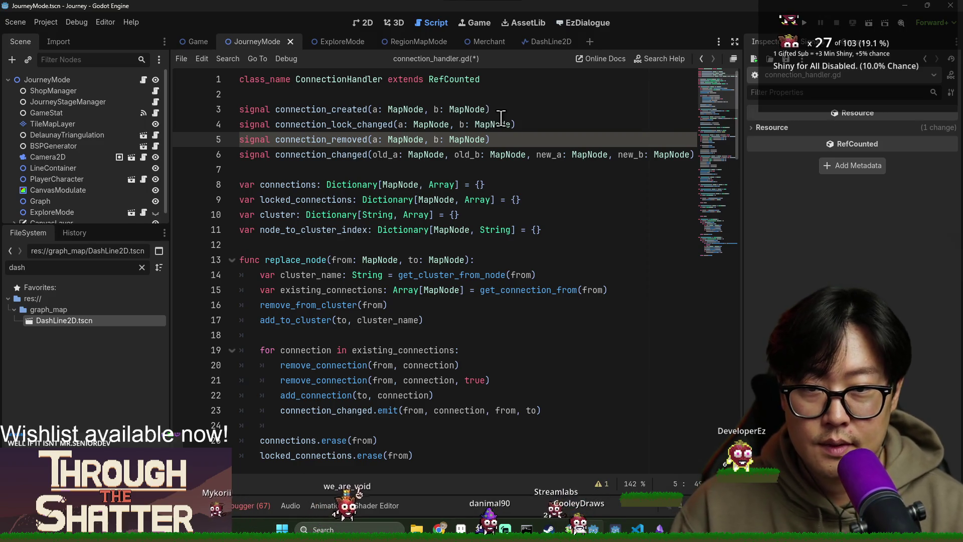
Add 'lock_status: bool' to connection_lock_changed, move it below connection_changed, and save.
left_click(510, 124)
type(", lock_status: bool")
key("ctrl+x")
key("Return")
left_click(419, 154)
key("ctrl+v")
left_click(353, 146)
key("BackSpace")
key("ctrl+s")
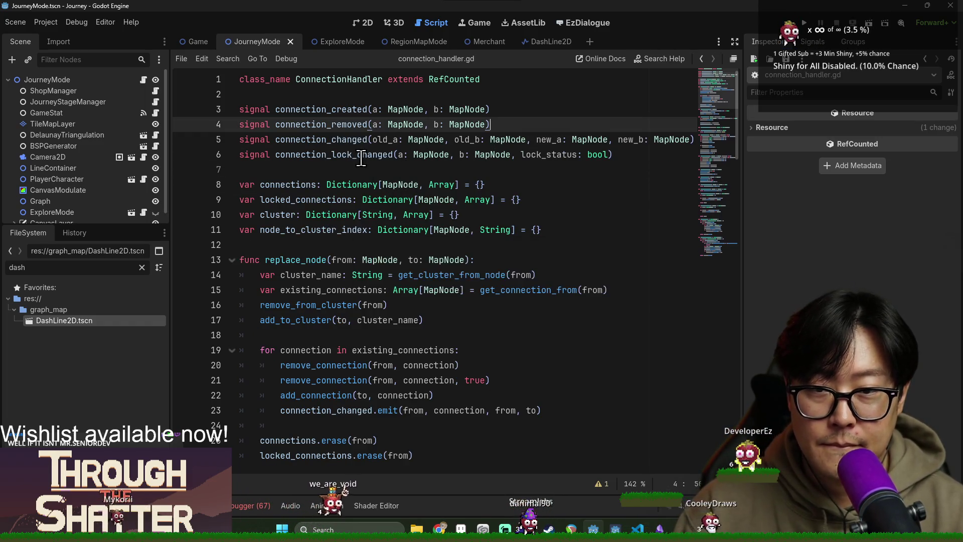
scroll(386, 210, "down", 10)
key("ctrl+s")
Pass false in unlock_connection's emit and true in lock_connection's emit, then save.
scroll(387, 210, "down", 9)
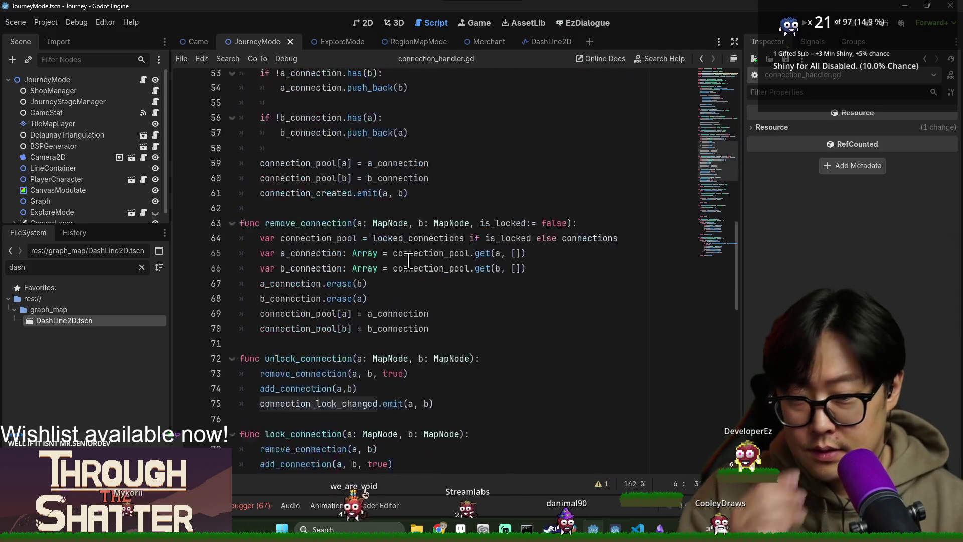
left_click(429, 363)
scroll(442, 353, "down", 2)
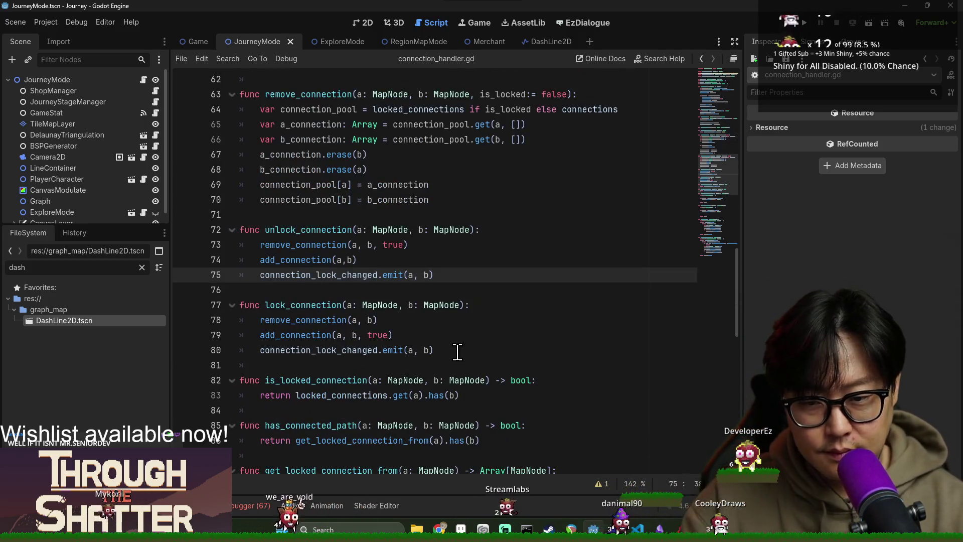
type(", false")
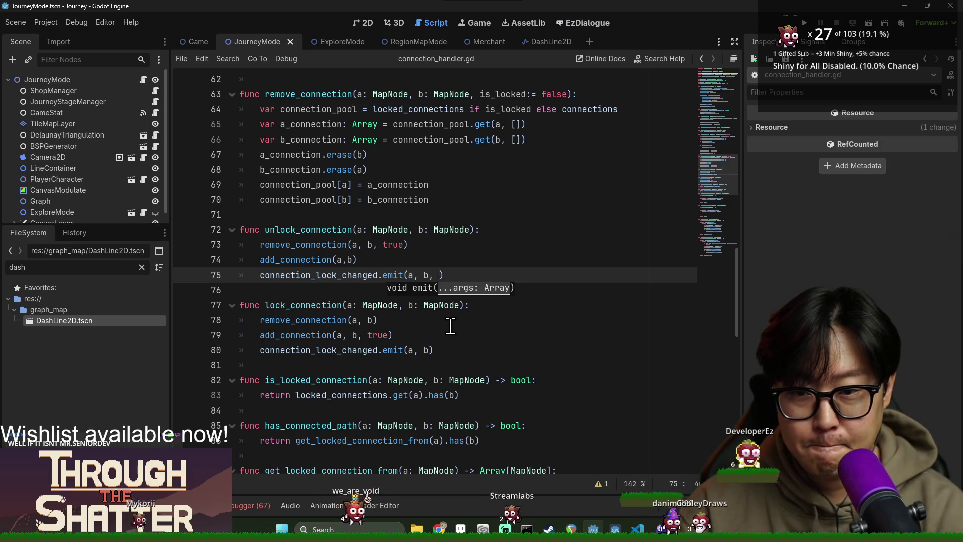
left_click(439, 350)
type(", true")
key("ctrl+s")
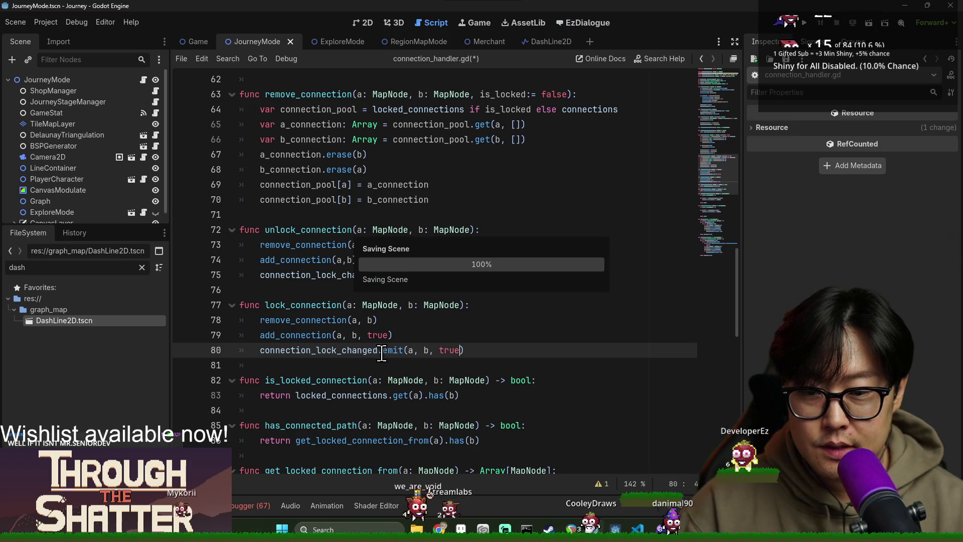
Review the lock_connection, remove_connection and is_locked_connection names in the script.
double_click(321, 305)
double_click(300, 244)
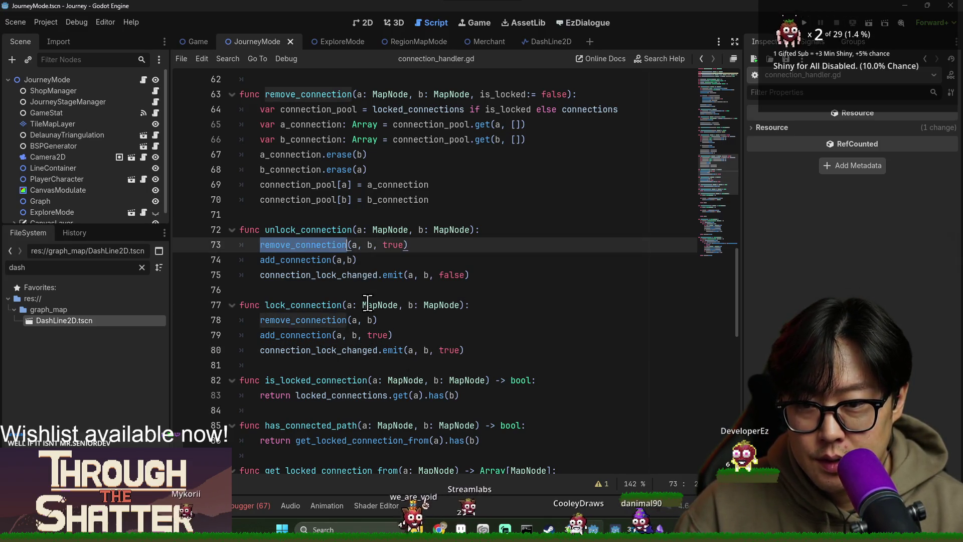
scroll(301, 243, "down", 3)
double_click(323, 244)
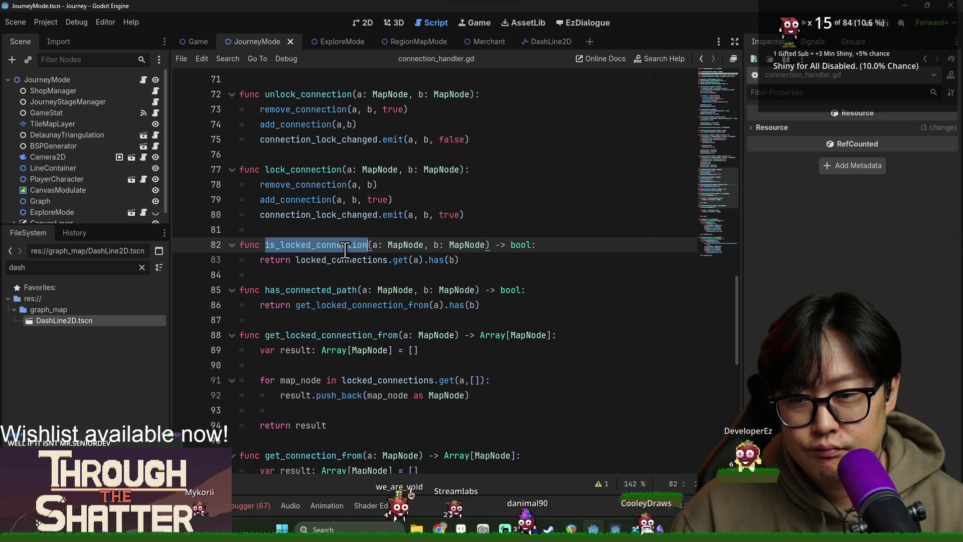
double_click(311, 289)
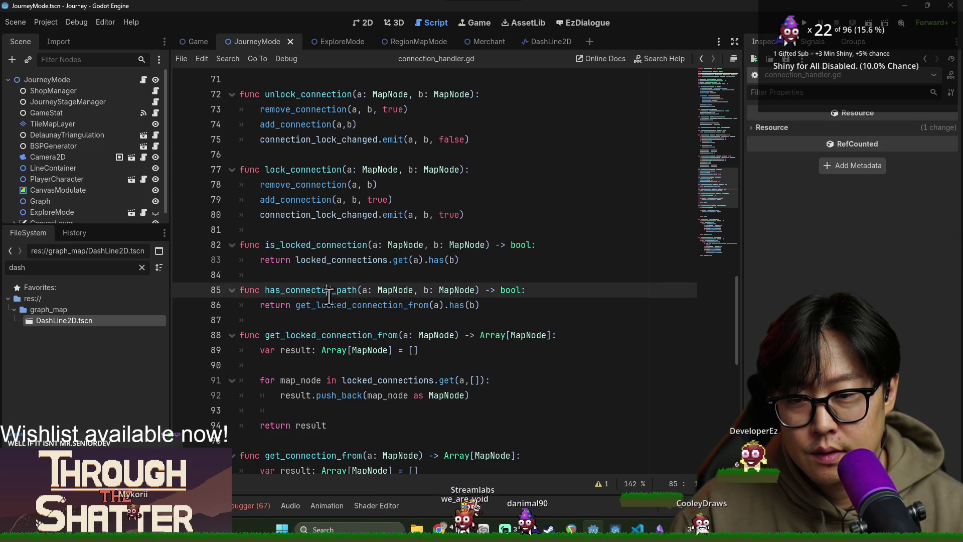
double_click(329, 334)
scroll(324, 335, "down", 3)
scroll(324, 335, "up", 6)
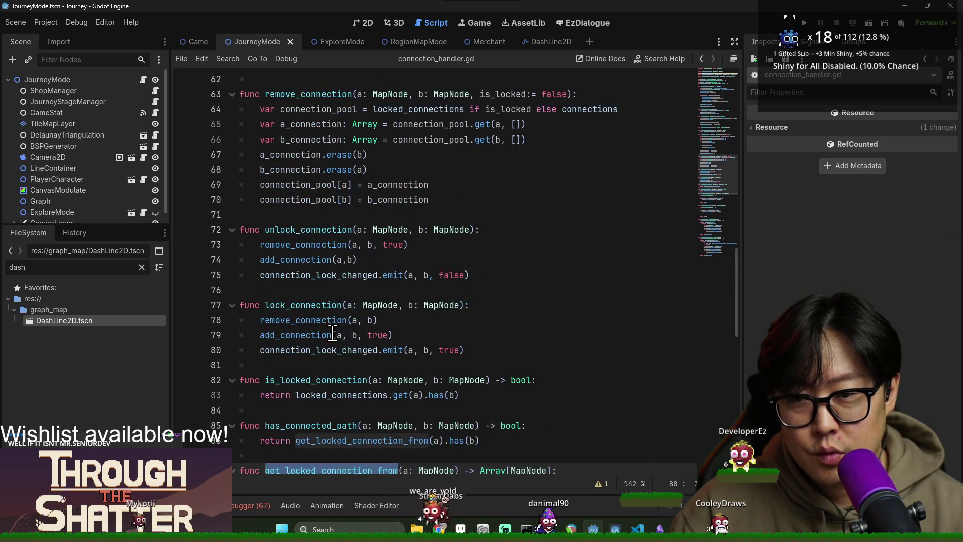
scroll(332, 335, "up", 3)
double_click(305, 236)
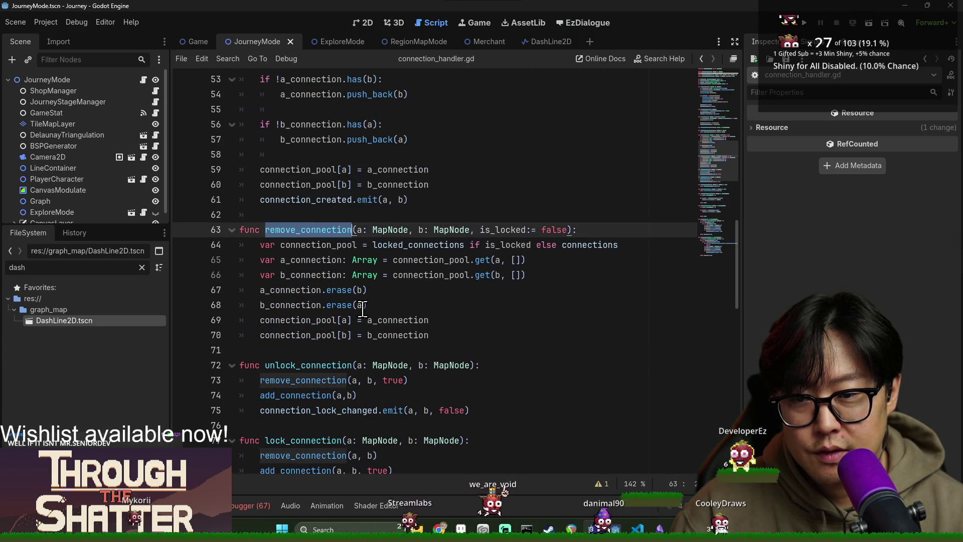
scroll(362, 321, "up", 2)
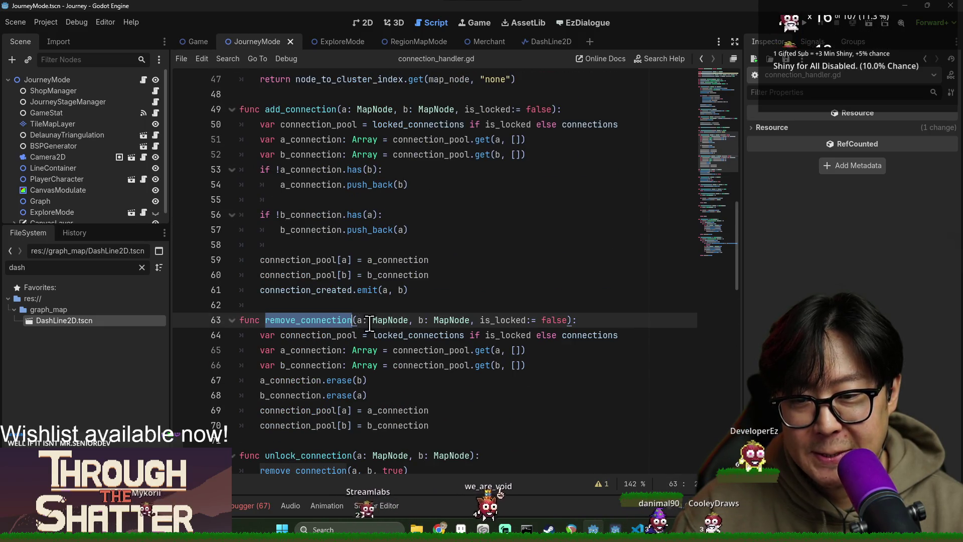
scroll(367, 323, "up", 2)
scroll(387, 329, "up", 3)
scroll(386, 329, "up", 4)
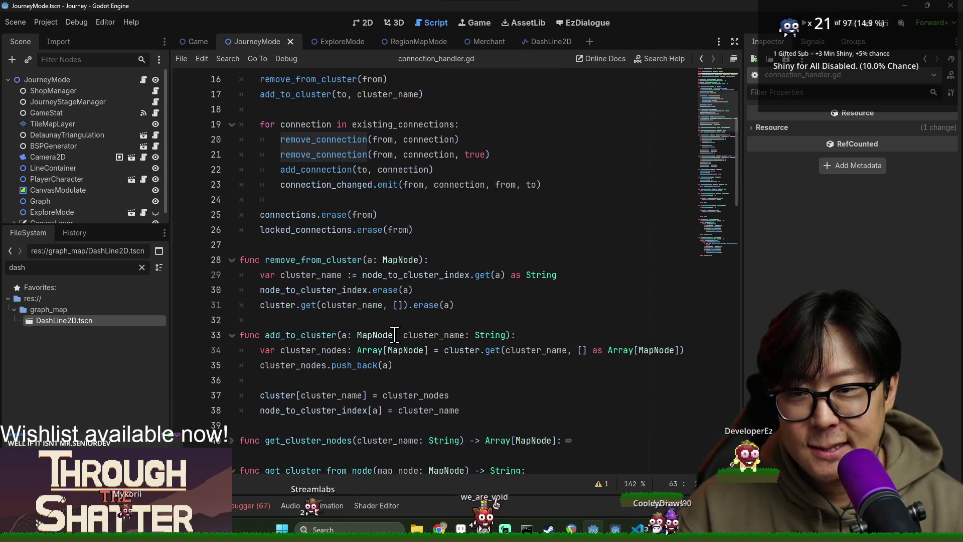
scroll(365, 243, "up", 2)
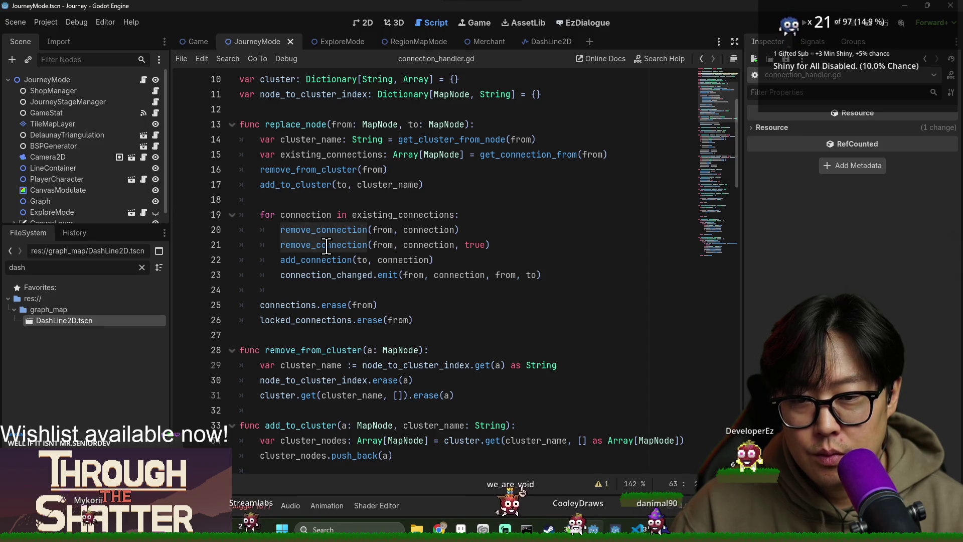
double_click(324, 274)
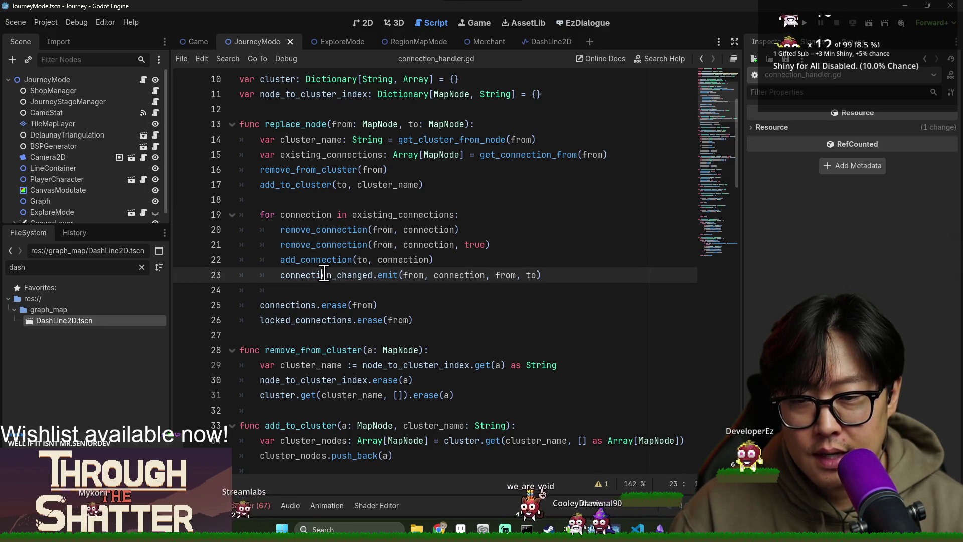
Delete the connection_lock_changed signal declaration and the connection_changed emit in replace_node, then save.
double_click(391, 275)
scroll(394, 286, "up", 3)
triple_click(313, 157)
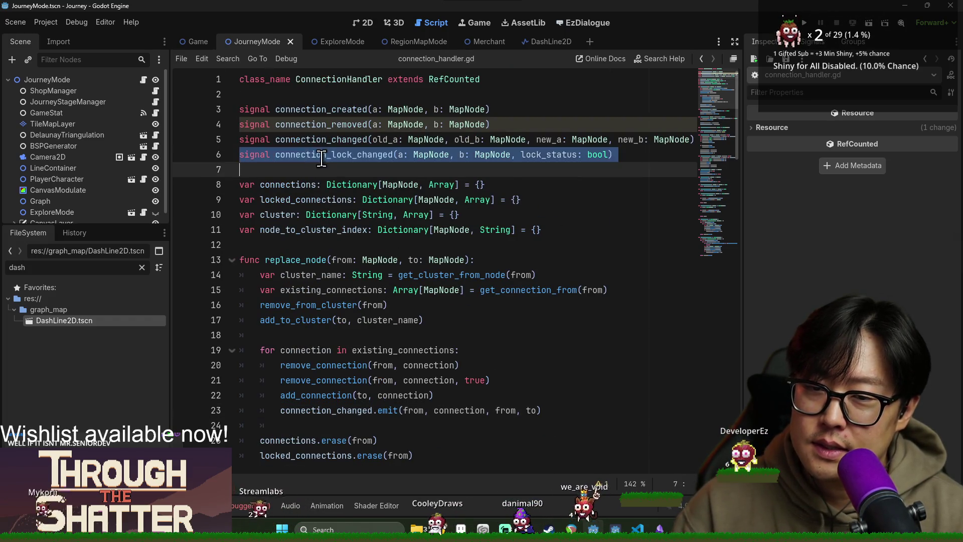
key("BackSpace")
triple_click(326, 395)
key("BackSpace")
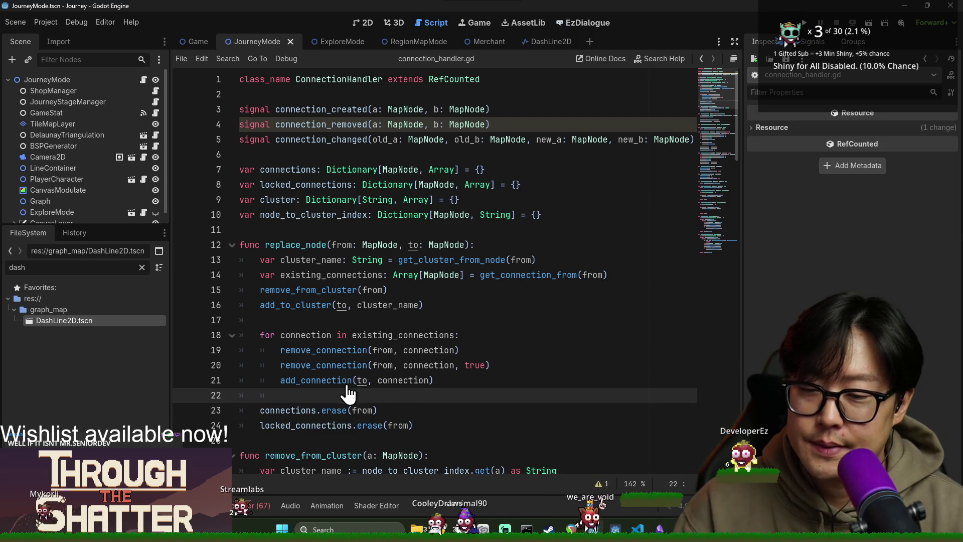
key("ctrl+s")
Remove the connection_lock_changed emit from unlock_connection, which line 73's undeclared-signal error points to.
double_click(313, 380)
left_click(326, 349)
triple_click(326, 349)
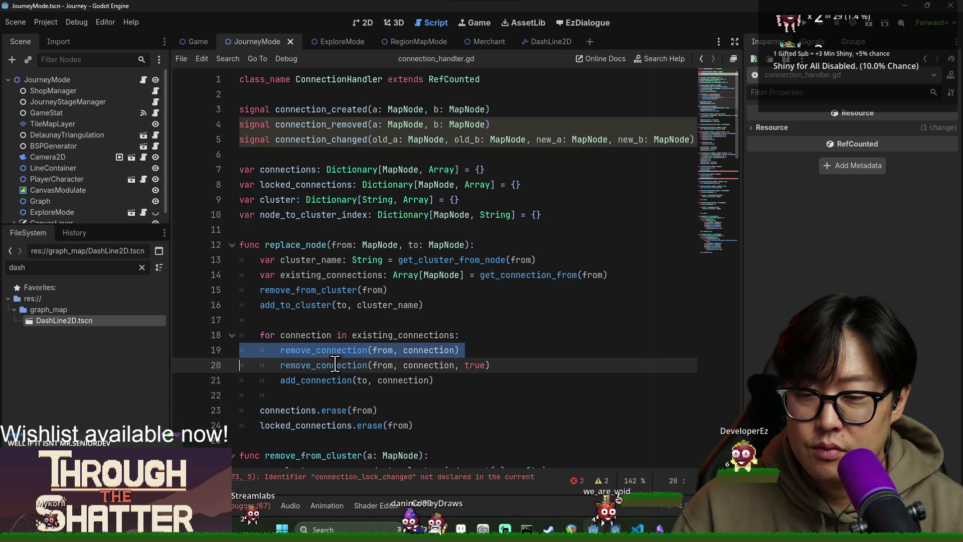
left_click(396, 200)
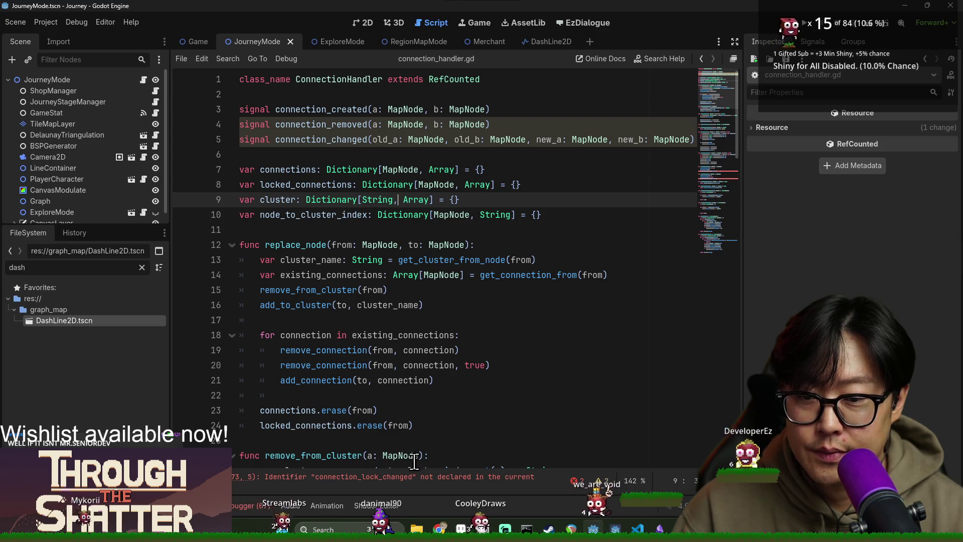
left_click(419, 478)
triple_click(337, 275)
key("BackSpace")
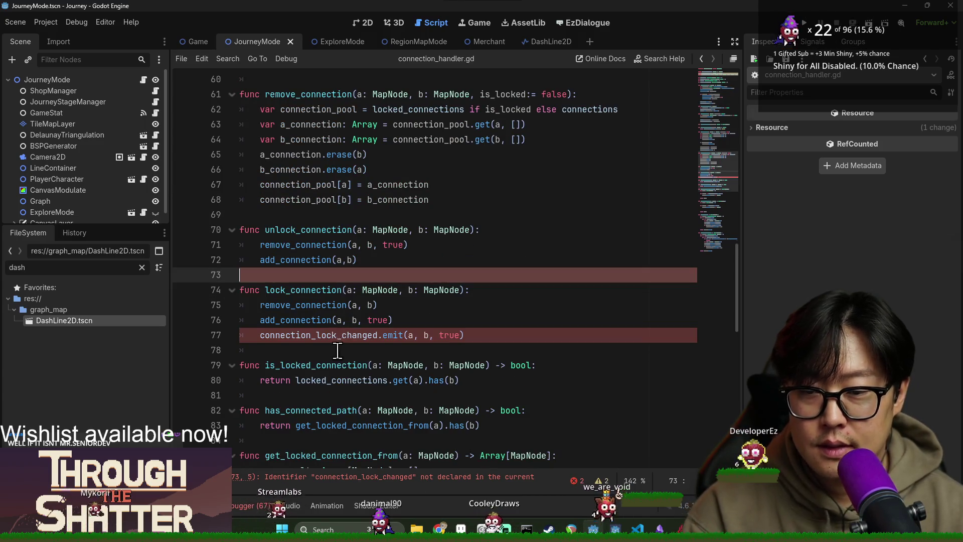
Delete the connection_changed signal declaration and save connection_handler.gd.
triple_click(430, 334)
scroll(430, 325, "up", 20)
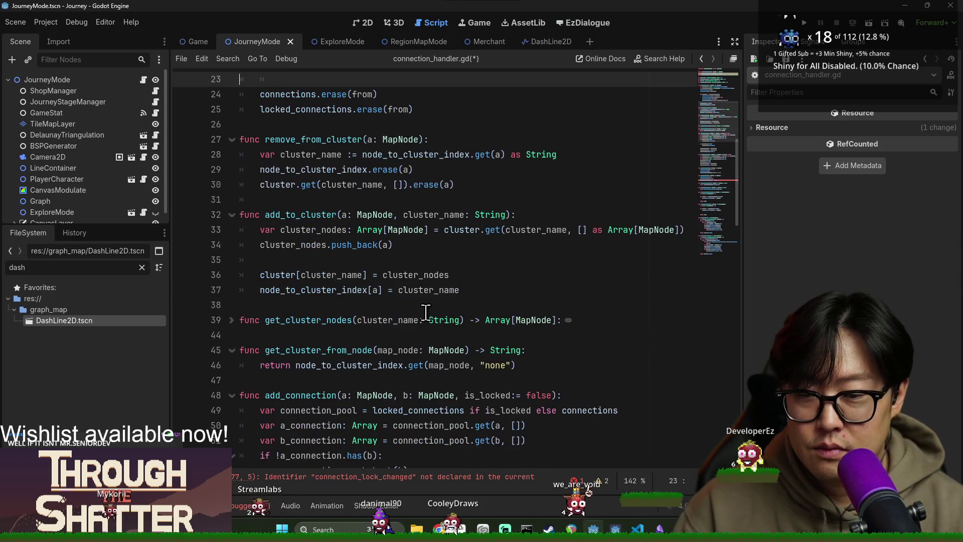
triple_click(330, 154)
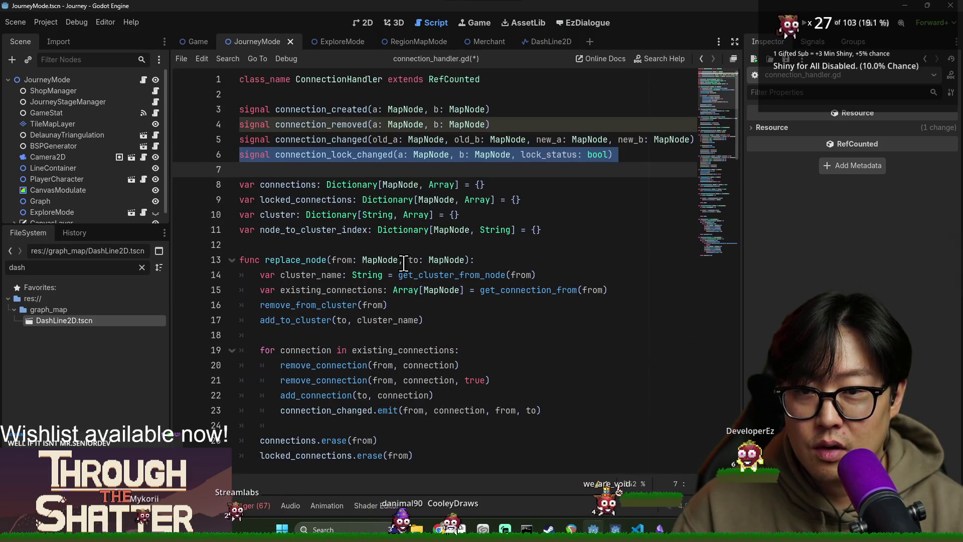
triple_click(330, 140)
key("BackSpace")
key("ctrl+s")
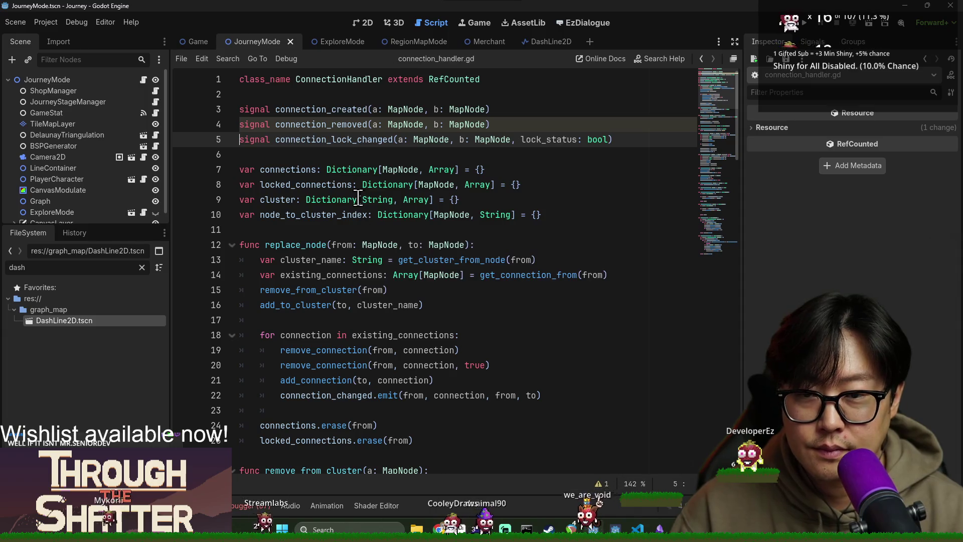
Delete the leftover connection_changed emit line and save.
left_click(373, 214)
scroll(397, 267, "down", 10)
scroll(397, 267, "up", 7)
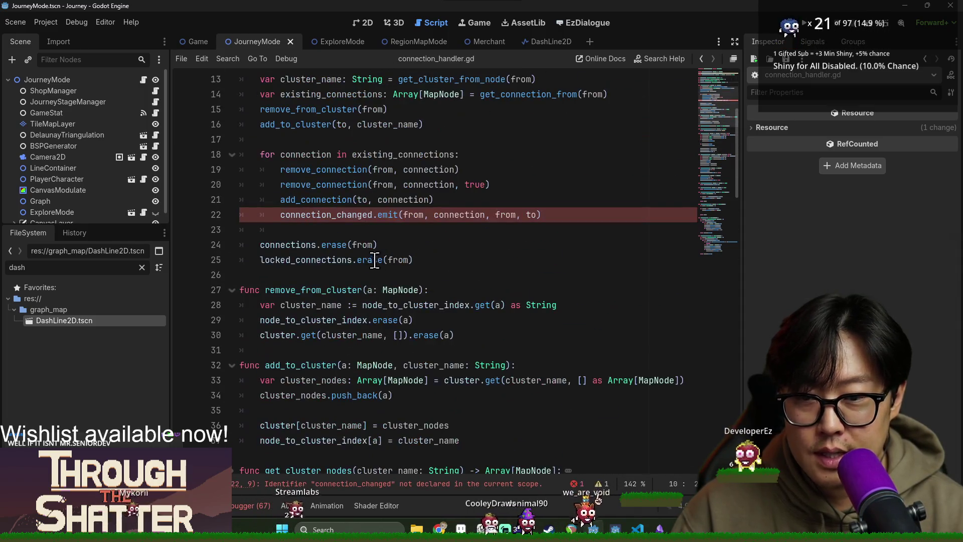
triple_click(333, 212)
key("BackSpace")
key("ctrl+s")
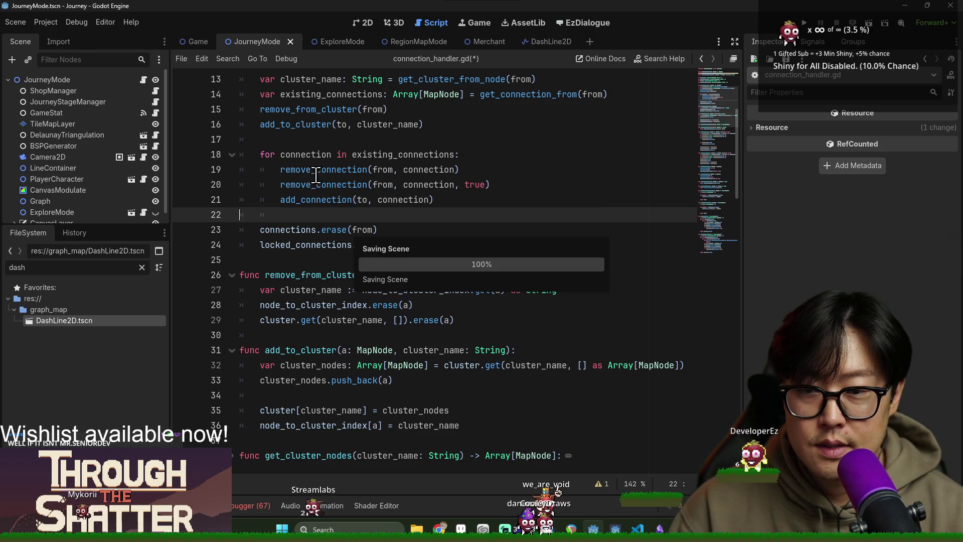
Add connection_removed.emit(a, b) at the end of remove_connection and save.
left_click(321, 185, "ctrl")
scroll(375, 271, "down", 3)
scroll(375, 271, "up", 1)
left_click(440, 291)
key("Return")
type("connection_remove")
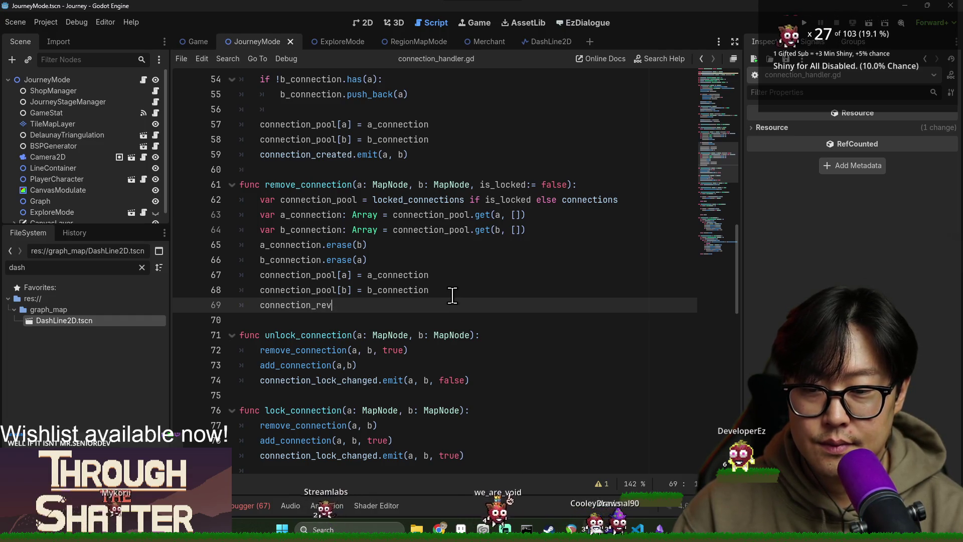
type("d.emit(a, b)")
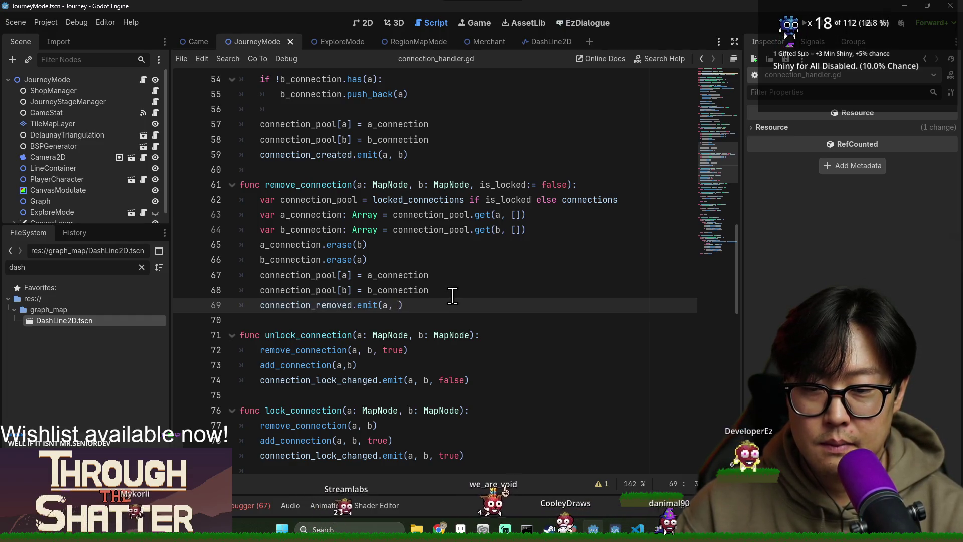
key("ctrl+s")
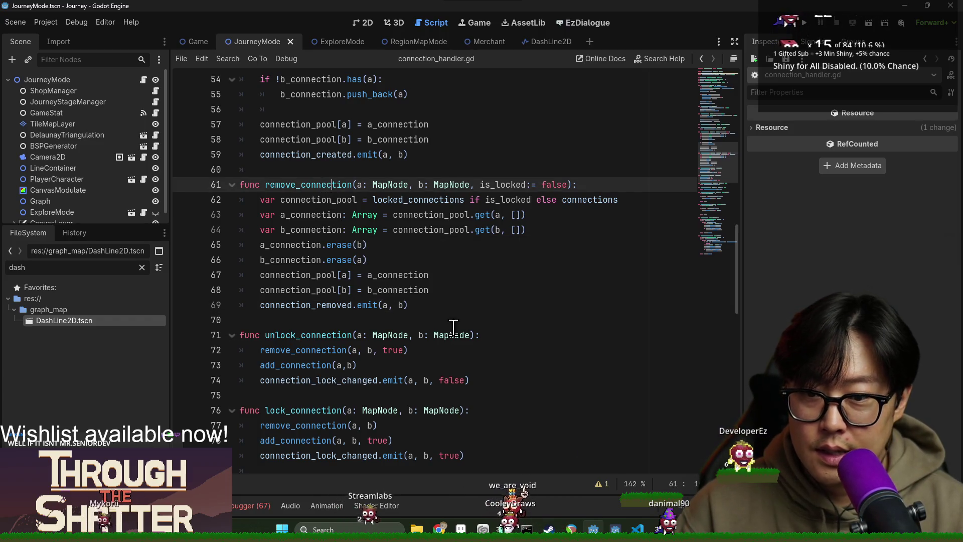
key("Down")
scroll(196, 166, "up", 3)
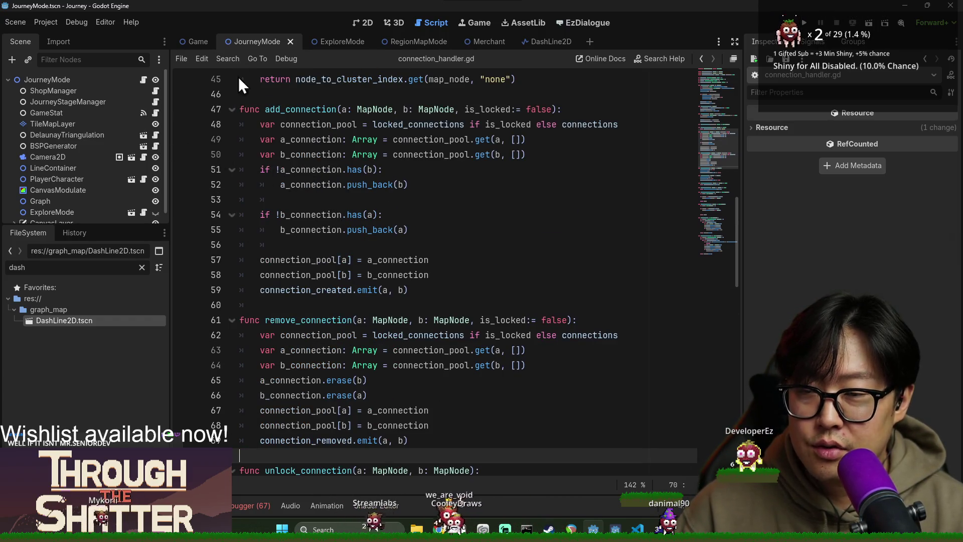
Open journey_mode.gd and search it for 'connections' to find the ConnectionHandler creation.
left_click(144, 81)
key("ctrl+s")
left_click(333, 305)
key("ctrl+f")
type("con")
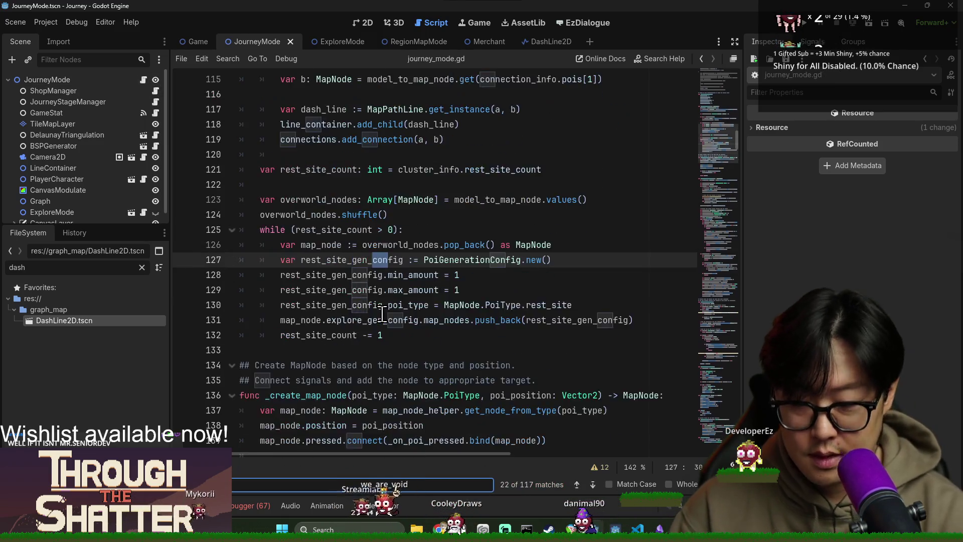
type("nections")
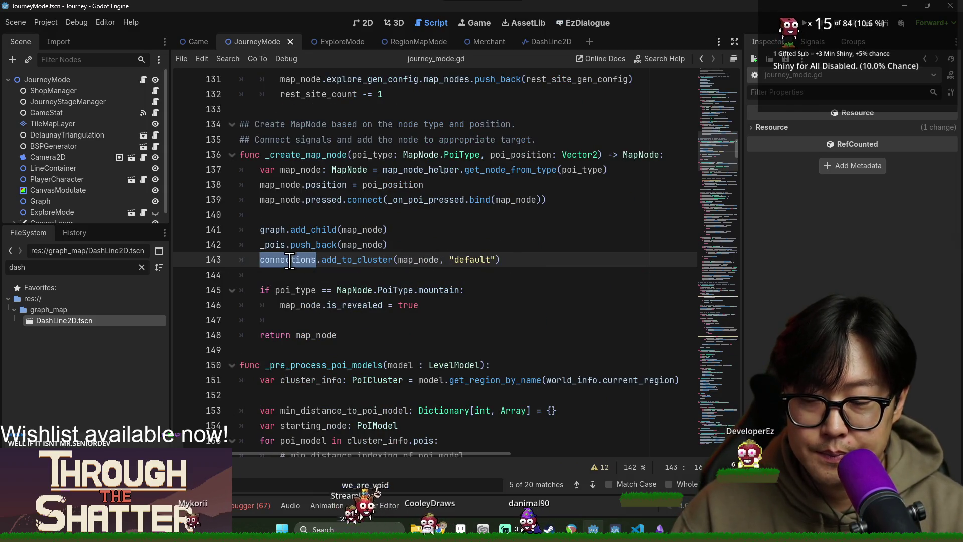
left_click(300, 267, "ctrl")
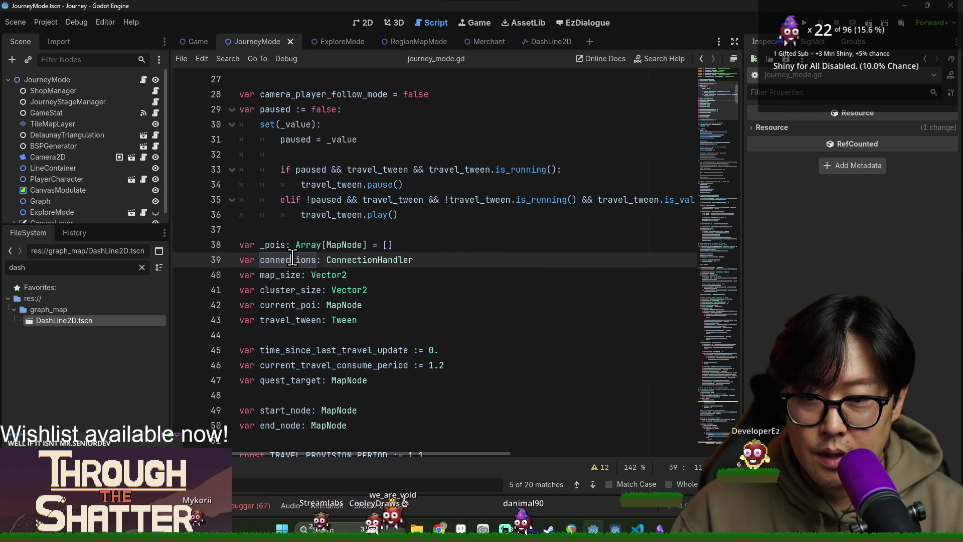
key("F3")
Below the ConnectionHandler creation, connect connections.connection_created to _on_connection_created.
left_click(482, 265)
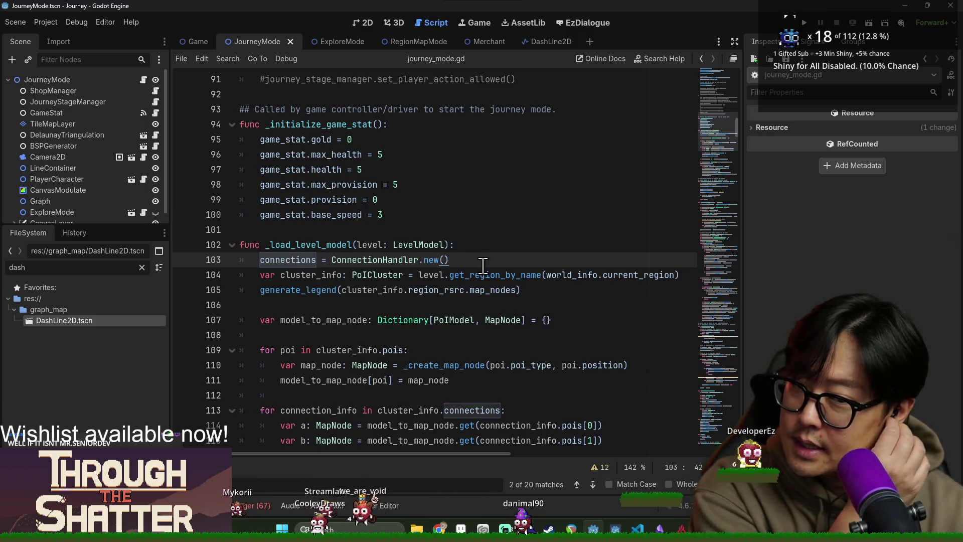
key("Return")
key("Return")
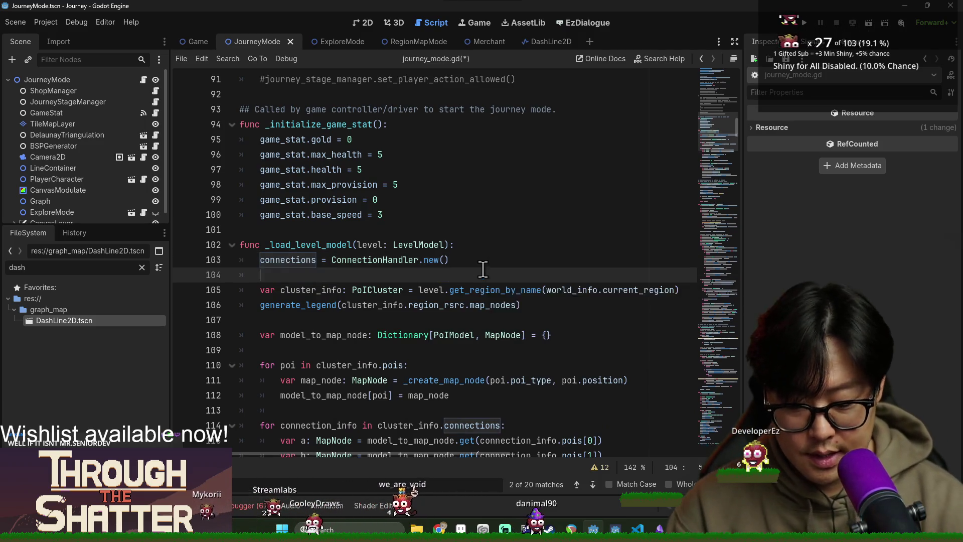
key("ctrl+s")
key("Up")
type("con")
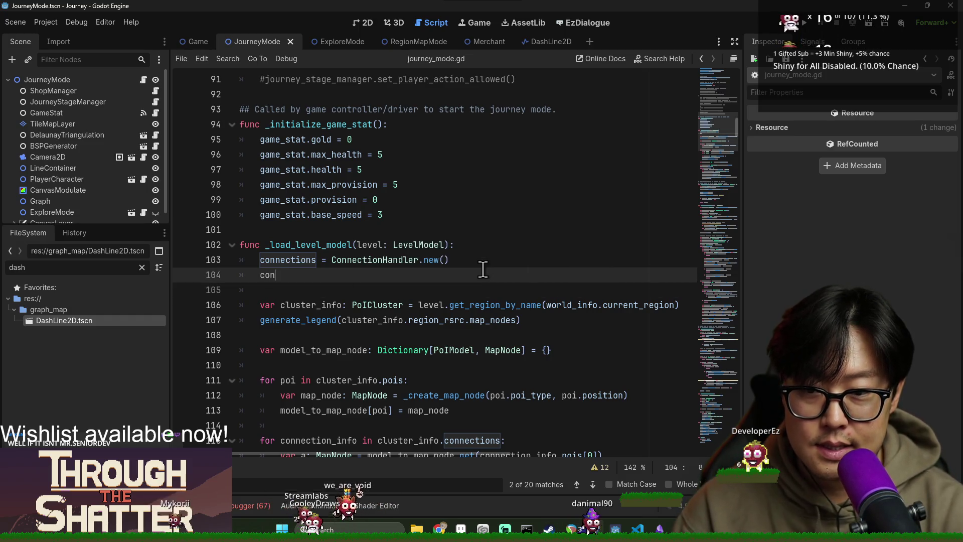
type("nections.")
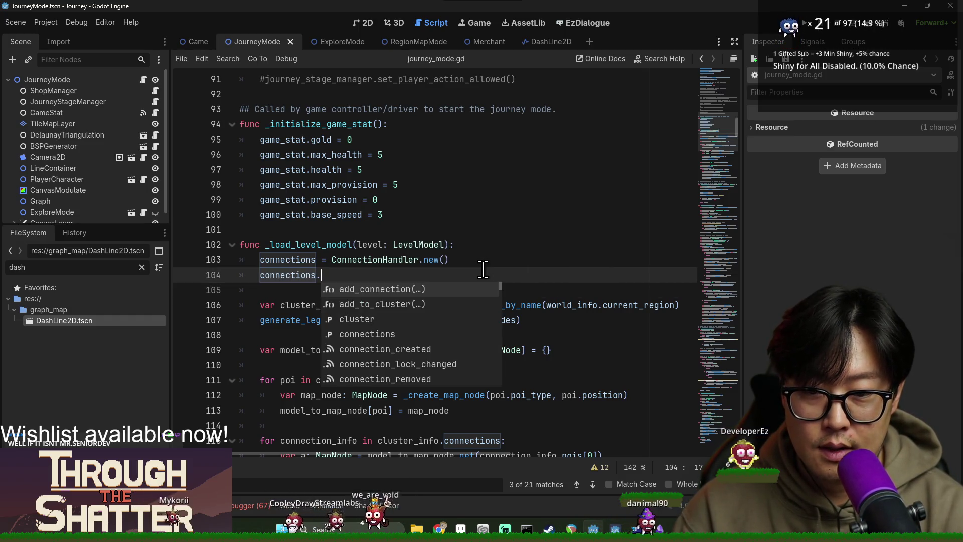
type("con")
key("Down")
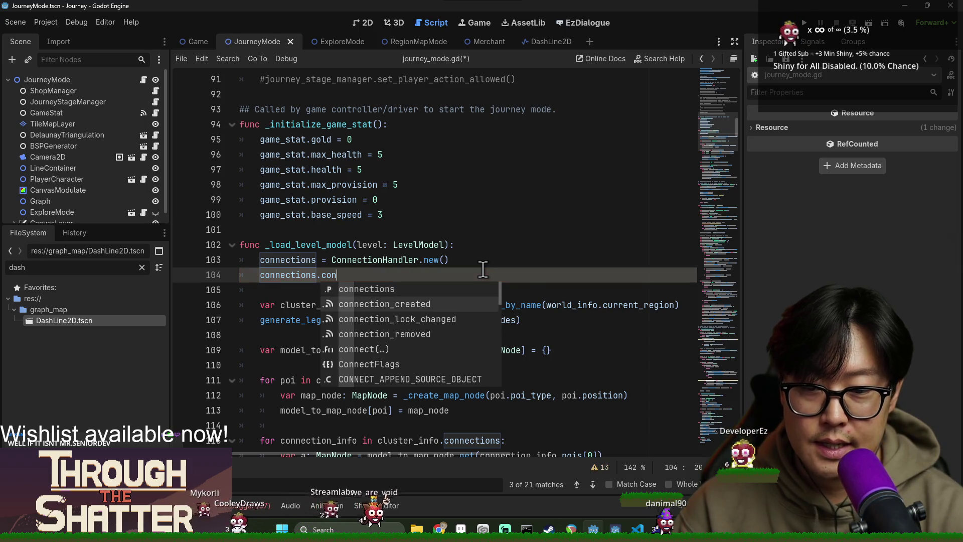
key("Return")
type(".con")
key("Return")
type("_created.connect(_on_c")
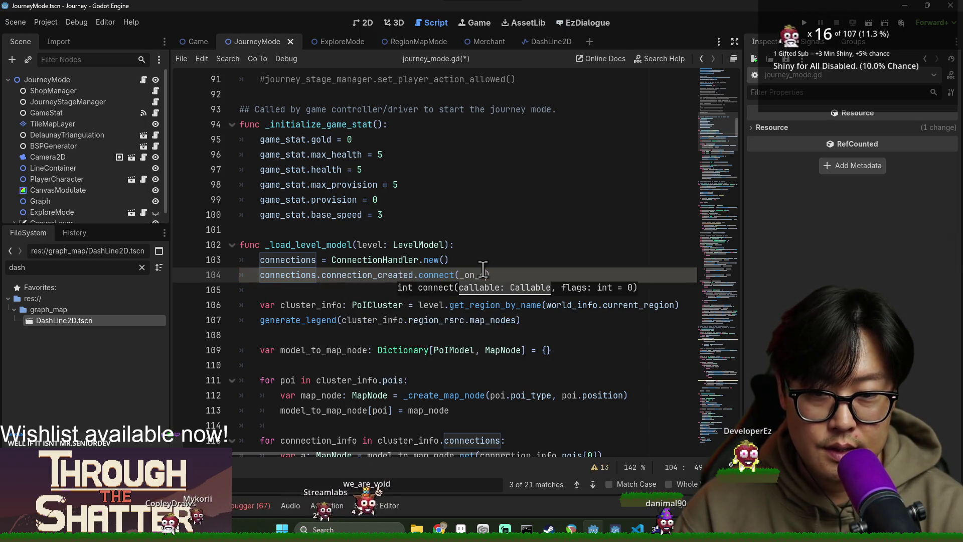
key("BackSpace")
type("on_")
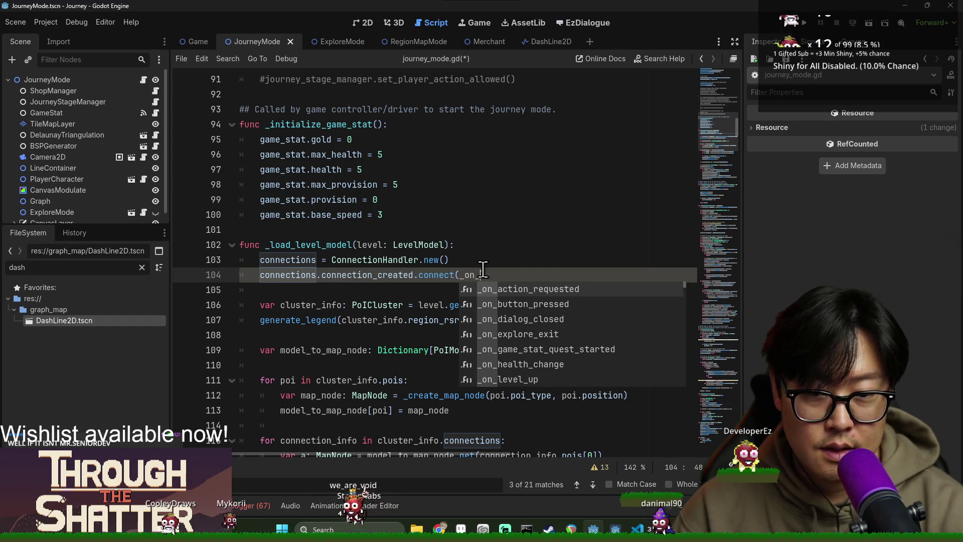
type("connection_created")
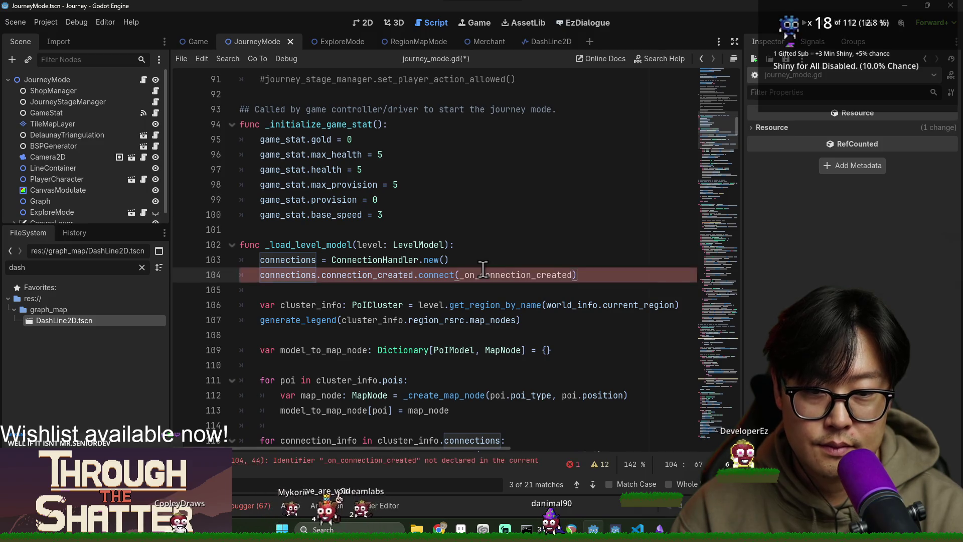
Remove the half-typed connection_removed line below the connect call and save.
key("End")
key("Return")
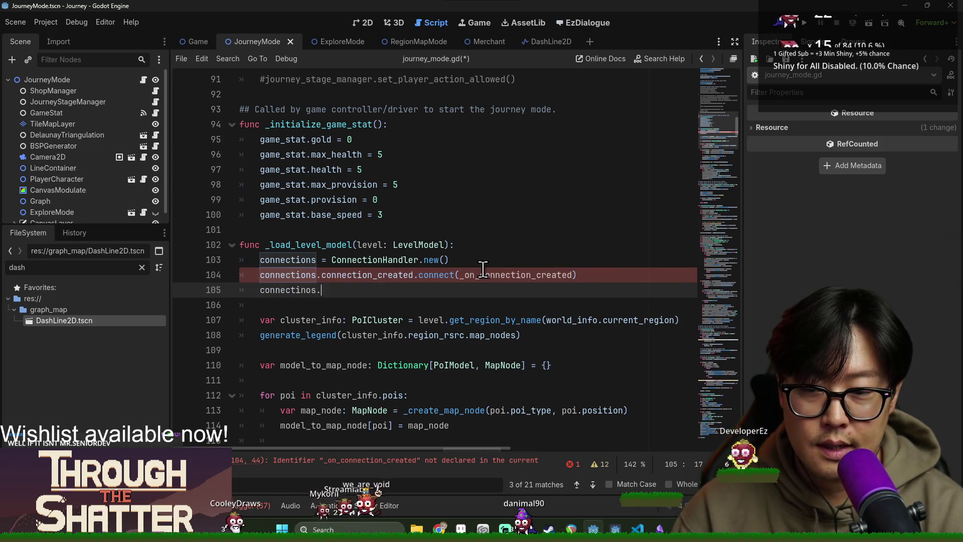
type("connection")
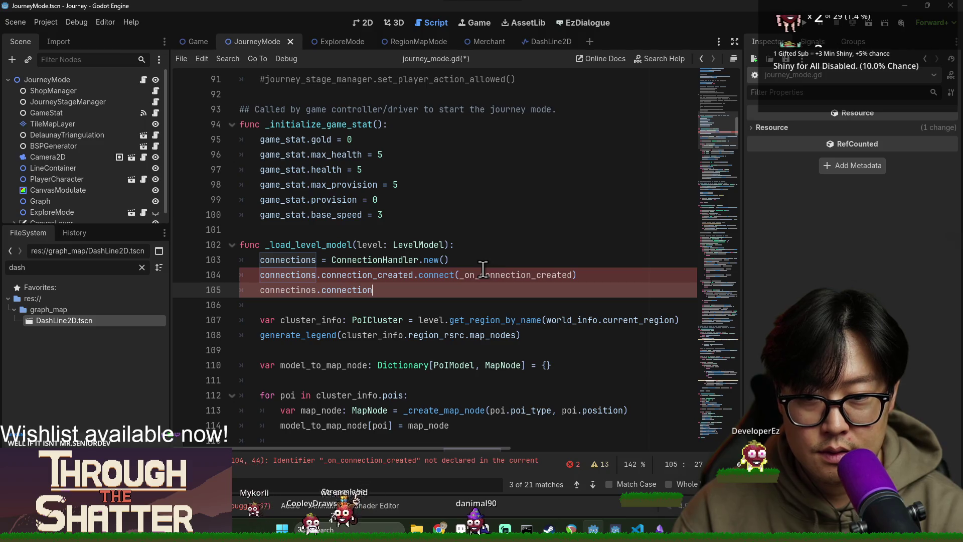
key("BackSpace")
key("BackSpace")
key("BackSpace")
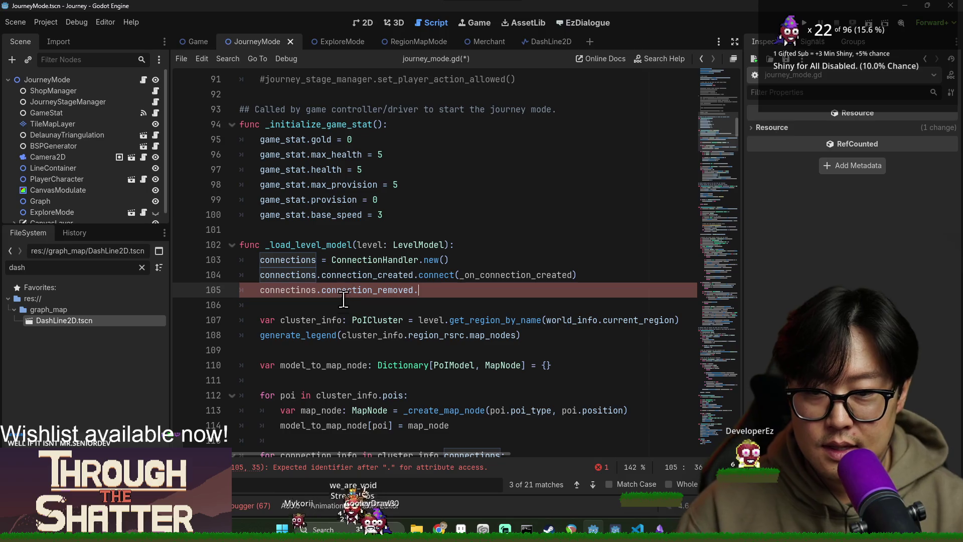
key("shift+Home")
key("shift+Home")
key("BackSpace")
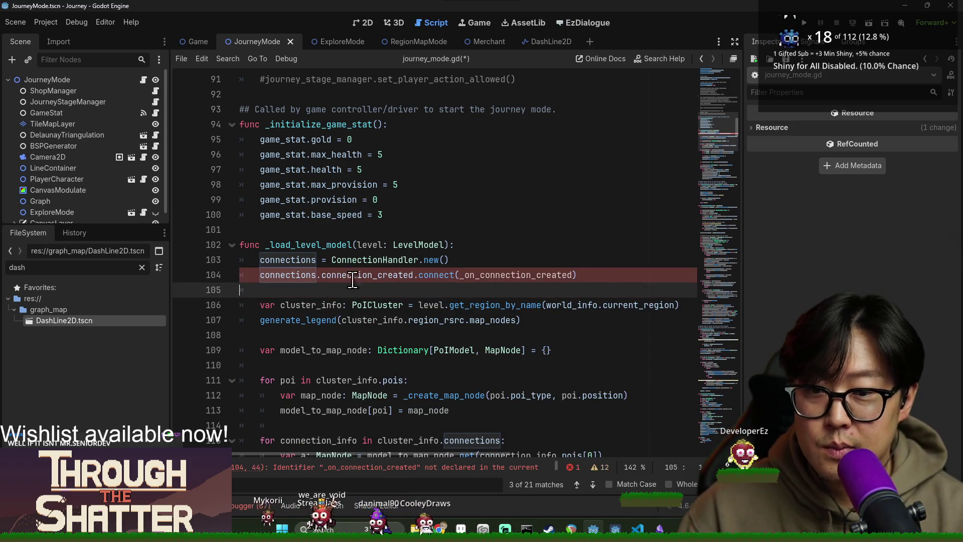
key("ctrl+s")
key("Up")
key("Up")
key("Up")
Close the search bar and return to the undeclared _on_connection_created error on line 104.
double_click(525, 275)
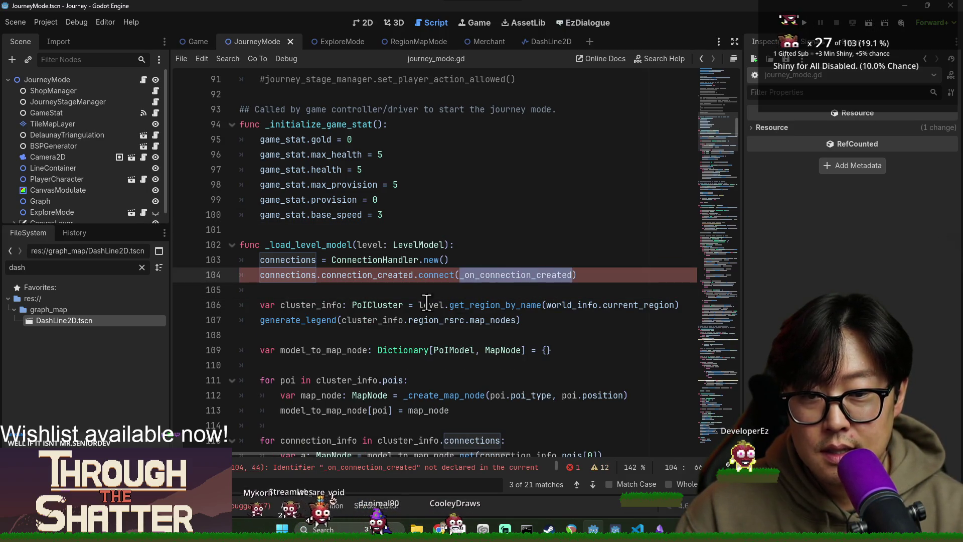
scroll(570, 235, "down", 10)
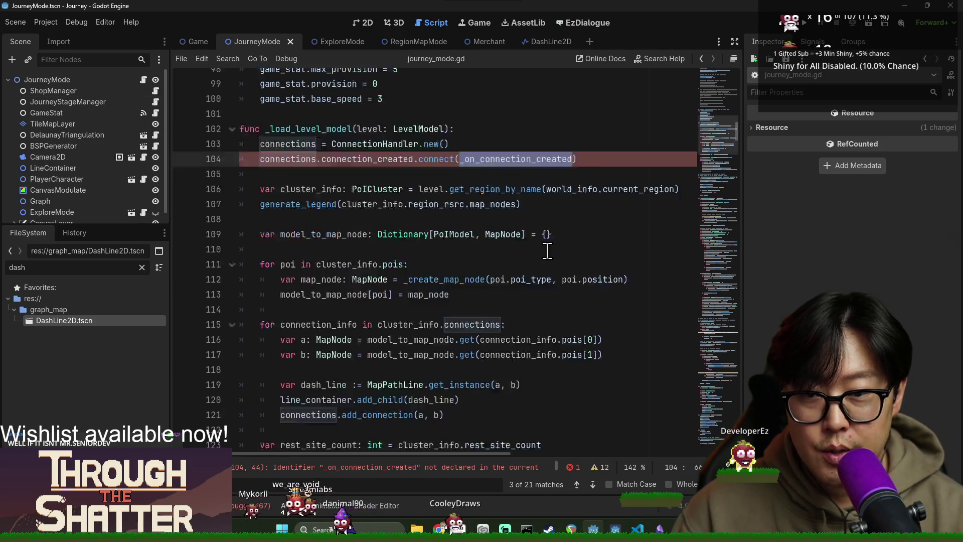
scroll(522, 281, "down", 10)
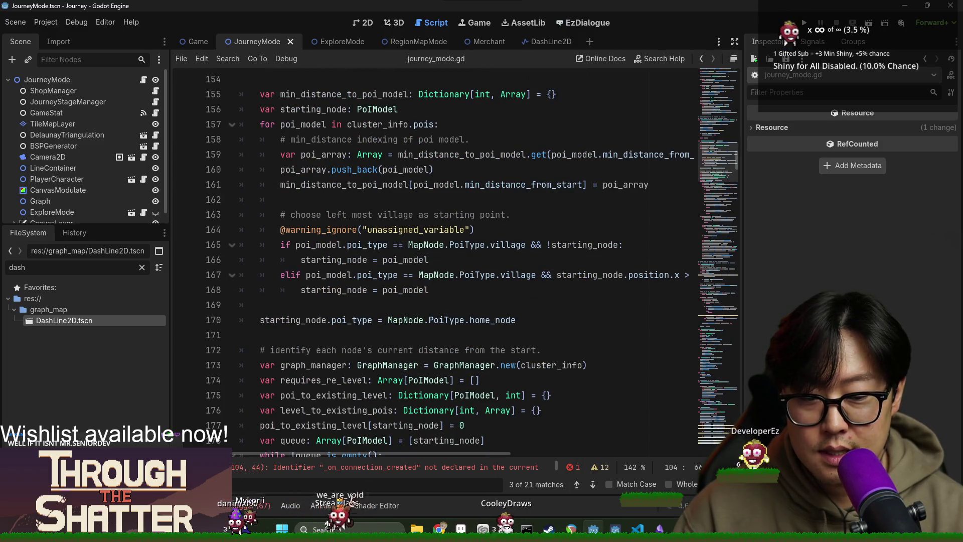
left_click(734, 484)
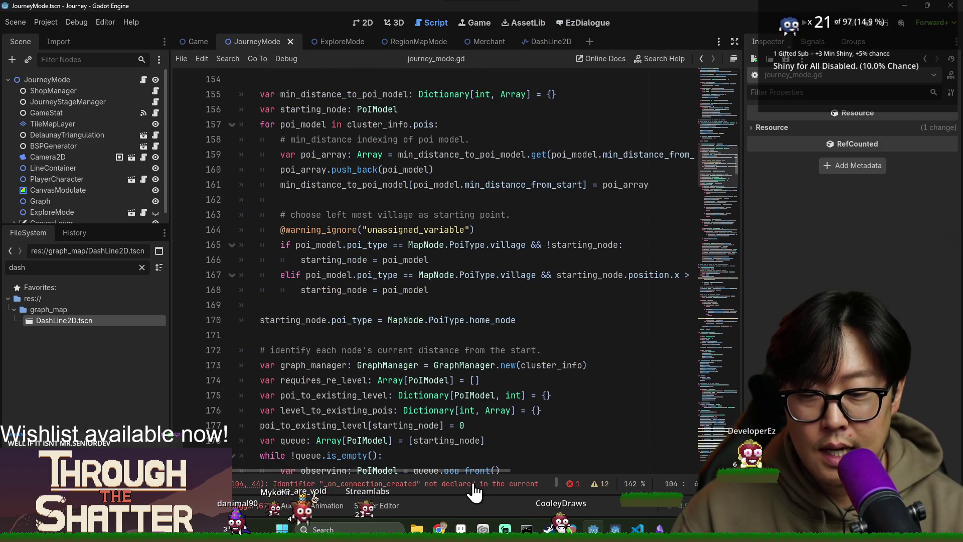
left_click(426, 479)
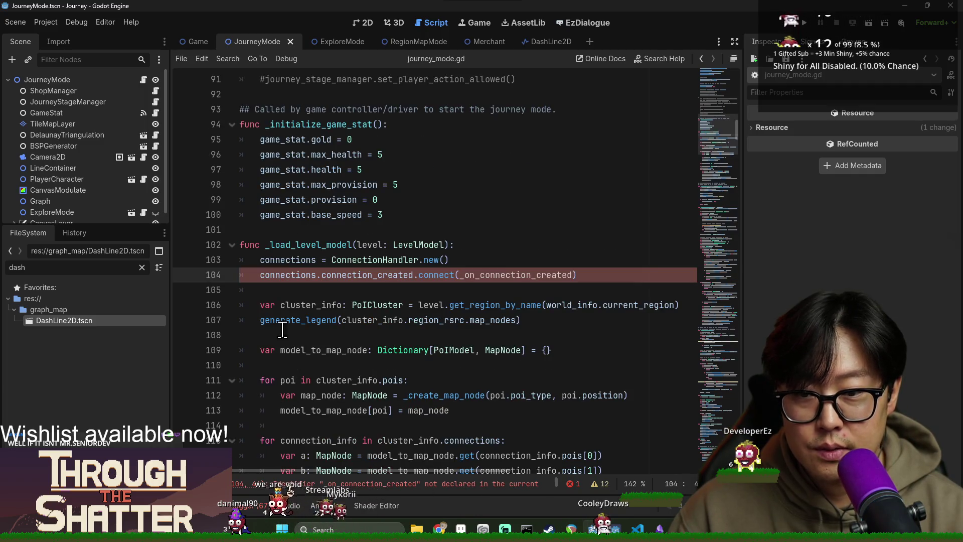
left_click(252, 275)
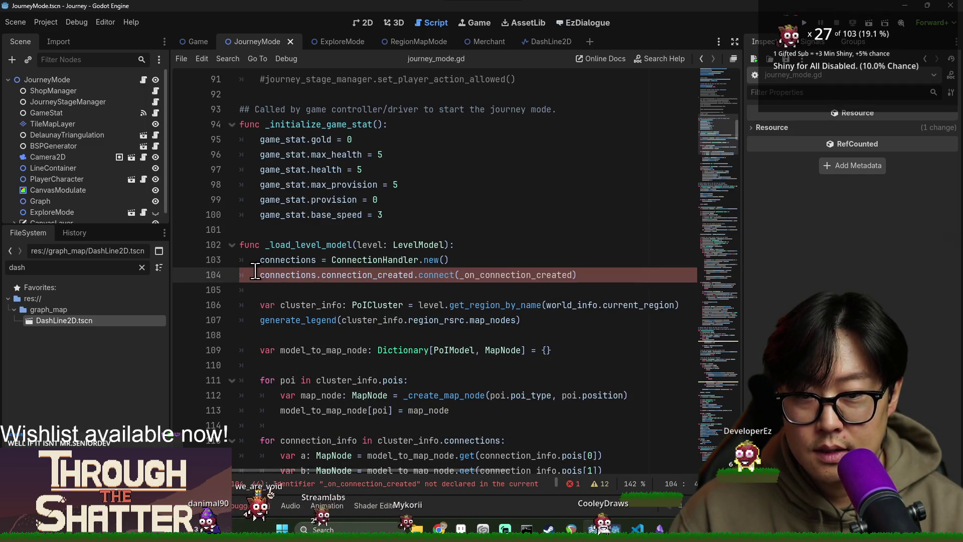
left_click(544, 275)
double_click(544, 275)
key("ctrl+backslash")
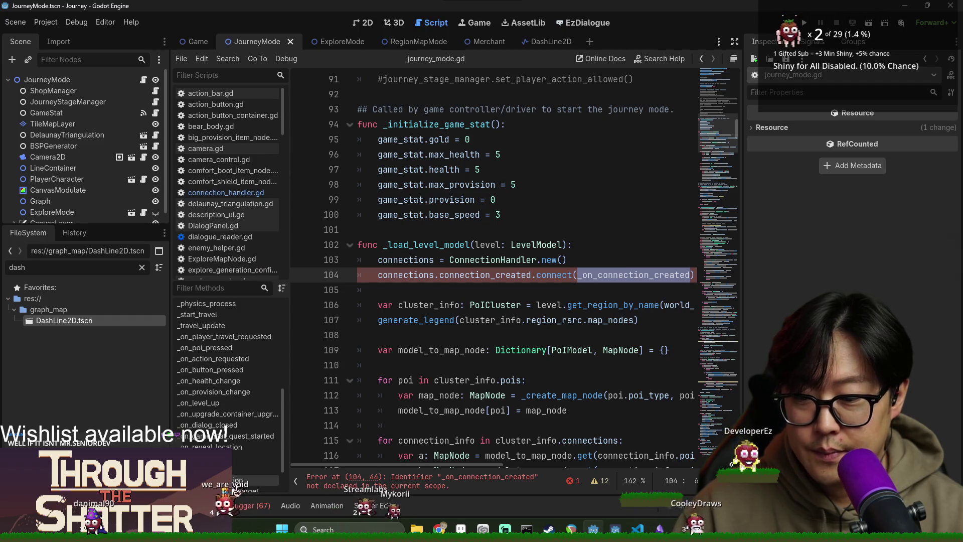
Add the _on_connection_created(a: MapNode, b: MapNode) signature after _on_npc_interaction.
scroll(239, 479, "down", 2)
left_click(237, 439)
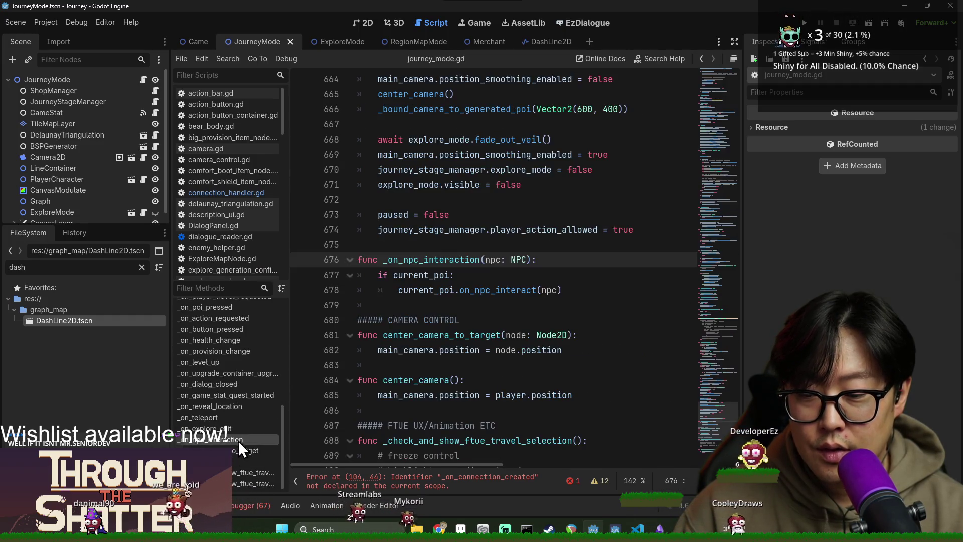
left_click(482, 305)
key("Return")
type("func _on_connection_created")
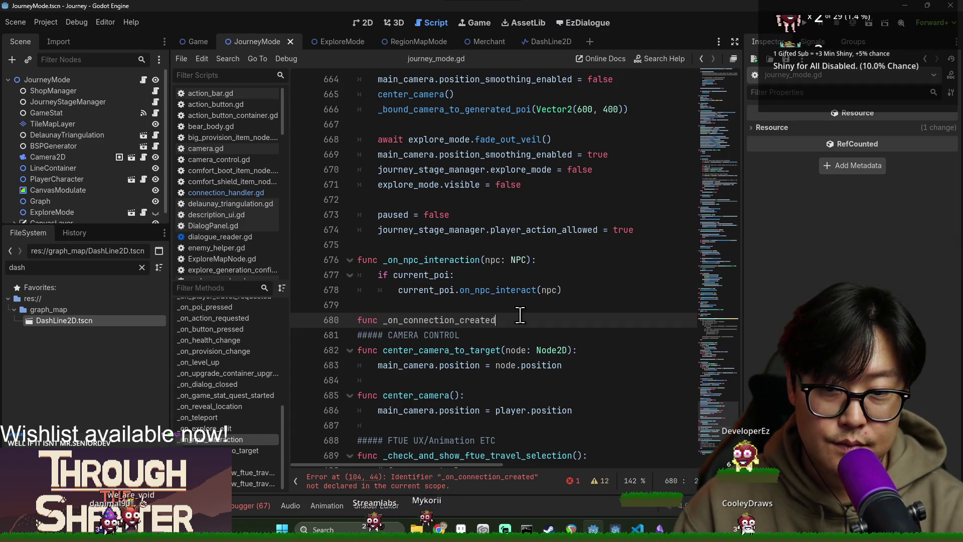
type("a: N")
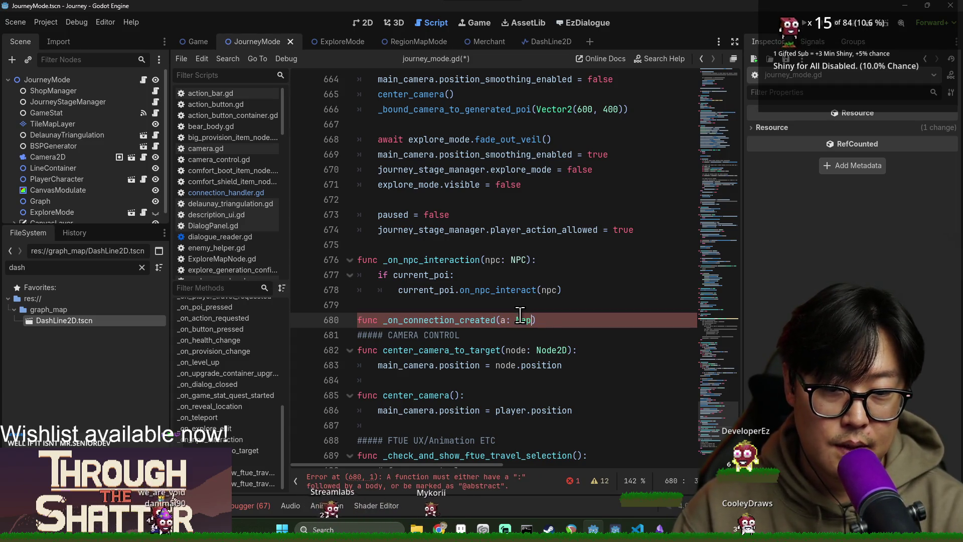
type("Node, b:")
type(" MapNode")
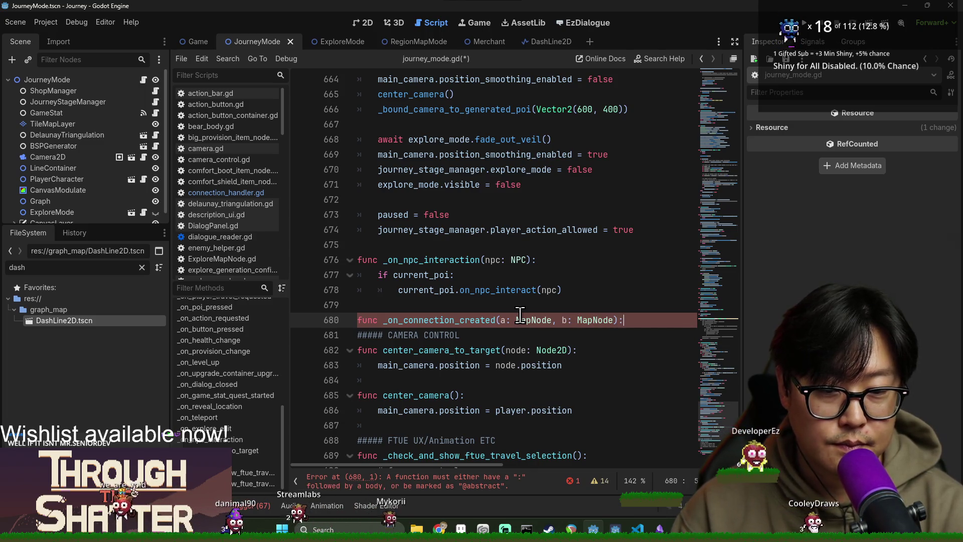
key("Return")
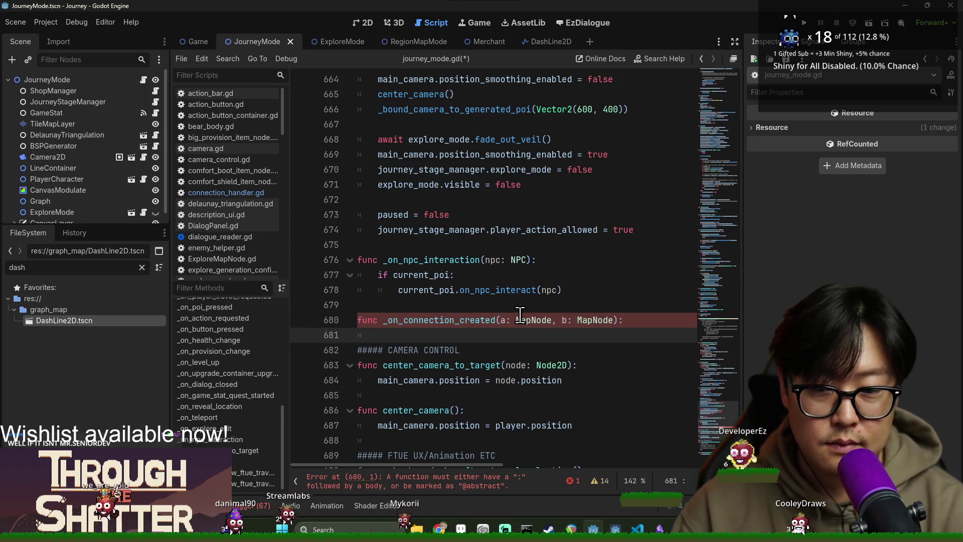
Find get_instance in the connection loop and move the add_connection line above the dash_line code.
key("ctrl+f")
type("get_insta")
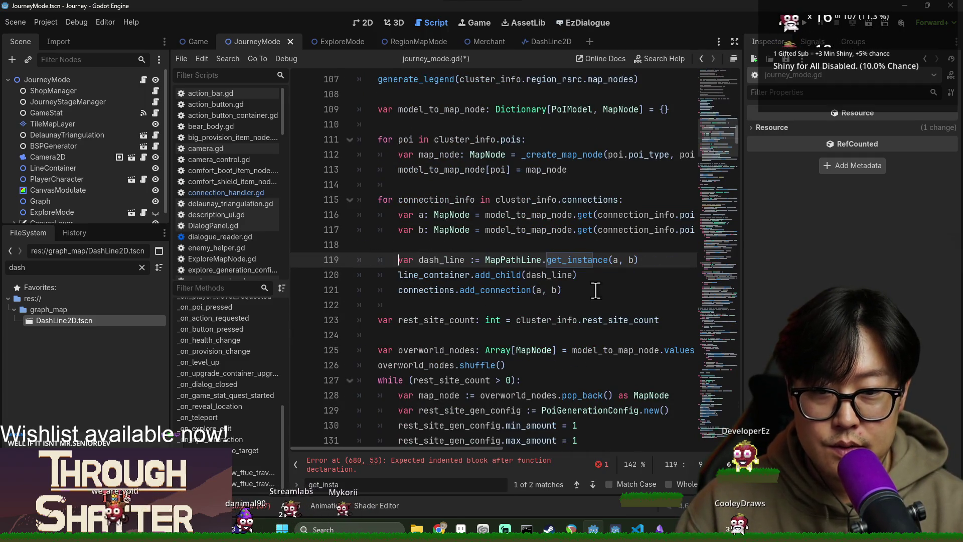
double_click(407, 260)
left_click(404, 259)
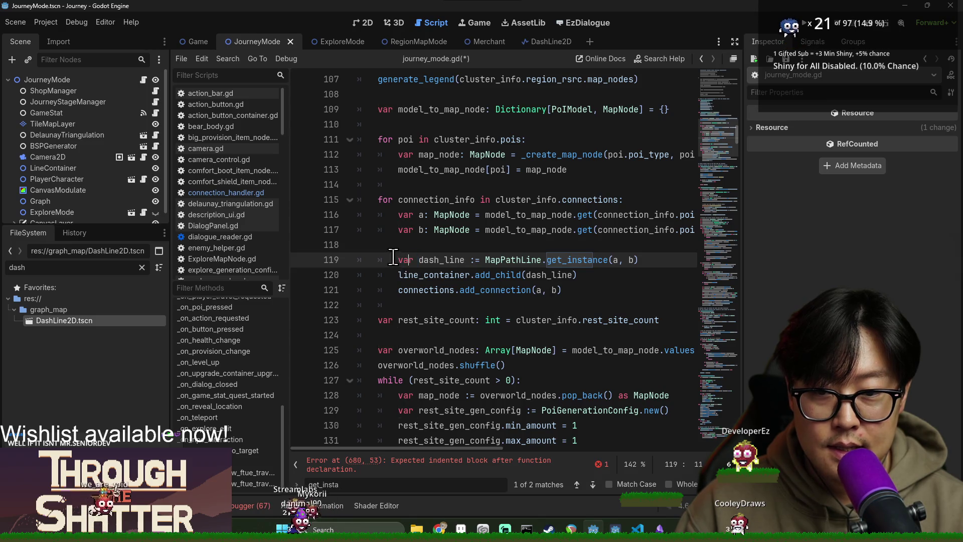
left_click(609, 277, "shift")
triple_click(516, 290)
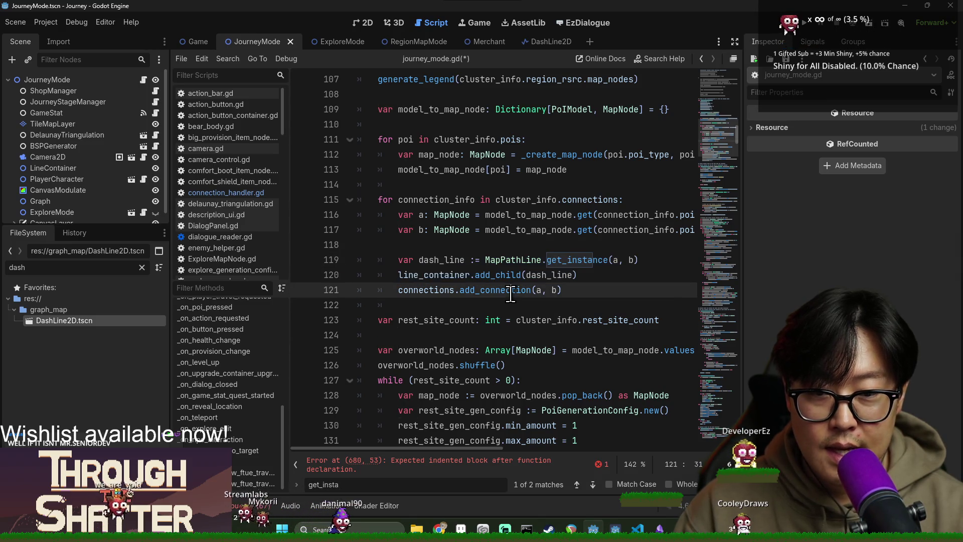
key("ctrl+x")
left_click(501, 248)
key("Return")
key("ctrl+v")
Cut the dash_line and add_child lines from the loop and paste them into the new handler.
left_click(604, 306, "shift")
key("BackSpace")
key("BackSpace")
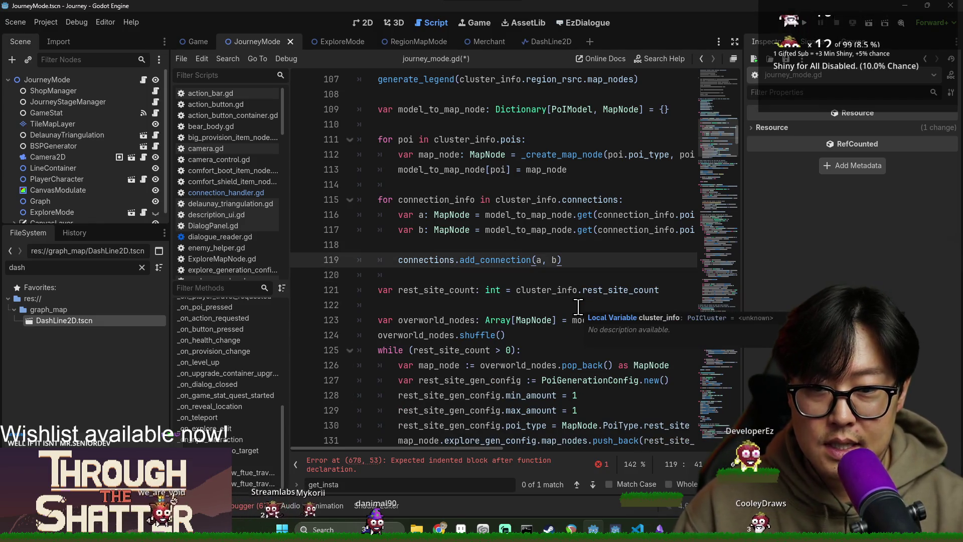
left_click(474, 466)
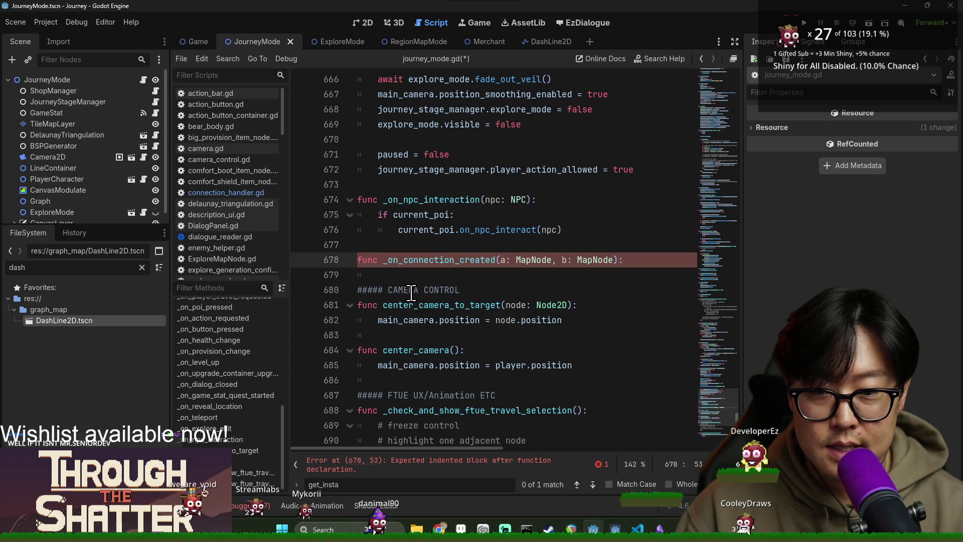
key("ctrl+v")
key("Up")
key("Up")
key("Up")
key("End")
key("Delete")
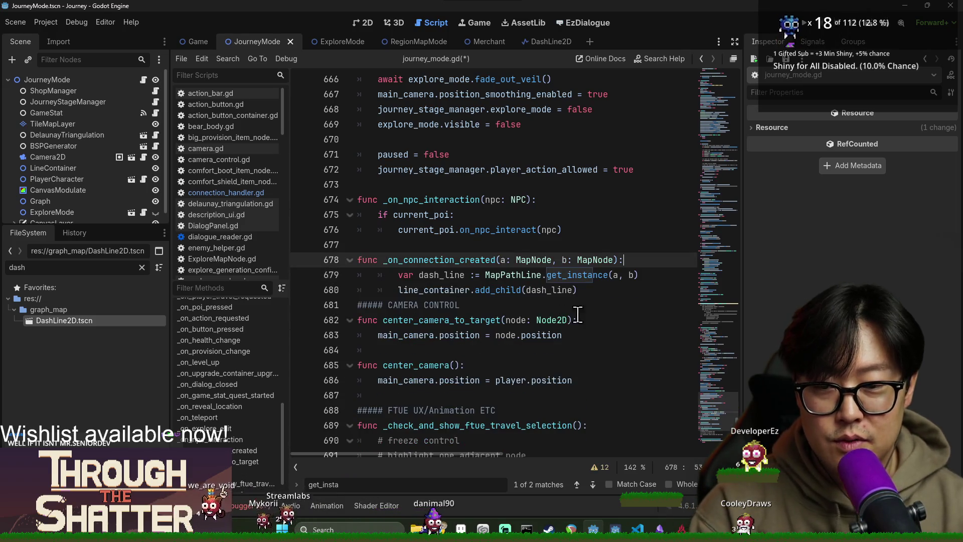
Outdent the handler body one level, tidy its blank lines, and save journey_mode.gd.
left_click(587, 294)
key("Return")
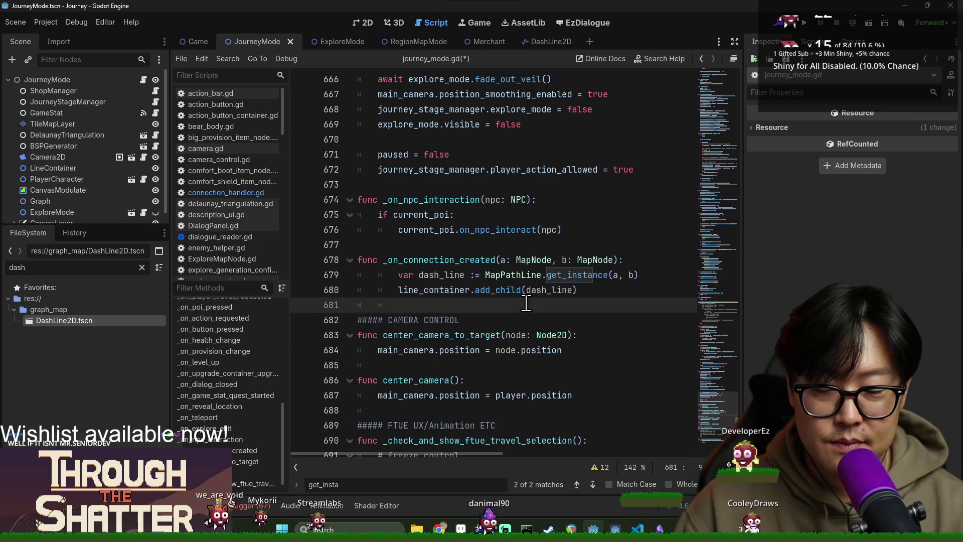
key("shift+Up")
key("shift+Up")
key("shift+Tab")
key("BackSpace")
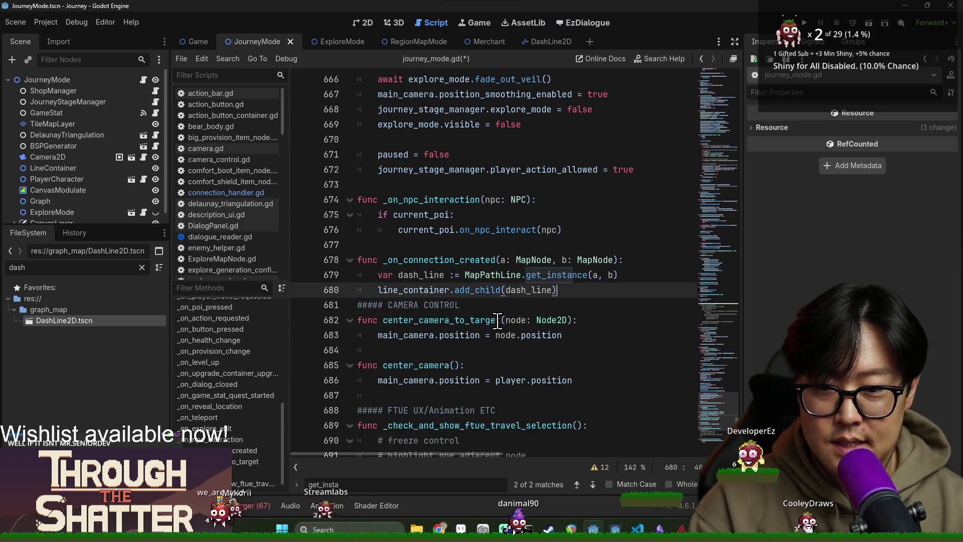
key("Return")
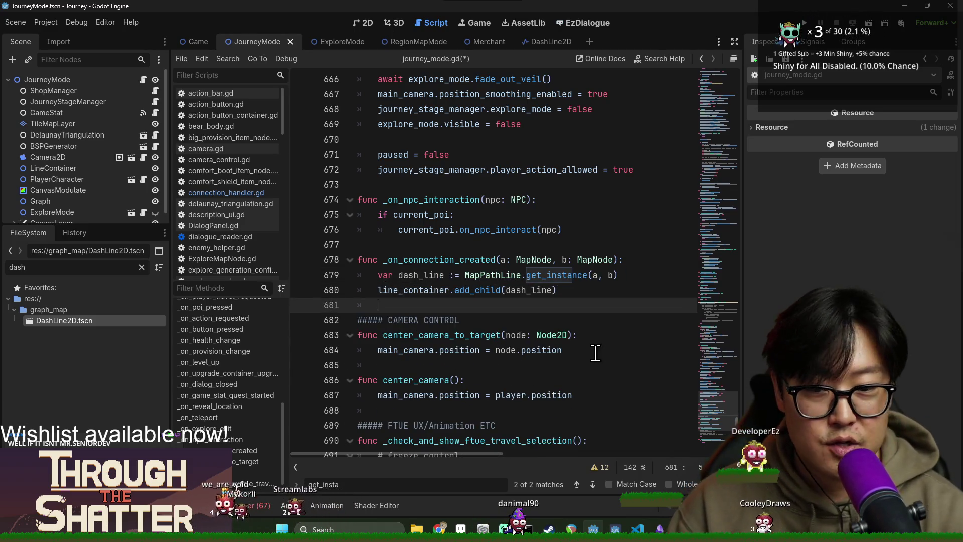
key("ctrl+s")
Check the dash_line and line_container references in the handler and save again.
left_click(435, 230)
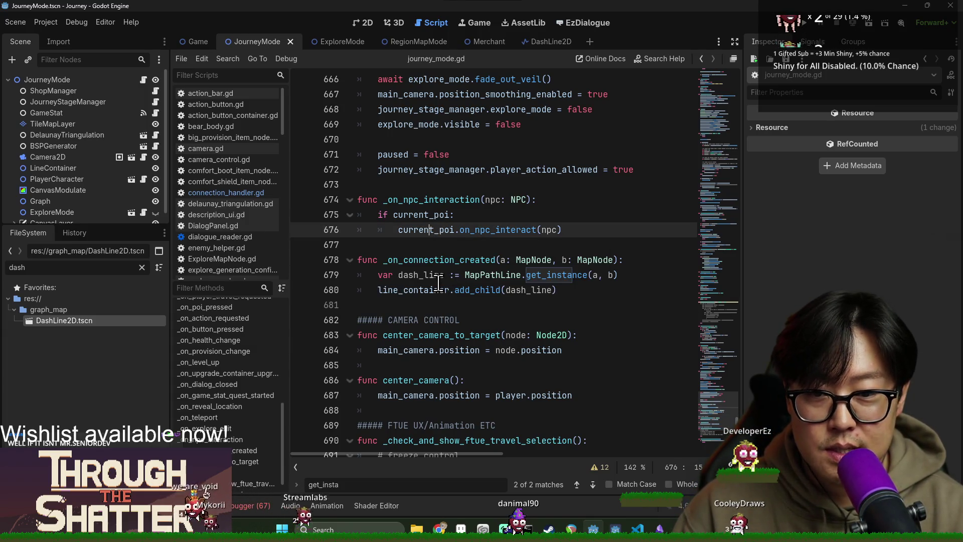
double_click(440, 277)
double_click(444, 290)
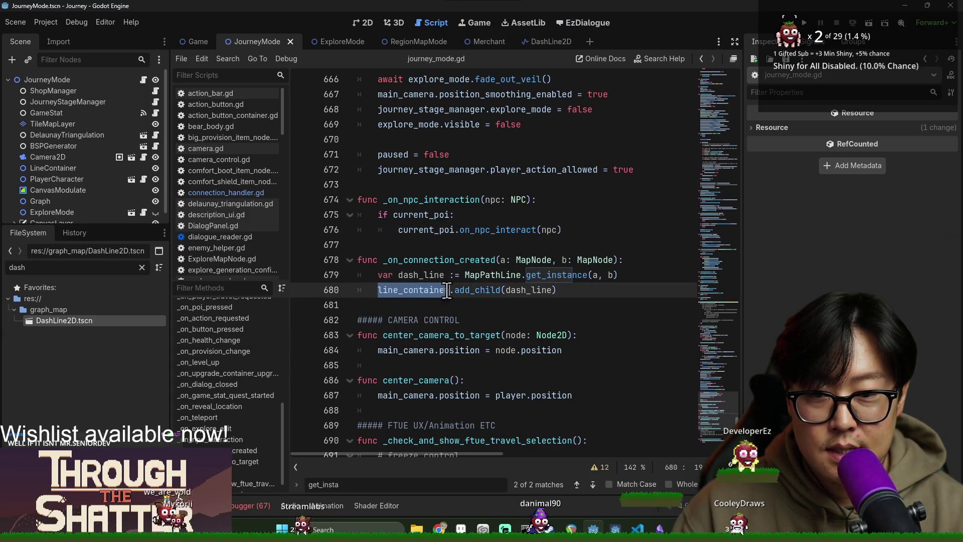
double_click(403, 276)
key("ctrl+s")
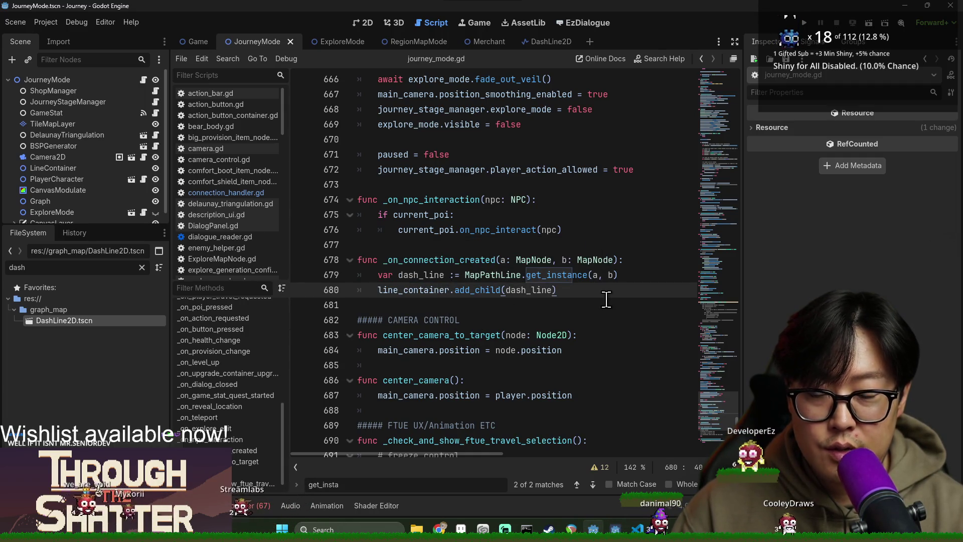
Start a new handler line, then clear the unfinished line_container. statement.
key("Return")
type("line_")
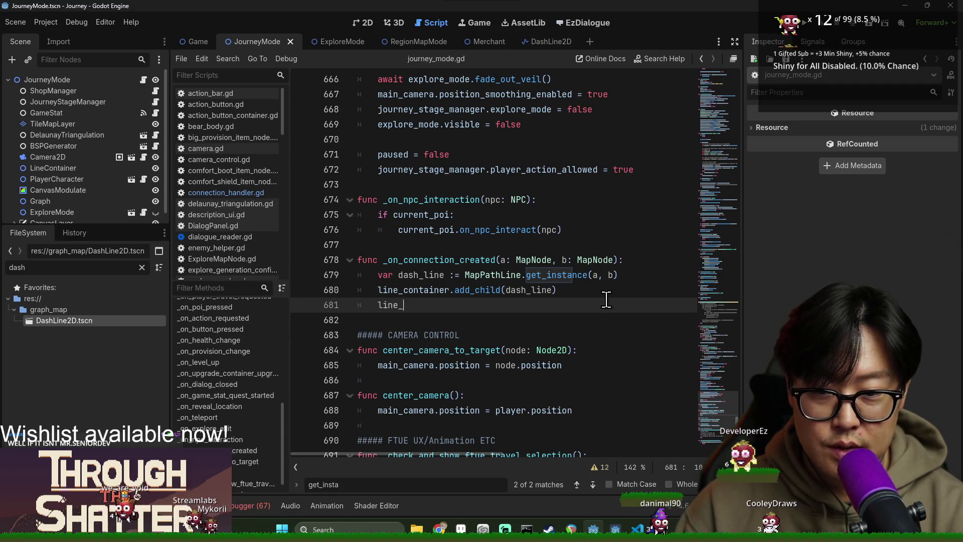
type("co")
key("Return")
type(".")
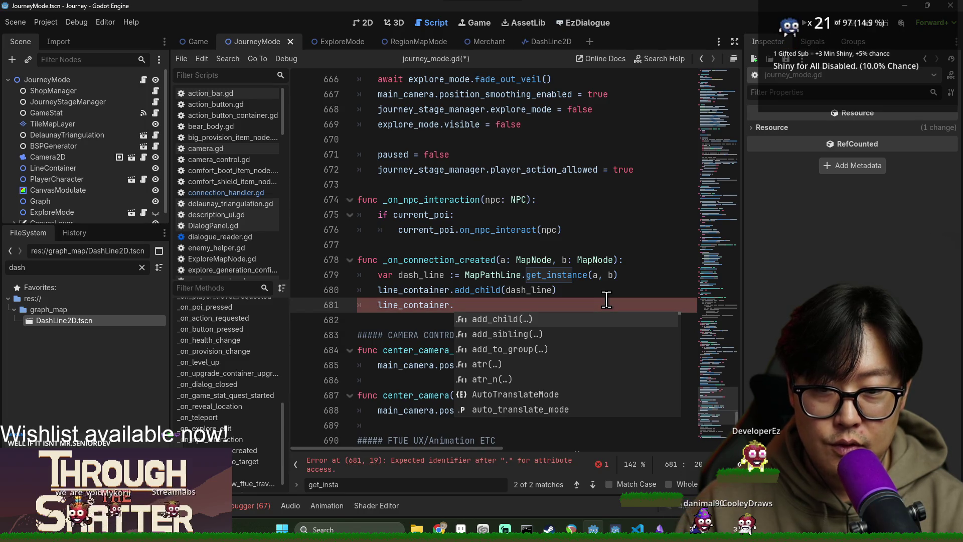
left_click_drag(581, 290, 572, 306)
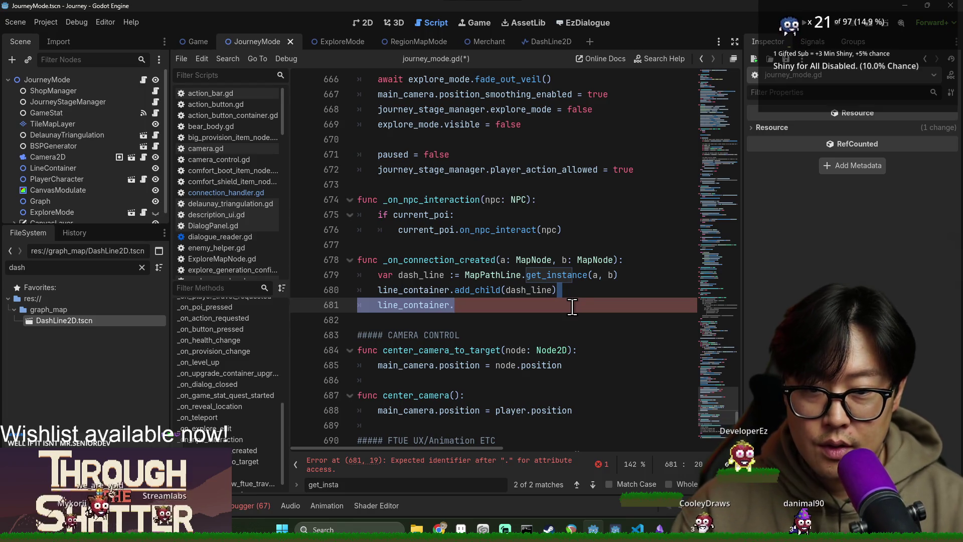
left_click(566, 310)
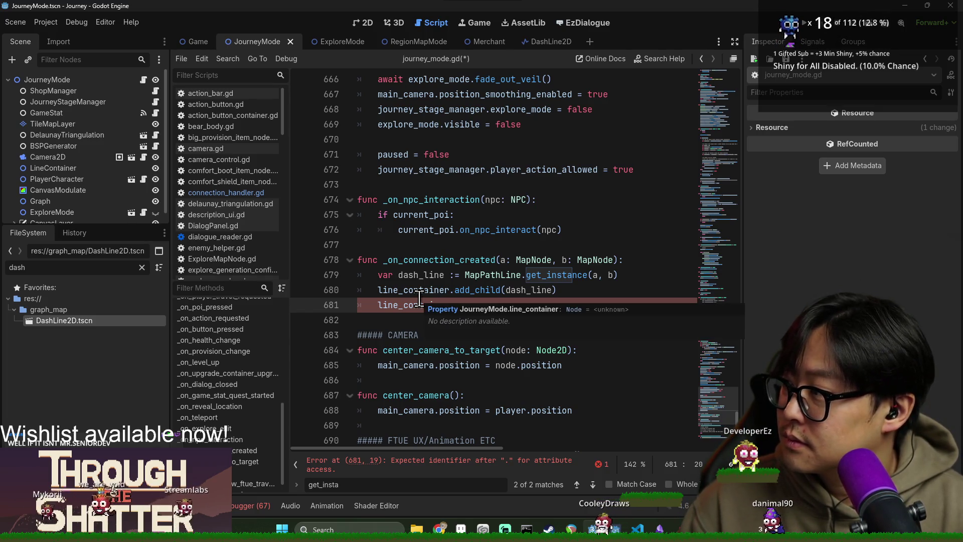
key("shift+Home")
key("BackSpace")
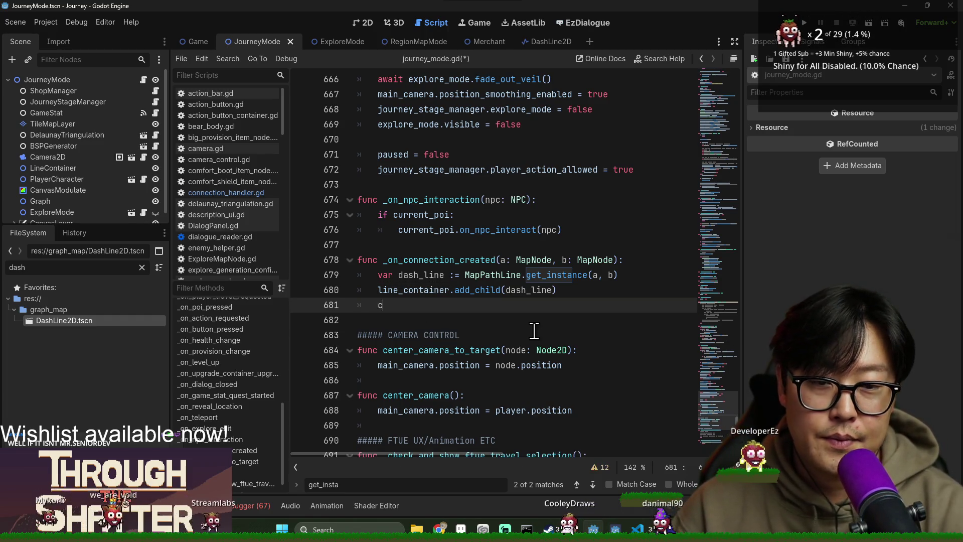
Write connections.connection_removed.connect( on line 681 using autocomplete.
key("Return")
type(".")
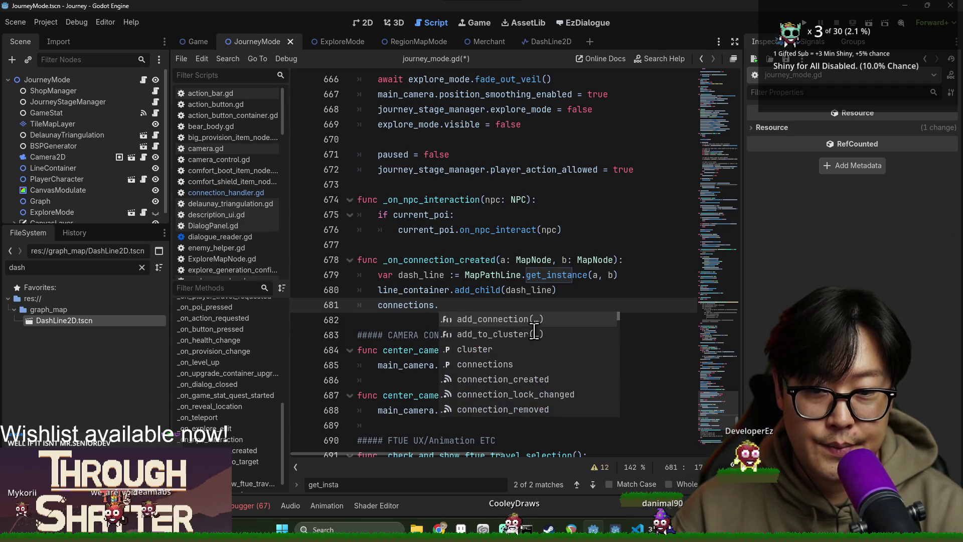
type("connection_remo")
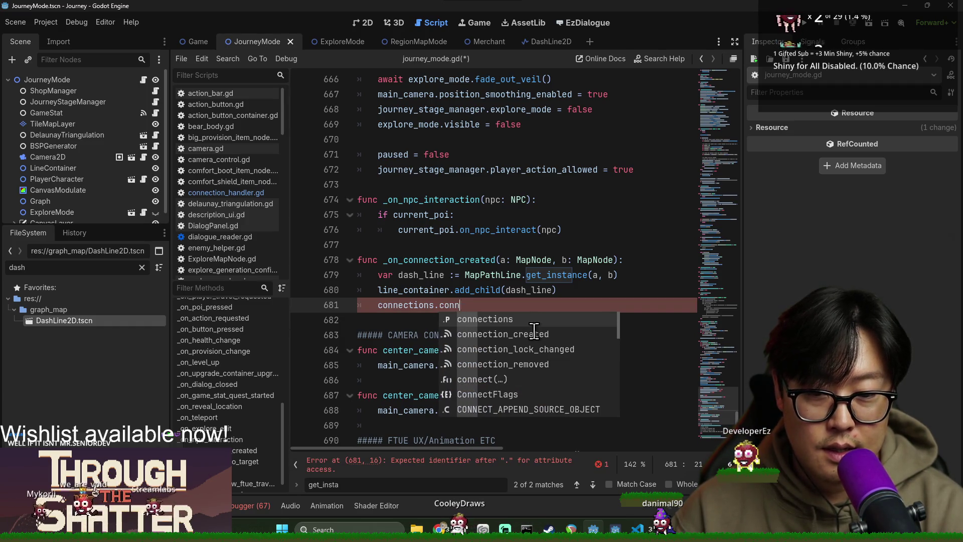
key("Return")
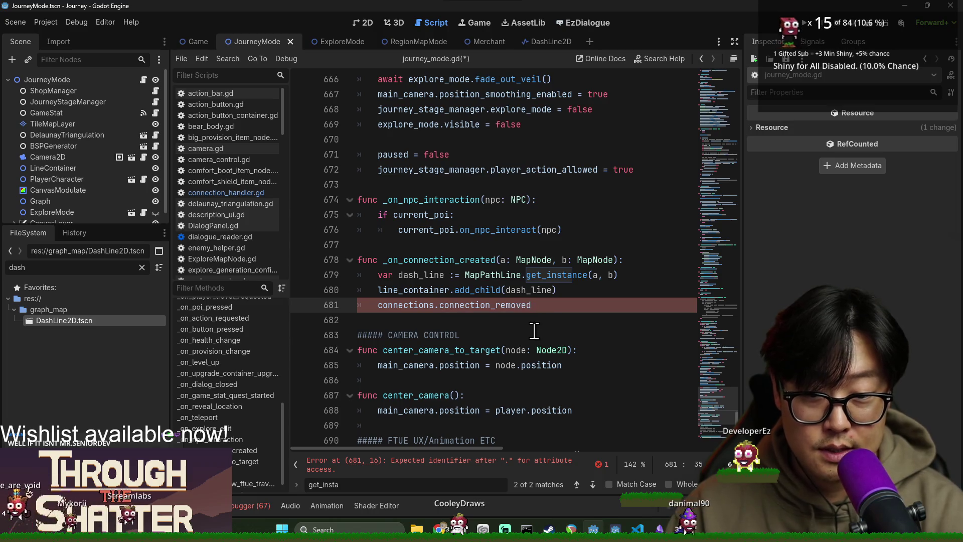
type(".connect")
key("Return")
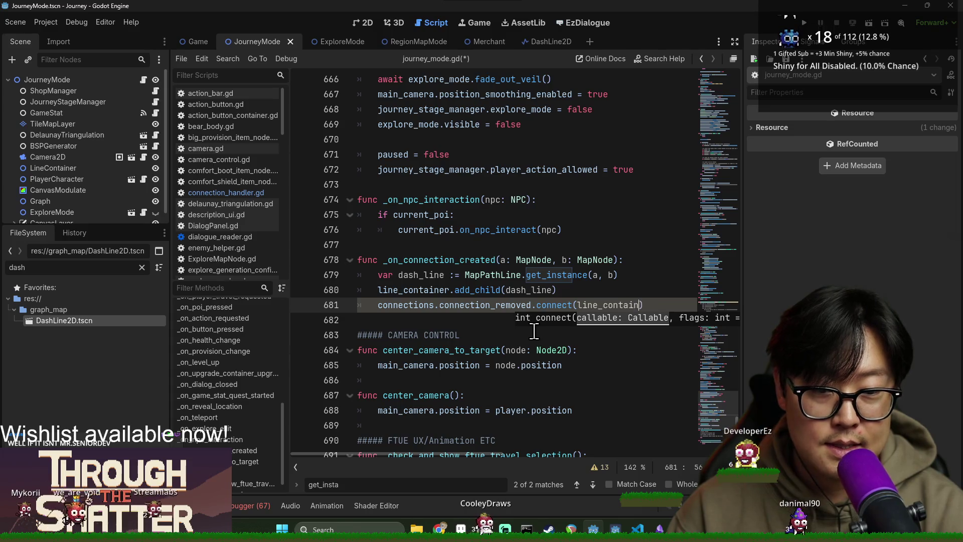
Pass dash_line._on_connection_remove(a, b) as the connect argument and move to line 682.
double_click(534, 290)
key("ctrl+c")
double_click(612, 305)
key("ctrl+v")
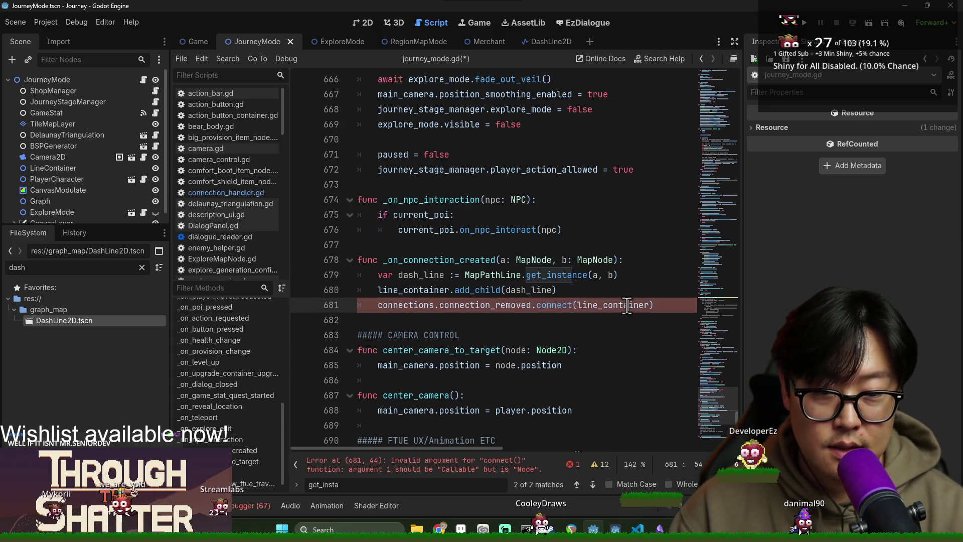
type(".")
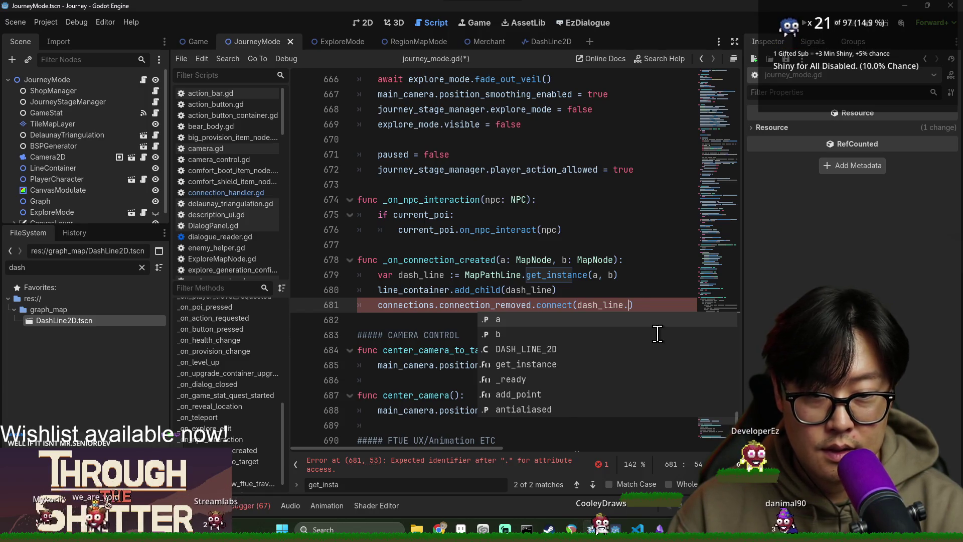
type("rem")
key("BackSpace")
key("BackSpace")
key("BackSpace")
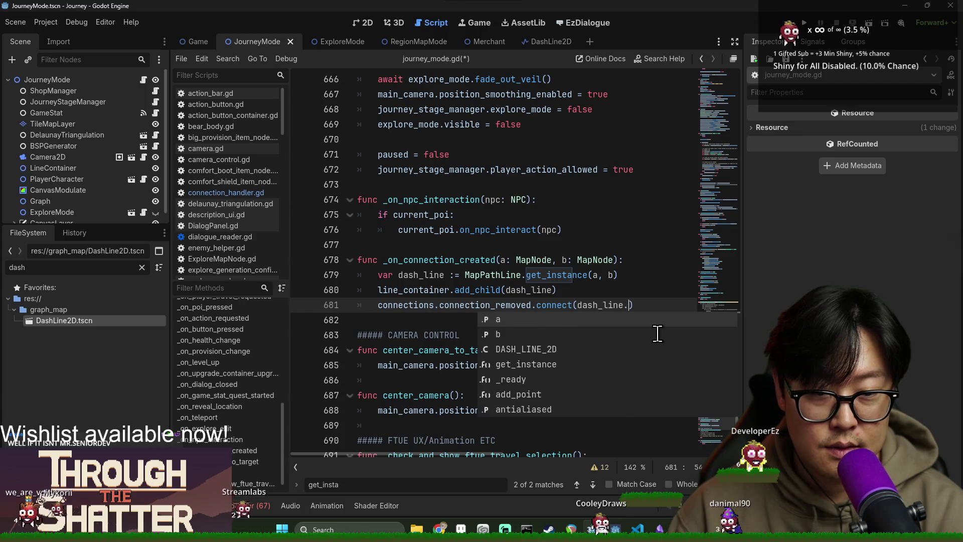
type("_on_con")
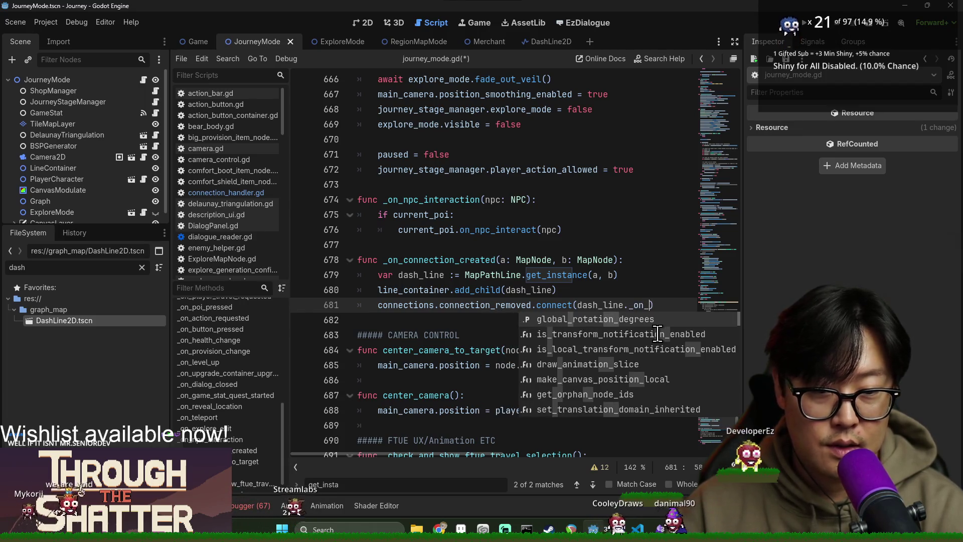
type("nection_remove(")
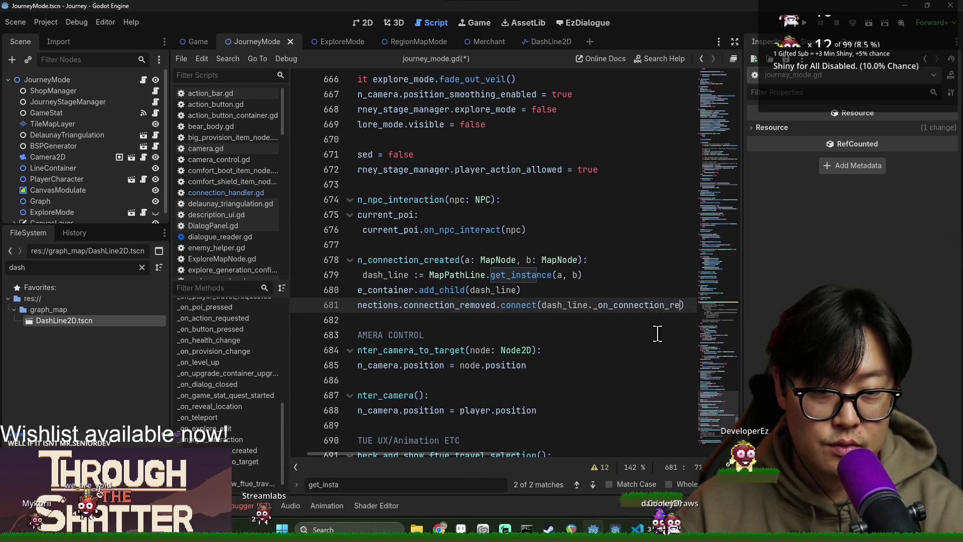
type("a, b")
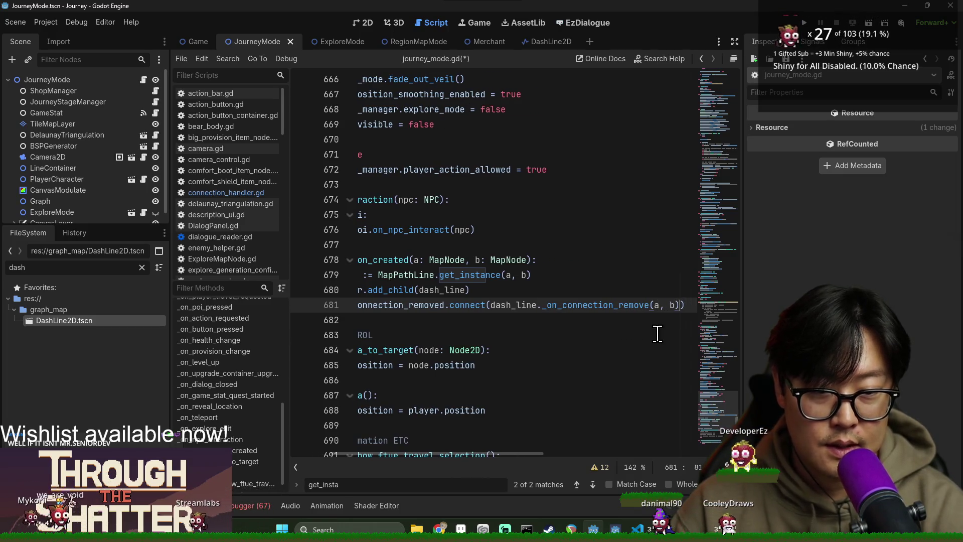
double_click(537, 301)
left_click(536, 304)
key("Home")
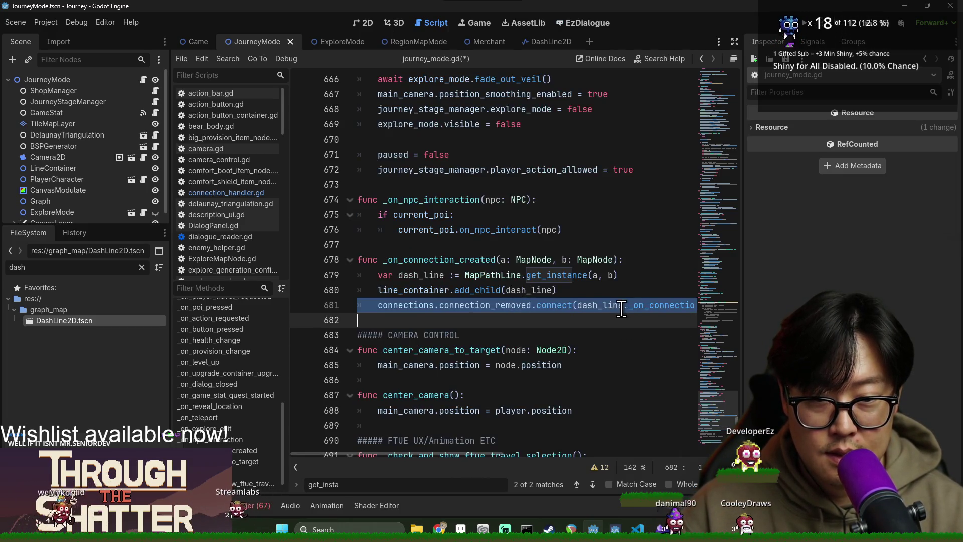
key("Down")
left_click_drag(491, 454, 564, 453)
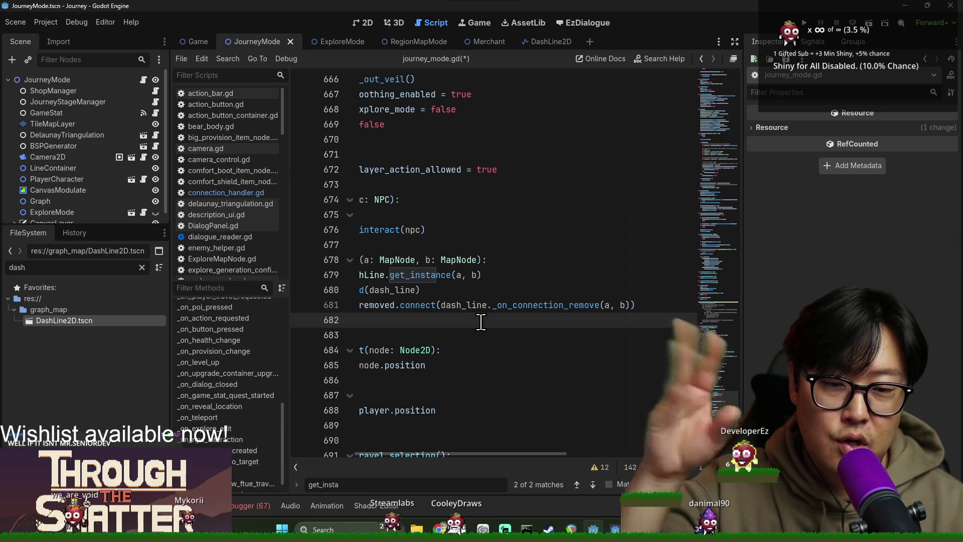
Inspect _on_connection_remove on line 681, close the find bar, and return to empty line 682.
double_click(519, 310)
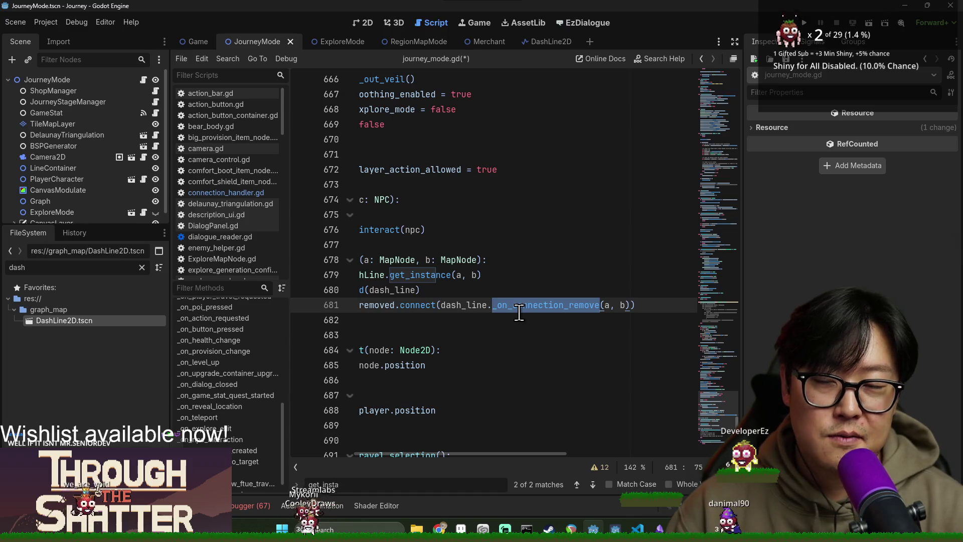
left_click_drag(499, 454, 414, 451)
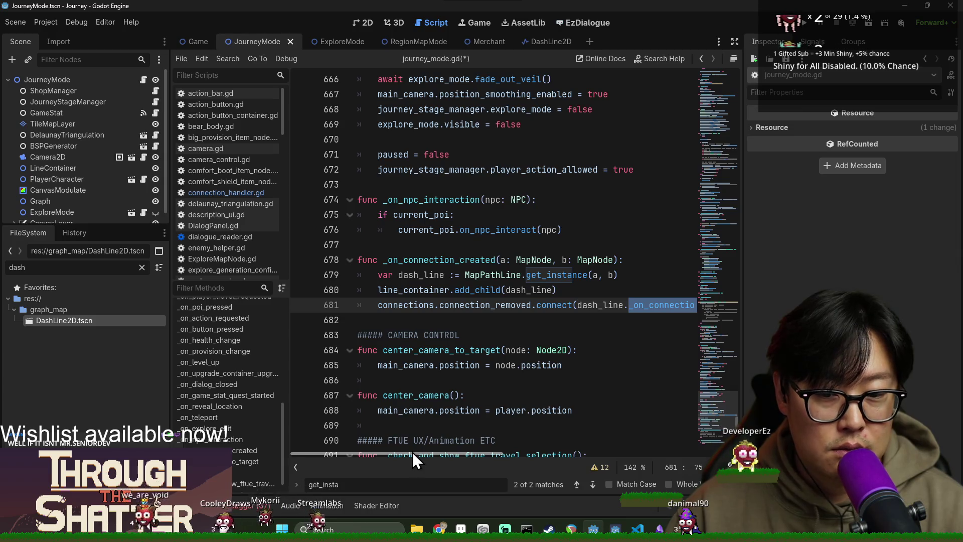
key("Escape")
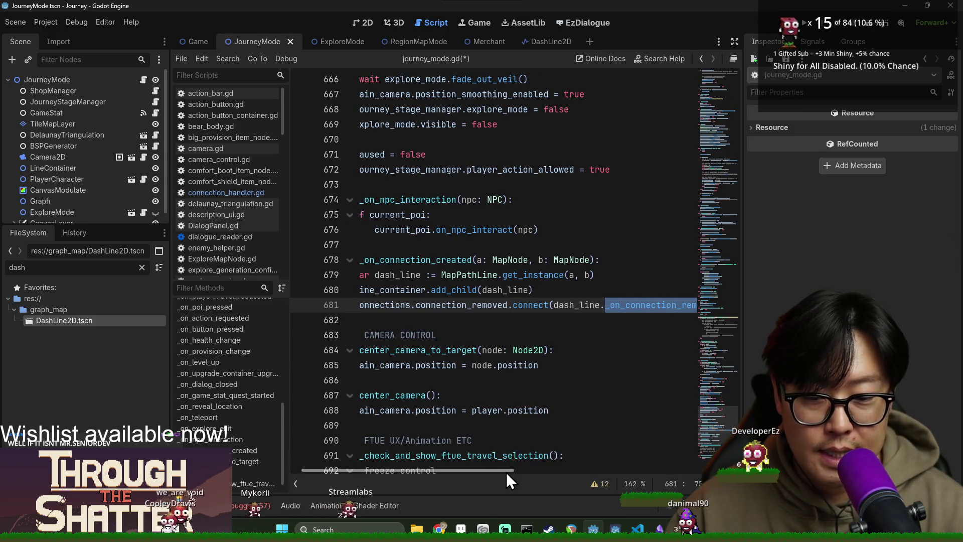
left_click_drag(506, 472, 495, 471)
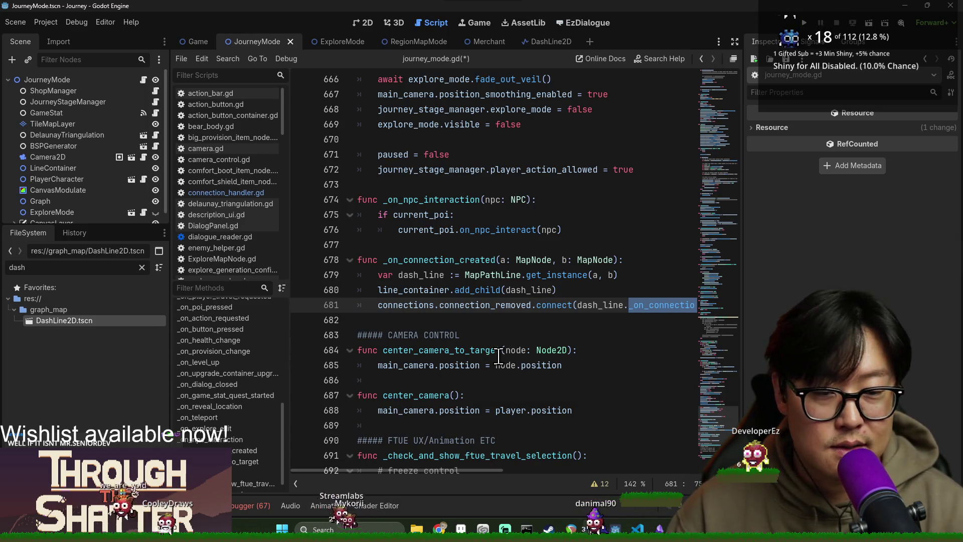
left_click(509, 318)
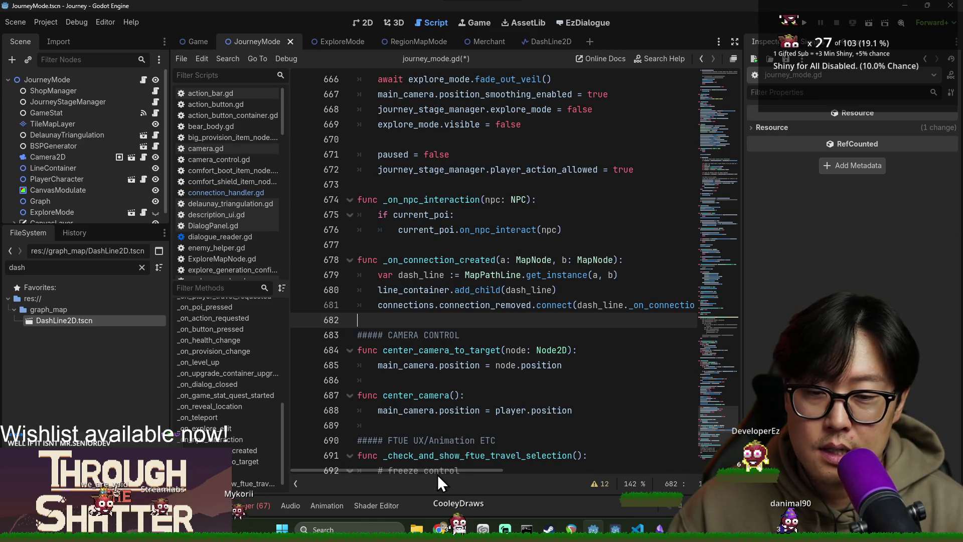
mouse_move(442, 471)
left_mouse_down()
mouse_move(530, 470)
mouse_move(390, 430)
left_mouse_up()
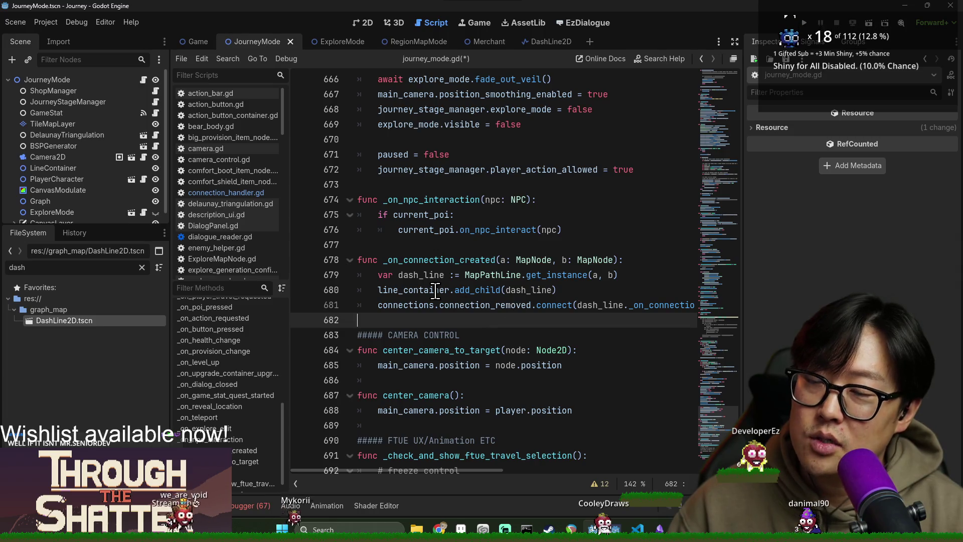
mouse_move(435, 291)
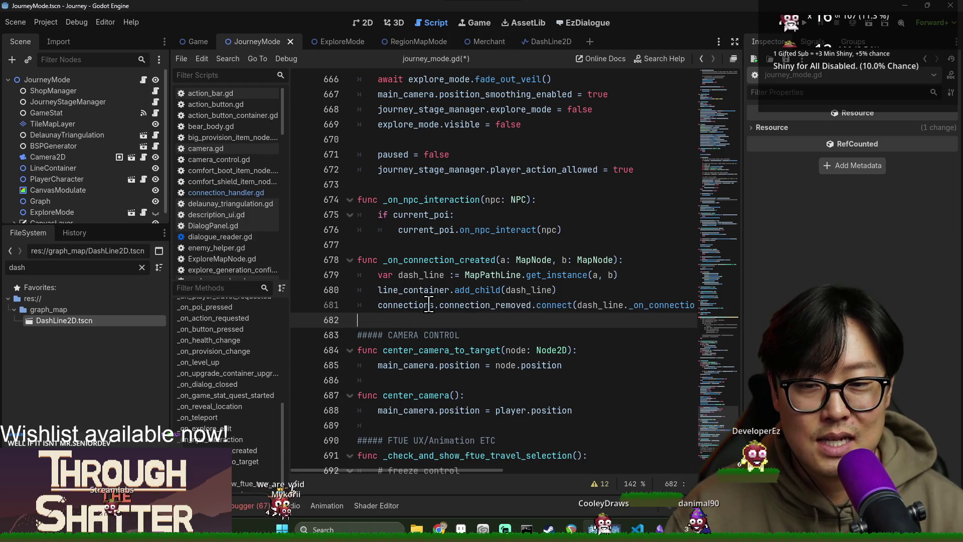
Check the script warnings, drop the (a, b) arguments on line 681, and indent blank line 682.
scroll(436, 326, "down", 1)
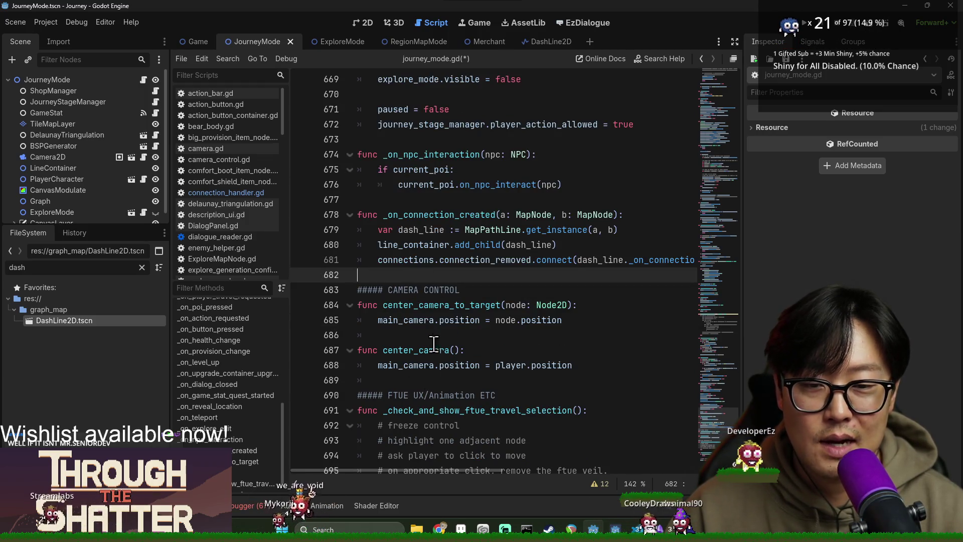
mouse_move(381, 470)
left_mouse_down()
mouse_move(456, 474)
mouse_move(360, 493)
left_mouse_up()
left_click(246, 506)
left_click(246, 506)
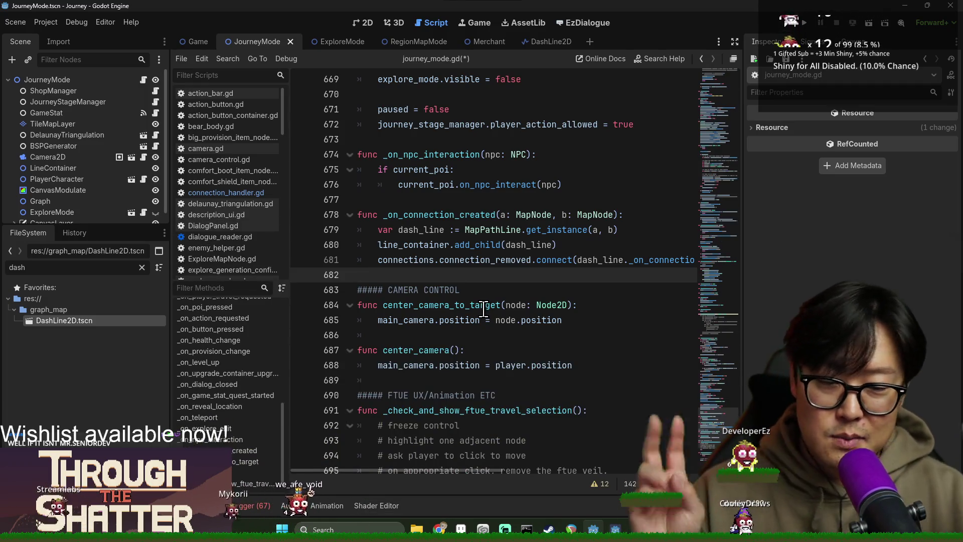
mouse_move(453, 474)
left_mouse_down()
mouse_move(473, 474)
mouse_move(452, 475)
left_mouse_up()
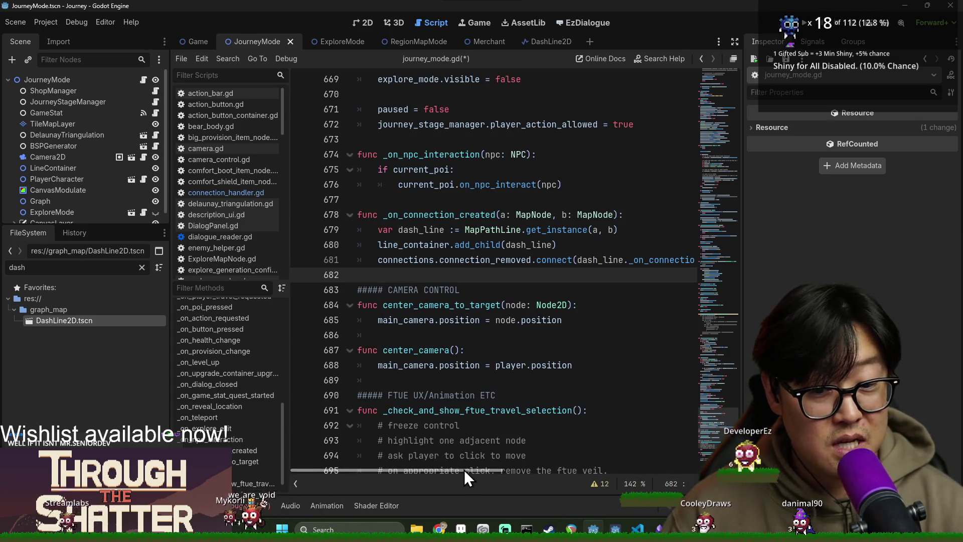
left_click_drag(435, 469, 457, 465)
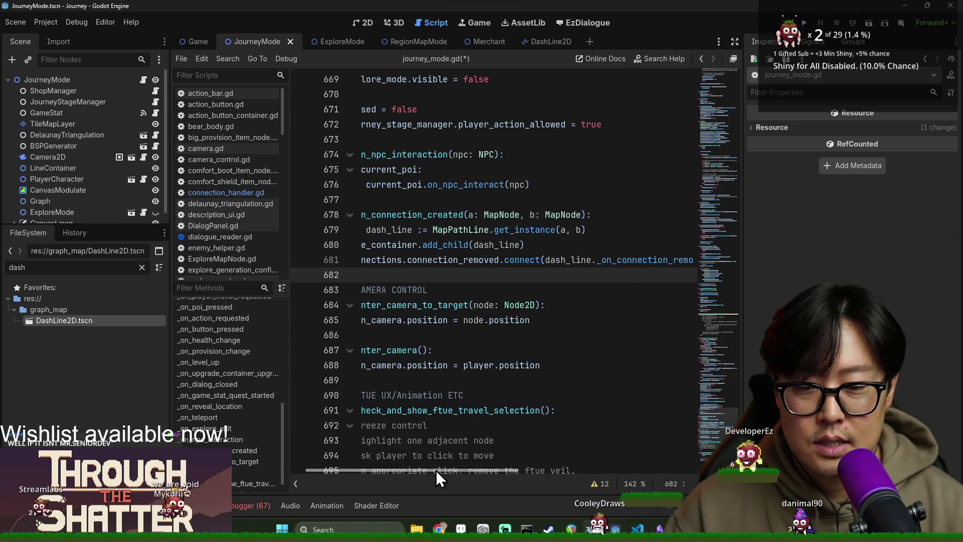
scroll(414, 375, "left", 2)
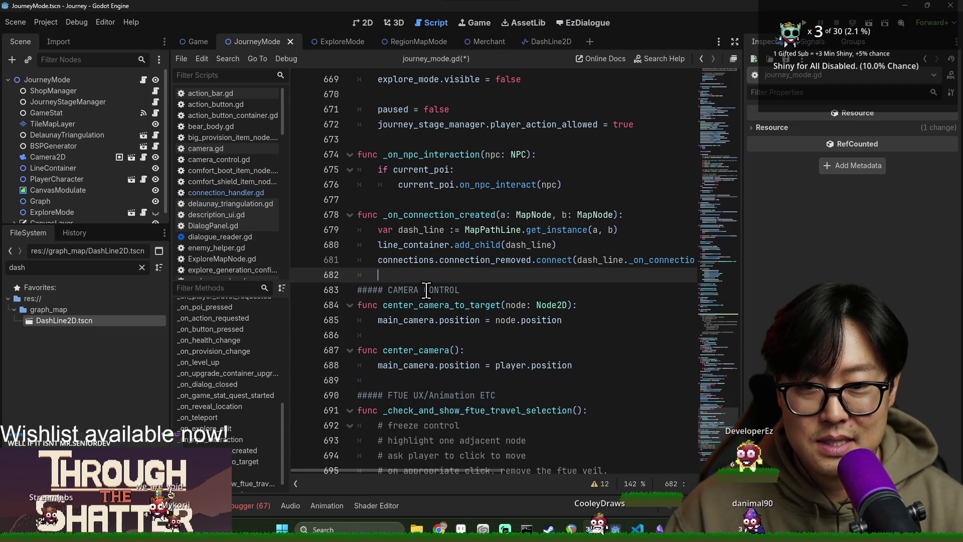
key("Tab")
Select the _on_connection_remove handler name on line 681 and place the caret on MapPathLine.
scroll(479, 277, "down", 3)
scroll(479, 277, "up", 2)
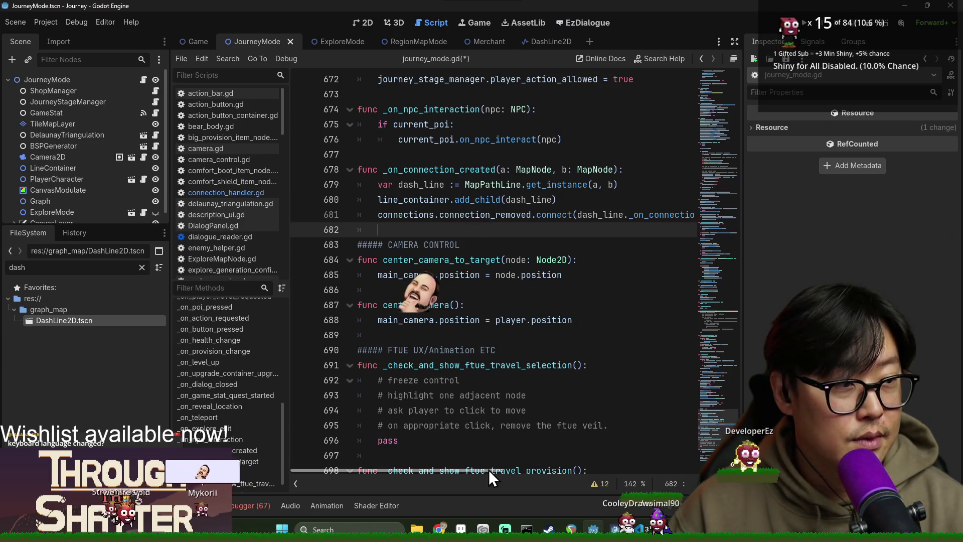
mouse_move(488, 469)
left_mouse_down()
mouse_move(572, 476)
mouse_move(439, 464)
left_mouse_up()
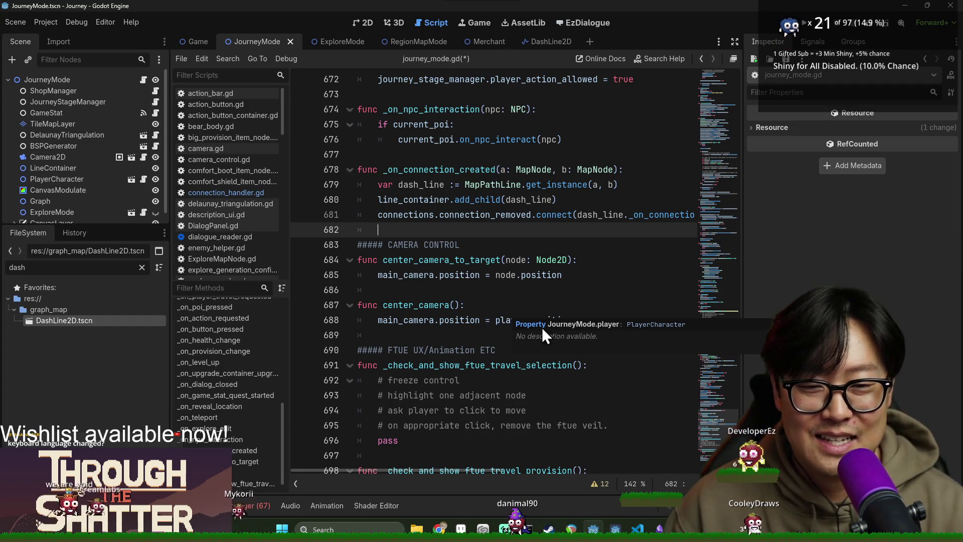
left_click_drag(476, 472, 532, 481)
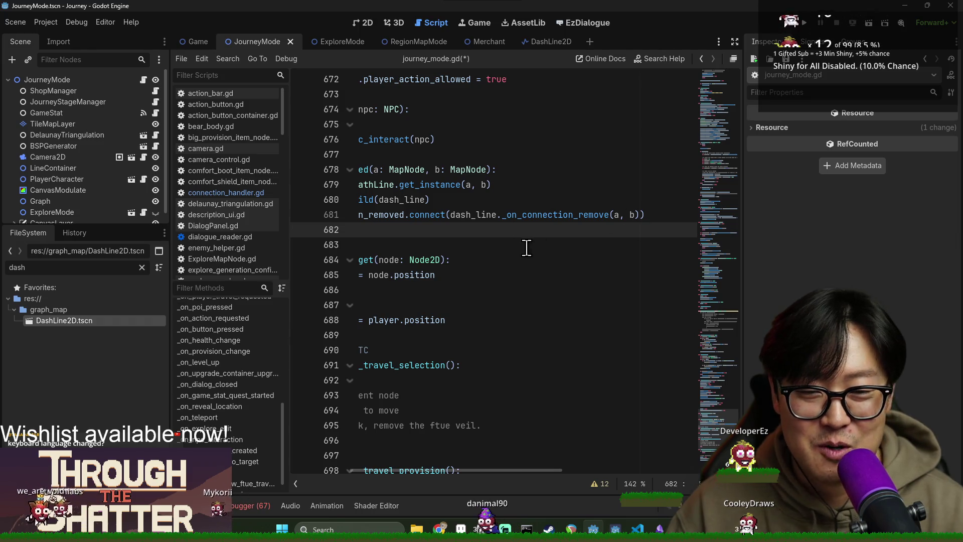
left_click(542, 216)
mouse_move(533, 473)
left_mouse_down()
mouse_move(490, 477)
mouse_move(527, 481)
mouse_move(485, 473)
mouse_move(525, 471)
left_mouse_up()
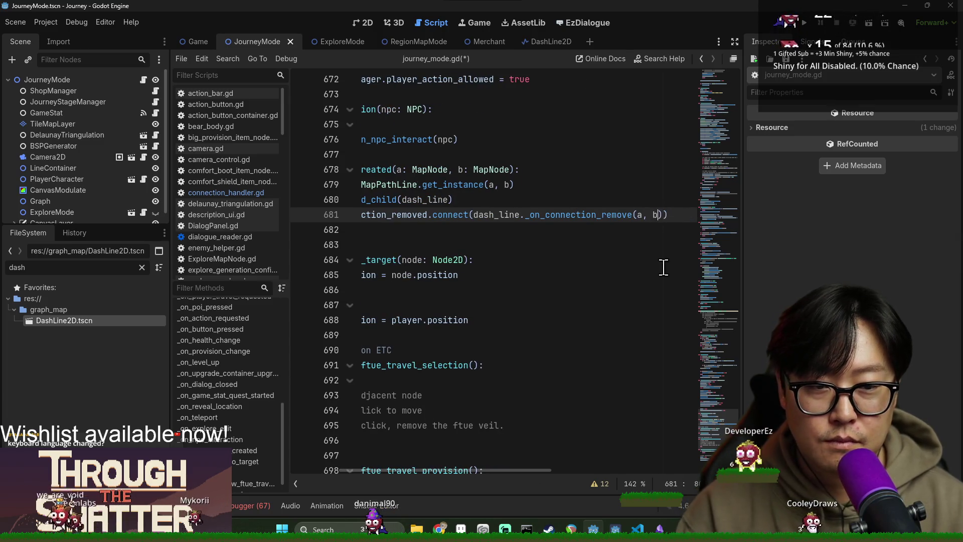
key("Down")
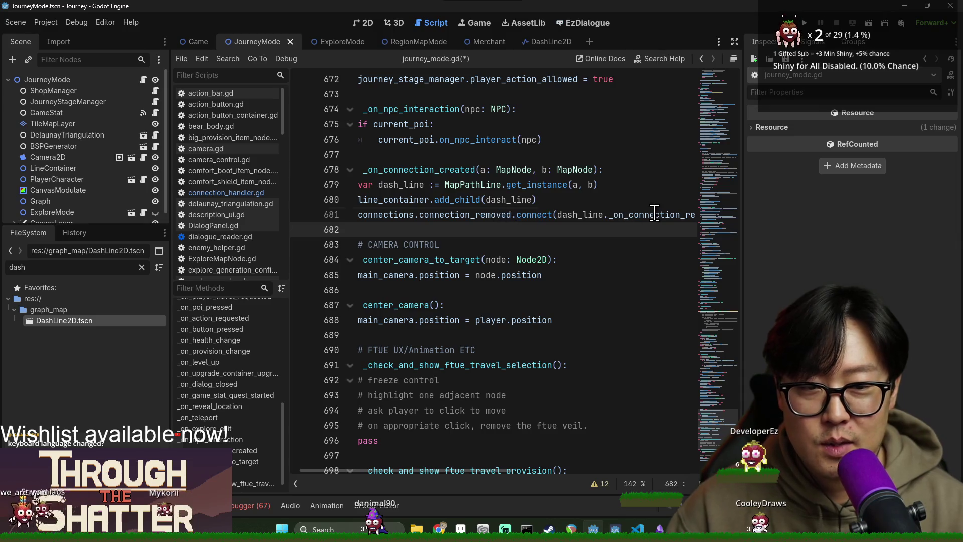
double_click(655, 215)
scroll(516, 216, "up", 1)
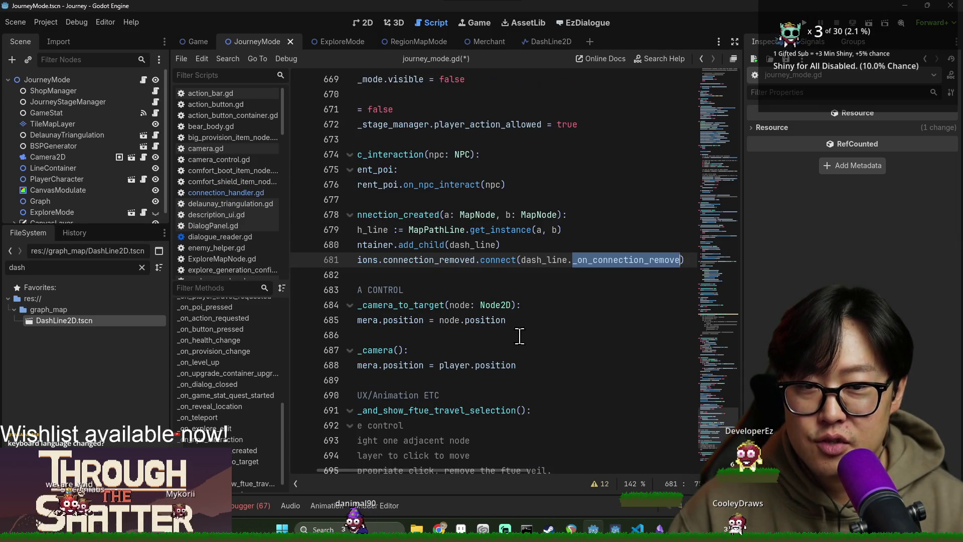
left_click(433, 230)
In map_path_line.gd, add an empty _on_connection_removed(a: MapNode, b: MapNode) handler with pass and save.
left_click(432, 230, "ctrl")
left_click(545, 307)
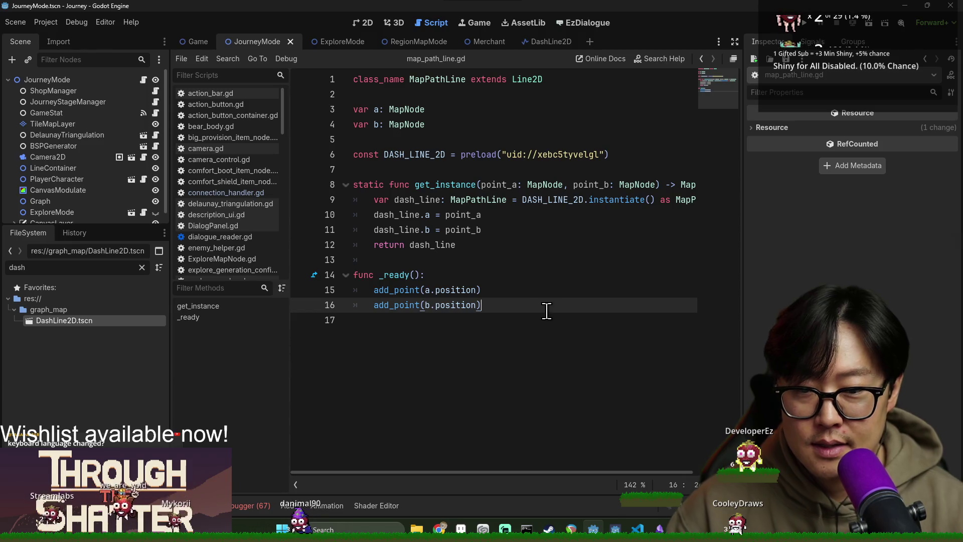
key("Down")
key("Down")
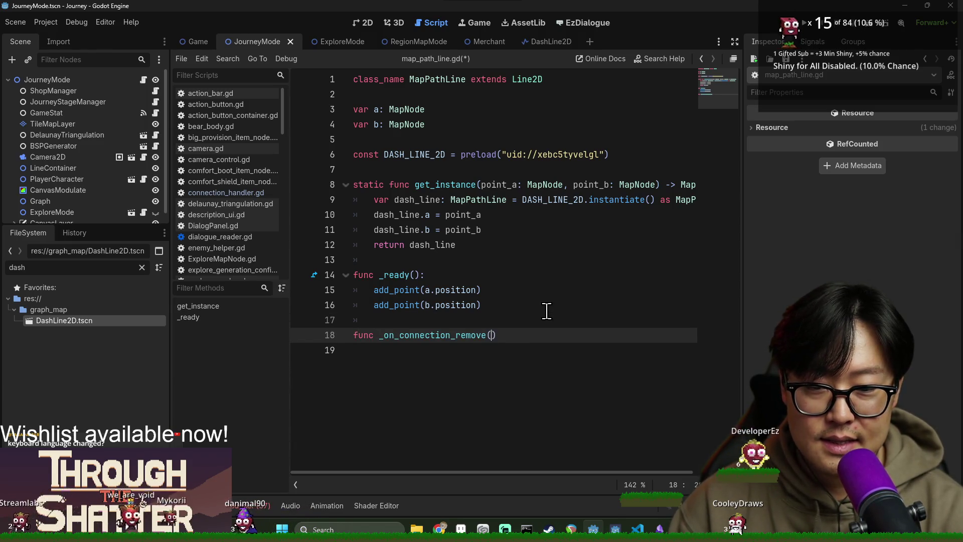
type("a: MapNode, b: MapN")
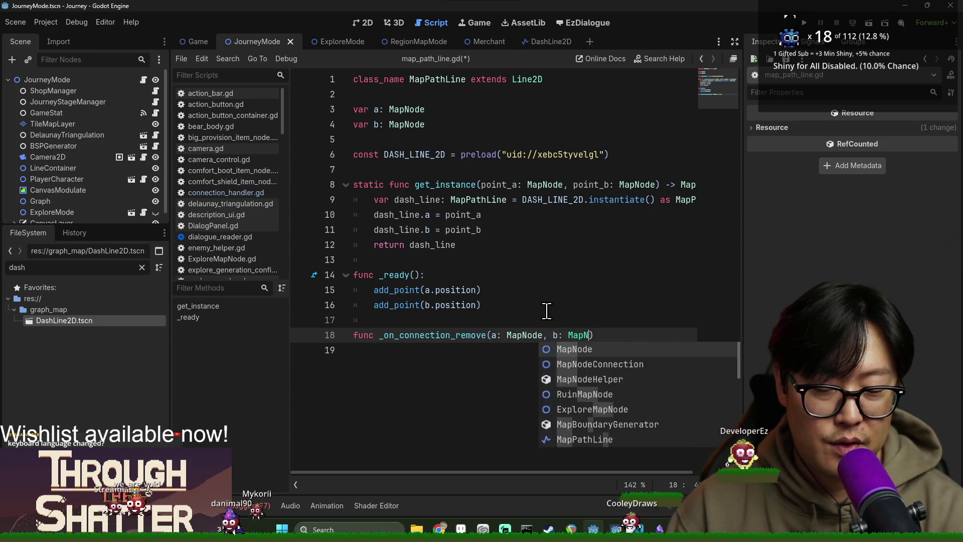
key("Return")
type("):")
key("Return")
type("pass")
key("ctrl+s")
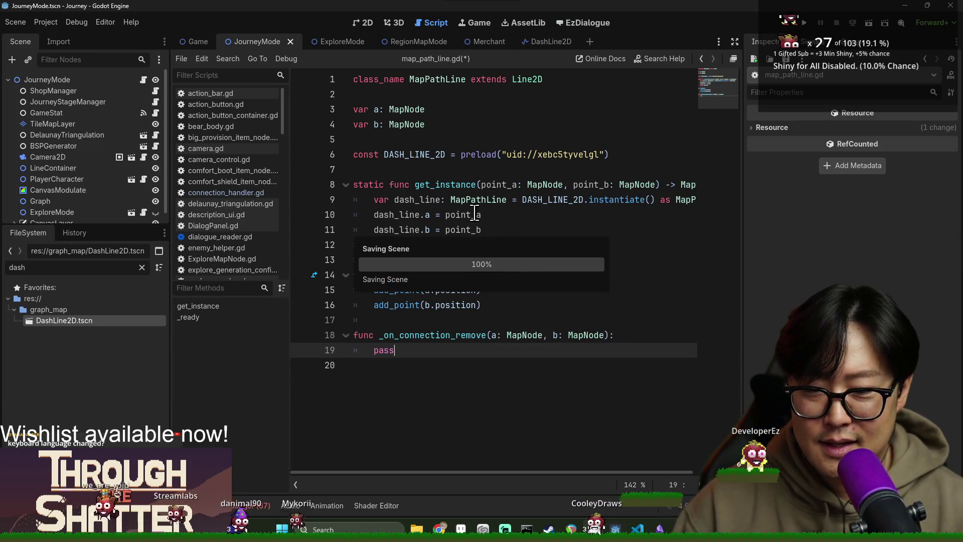
Check the handler name on line 18, then save and close map_path_line.gd.
left_click(486, 169)
left_click(482, 336)
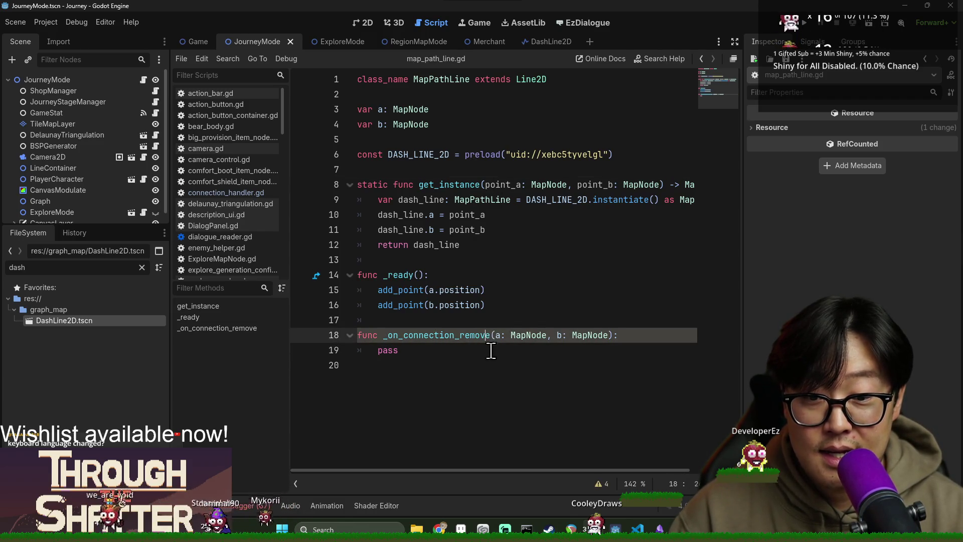
type("d")
double_click(467, 339)
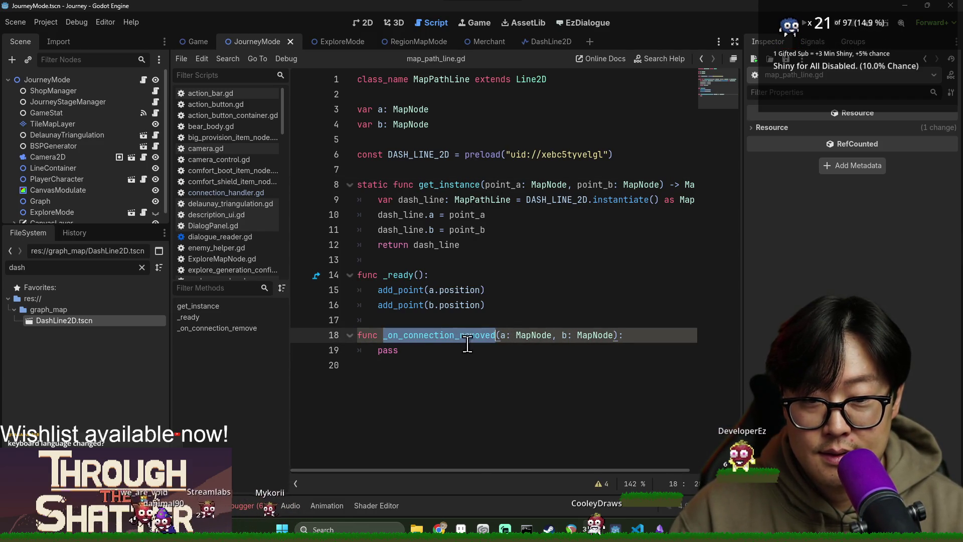
left_click(490, 305)
key("ctrl+w")
left_click(488, 288)
key("ctrl+s")
key("ctrl+w")
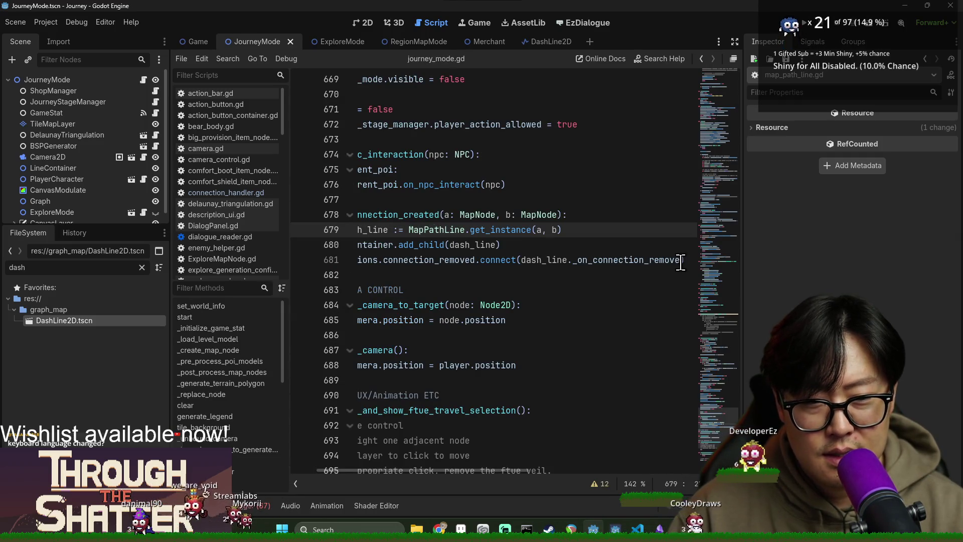
On line 682, correct 'connectinos' to 'connections' and write connection_lock_changed.connect().
left_click(680, 261)
left_click_drag(527, 472, 494, 471)
left_click(454, 275)
type("connectinos.connection_")
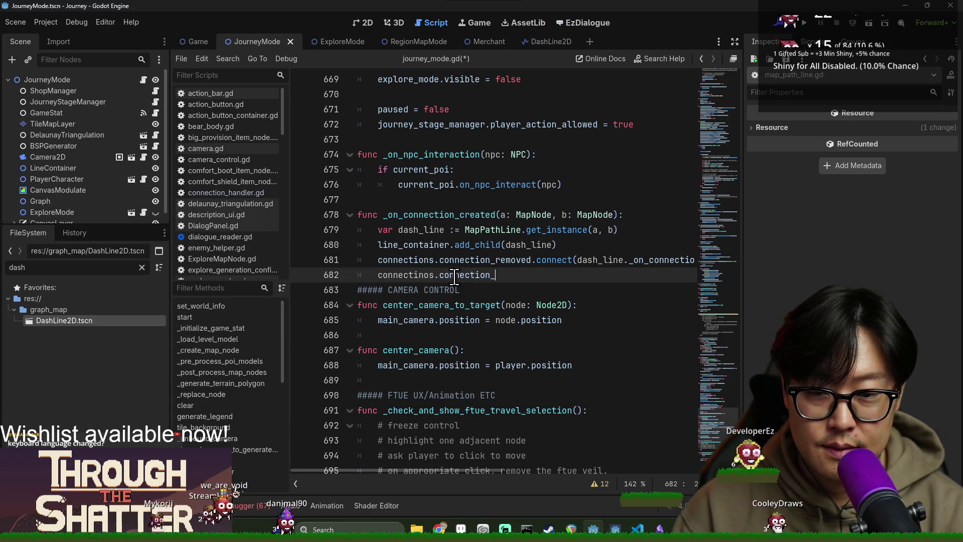
double_click(426, 274)
type("connections")
double_click(472, 275)
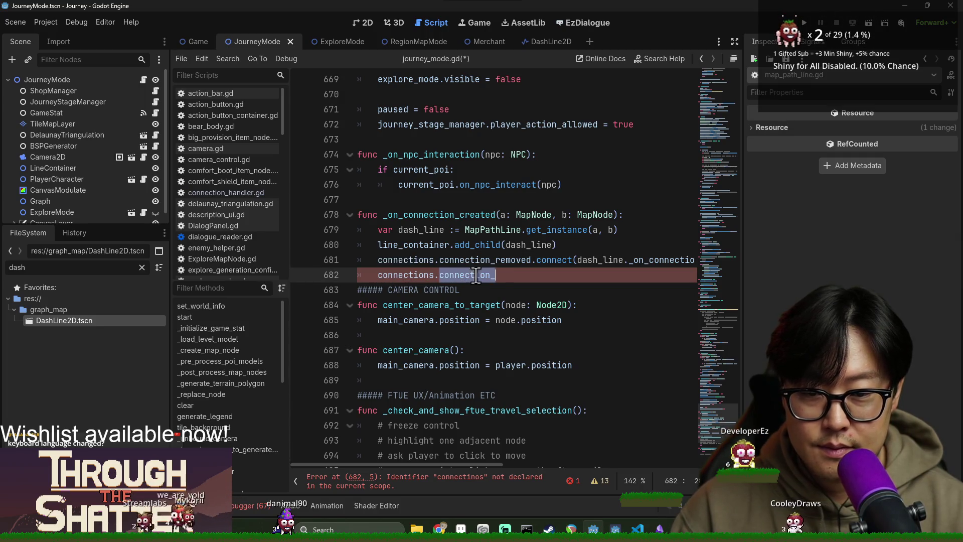
key("ctrl+space")
key("Down")
key("Return")
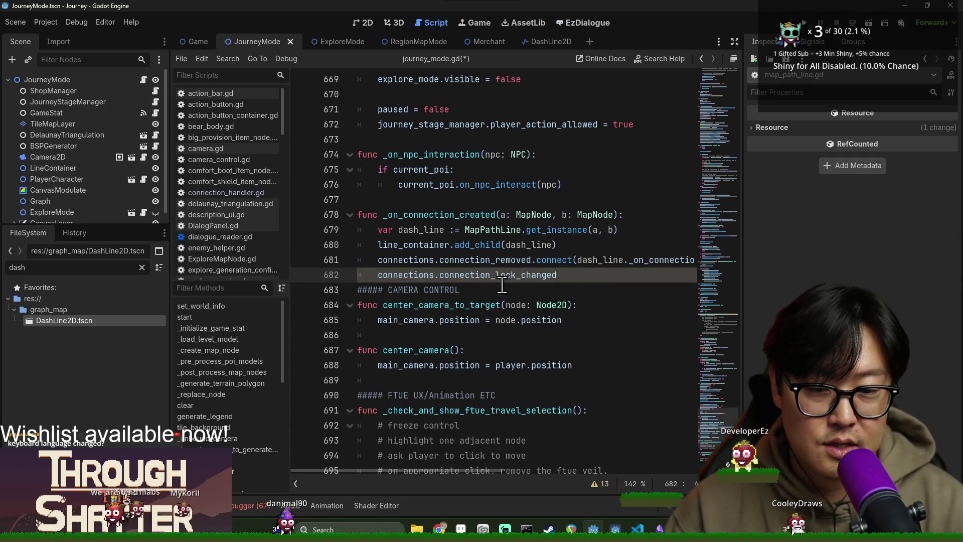
type(".connect")
key("Return")
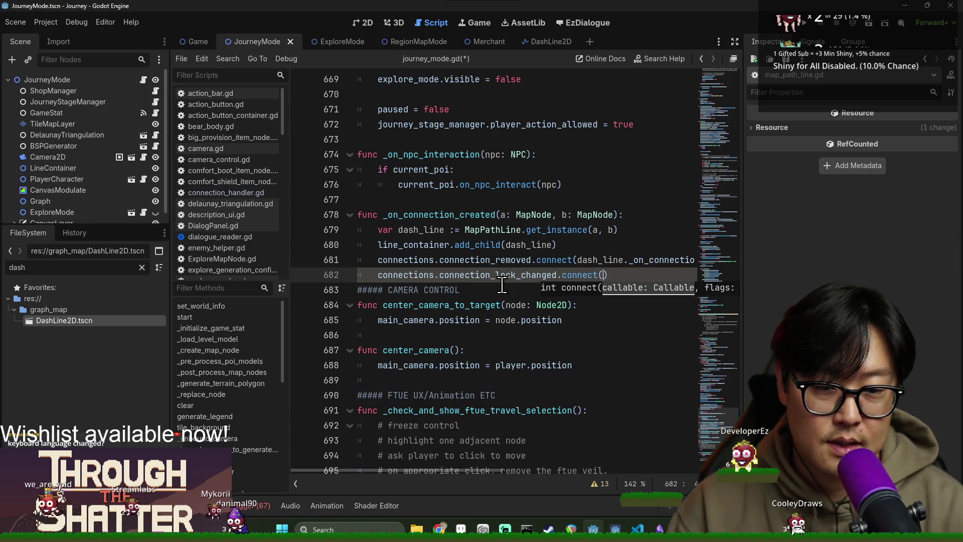
Pass dash_line._on_lock_changed into the connect call and save journey_mode.gd.
left_click_drag(491, 470, 546, 470)
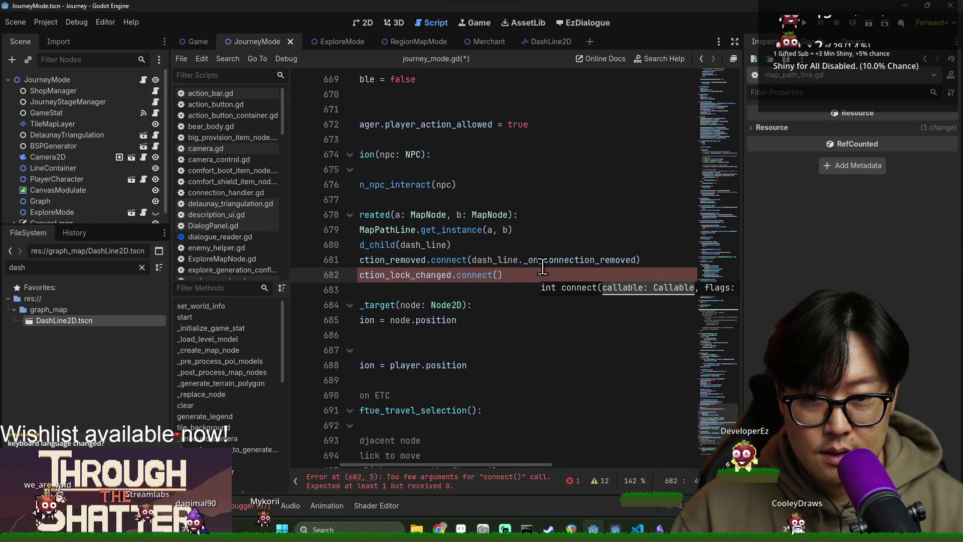
double_click(494, 259)
key("ctrl+c")
left_click(499, 275)
key("ctrl+v")
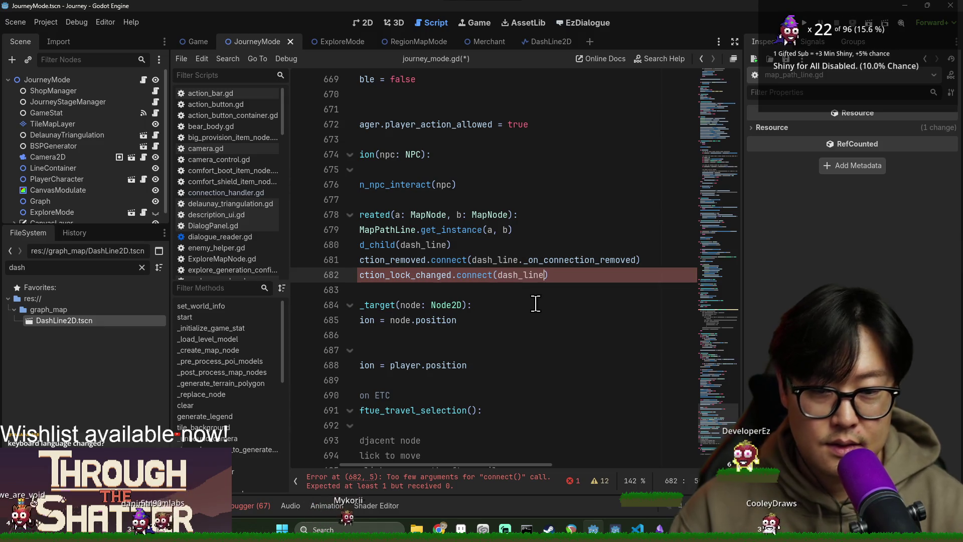
type("._on_conn")
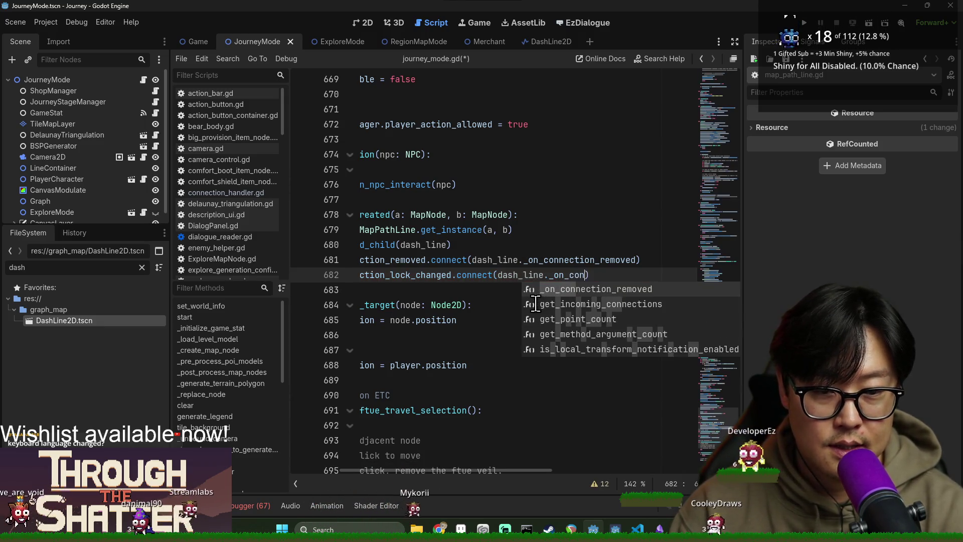
key("BackSpace")
key("BackSpace")
key("BackSpace")
type("lock_changed")
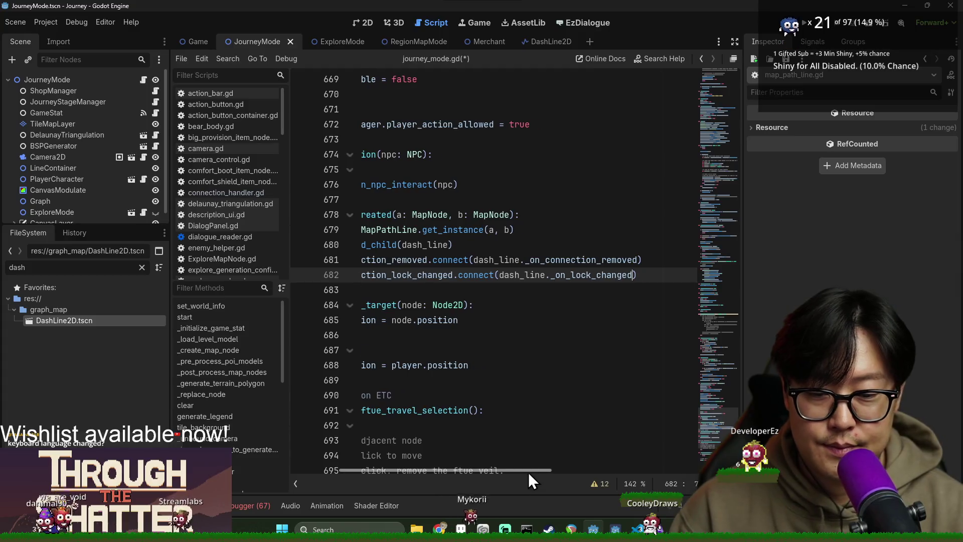
left_click_drag(528, 472, 473, 472)
left_click(616, 334)
key("ctrl+s")
double_click(679, 275)
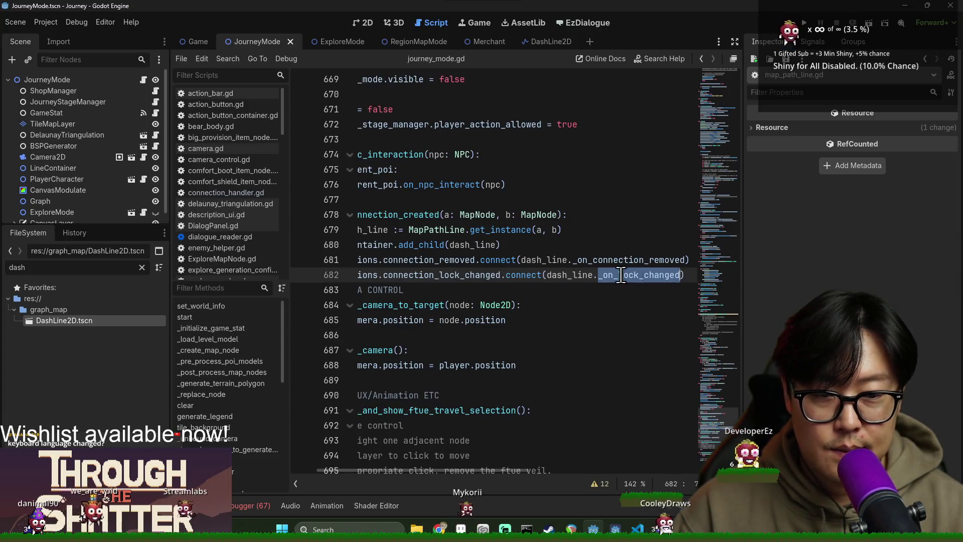
scroll(533, 473, "right", 5)
scroll(459, 467, "left", 8)
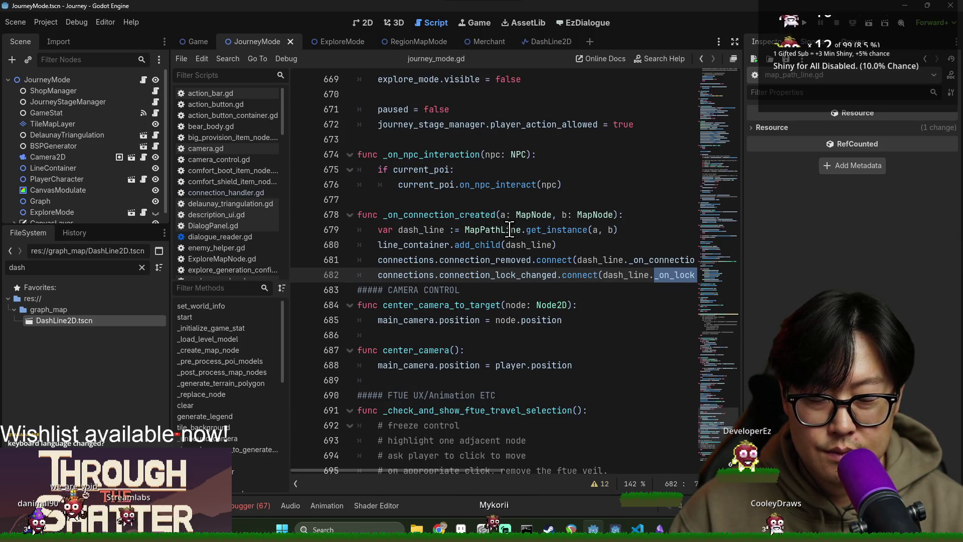
Add an empty _on_lock_changed(a: MapNode, b: MapNode, lock_status: bool) handler with pass and save.
left_click(497, 229, "ctrl")
left_click(539, 371)
key("Return")
type("_on_lock_changed(a")
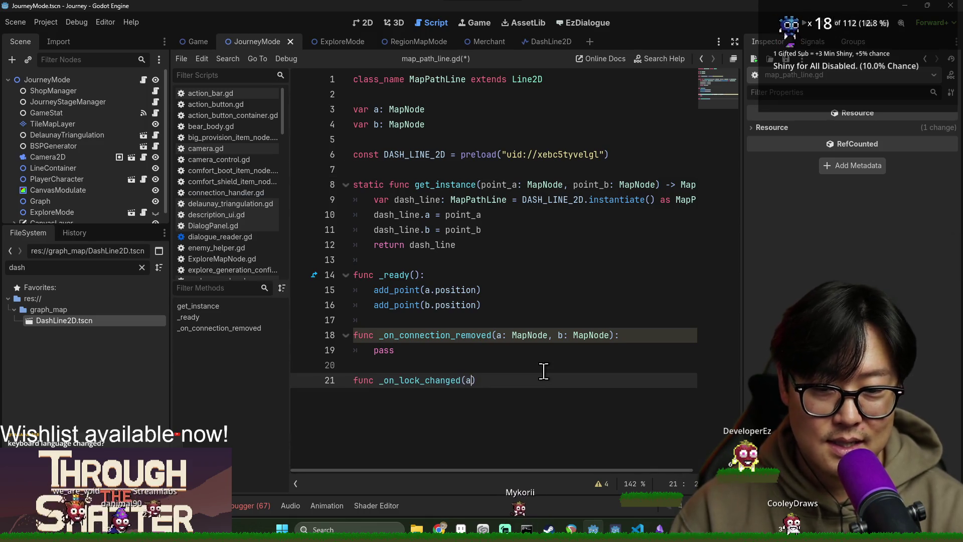
key("BackSpace")
key("BackSpace")
key("BackSpace")
type("Map")
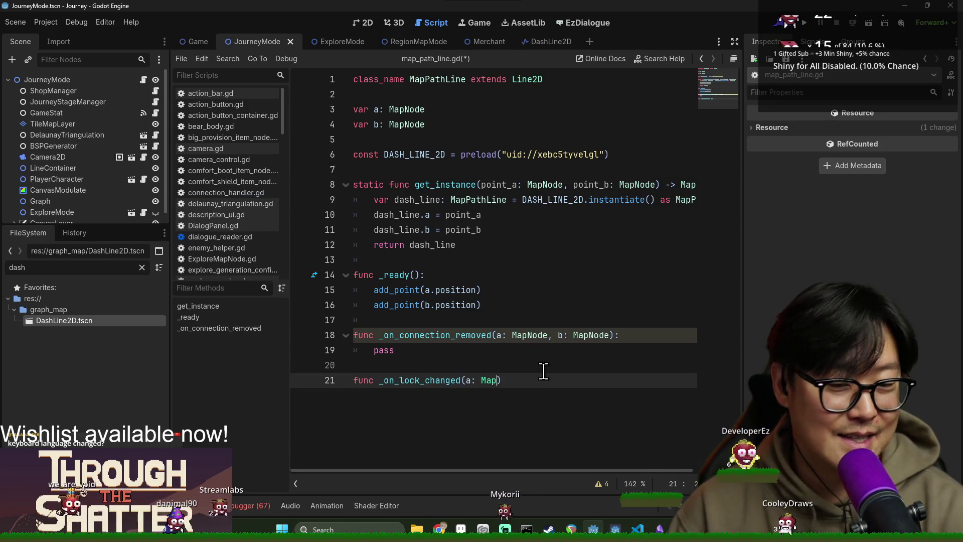
key("Escape")
type("Node, ")
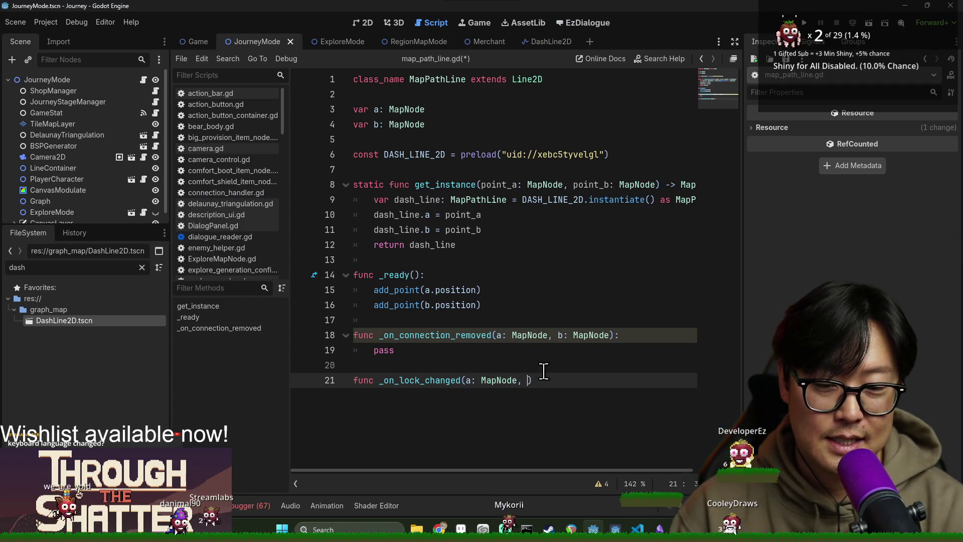
type("de, lock_status: boo")
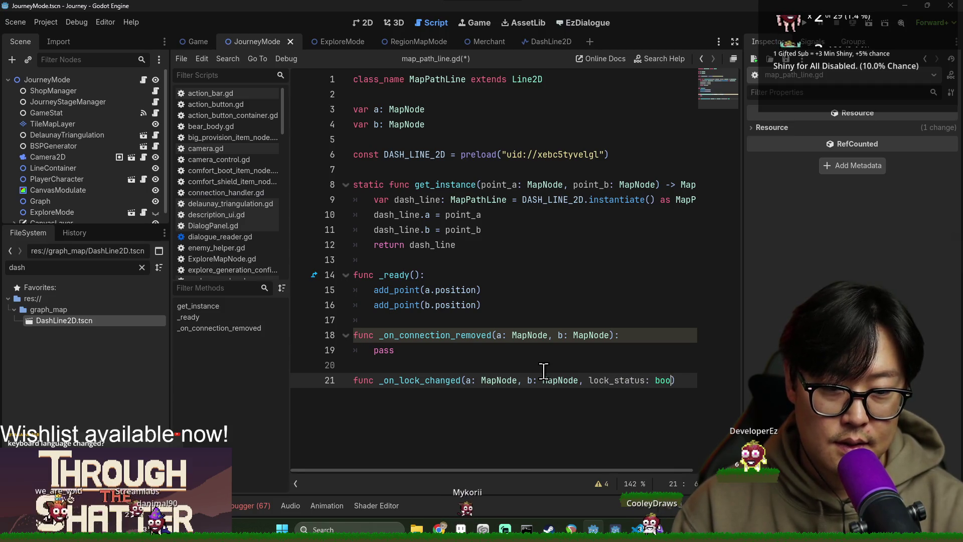
type(":")
key("Return")
type("pass")
key("ctrl+s")
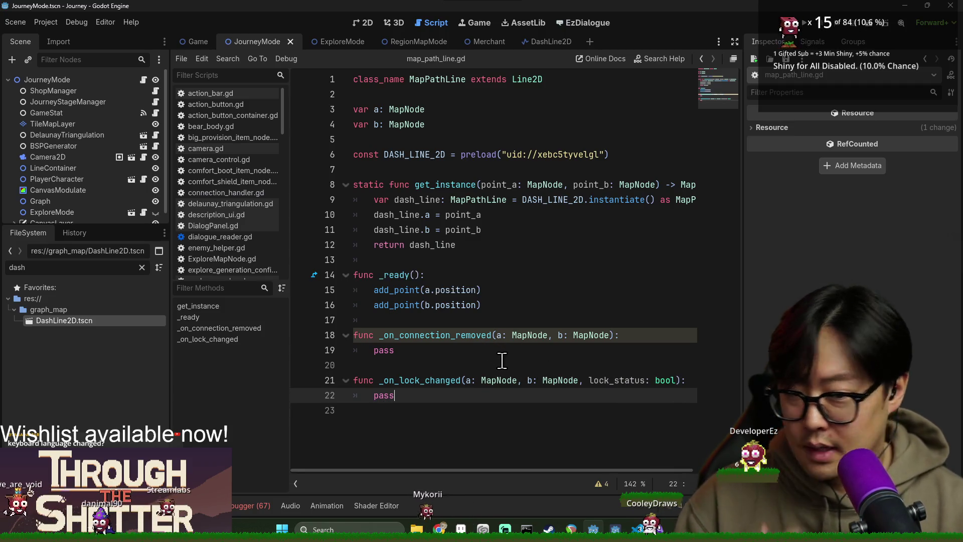
Begin an if [a, b] check on a new line in _on_connection_removed.
left_click(630, 335)
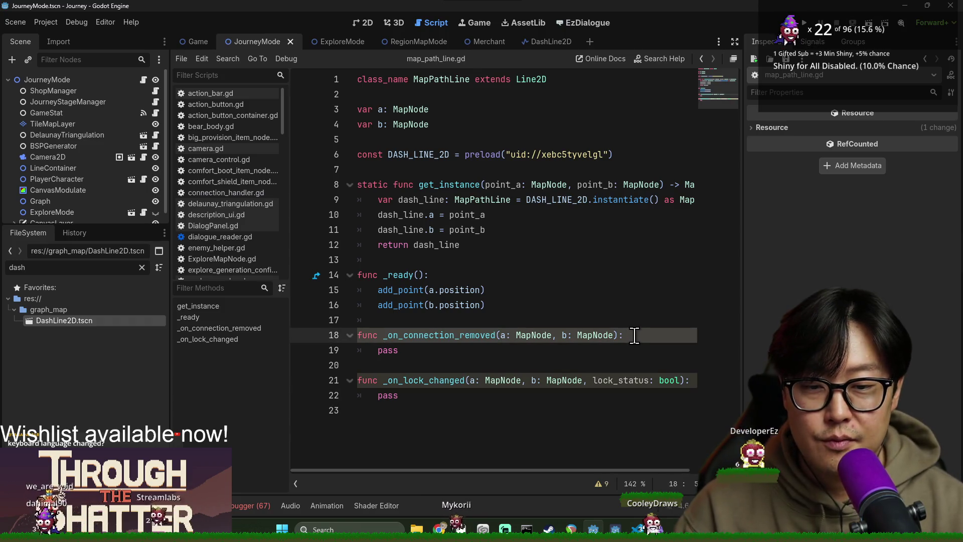
key("Return")
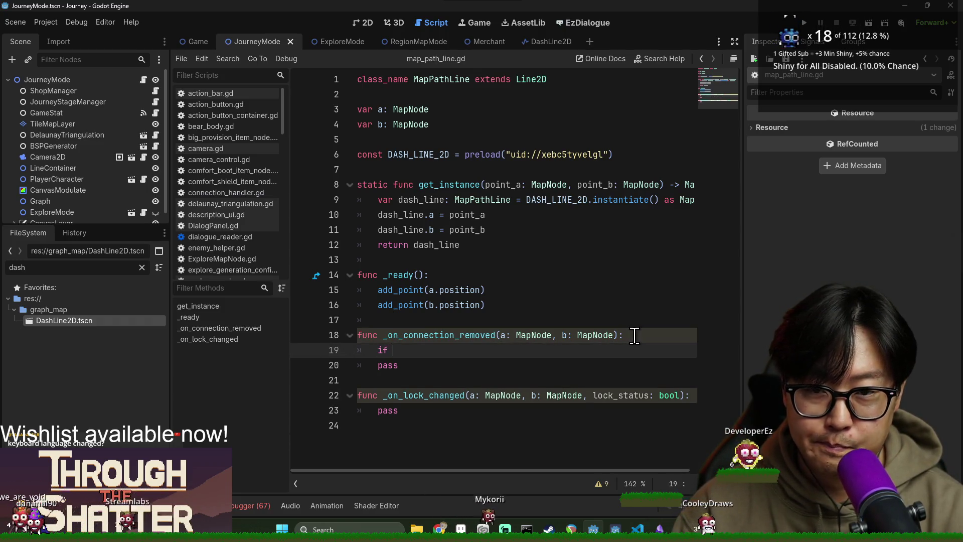
type("if [")
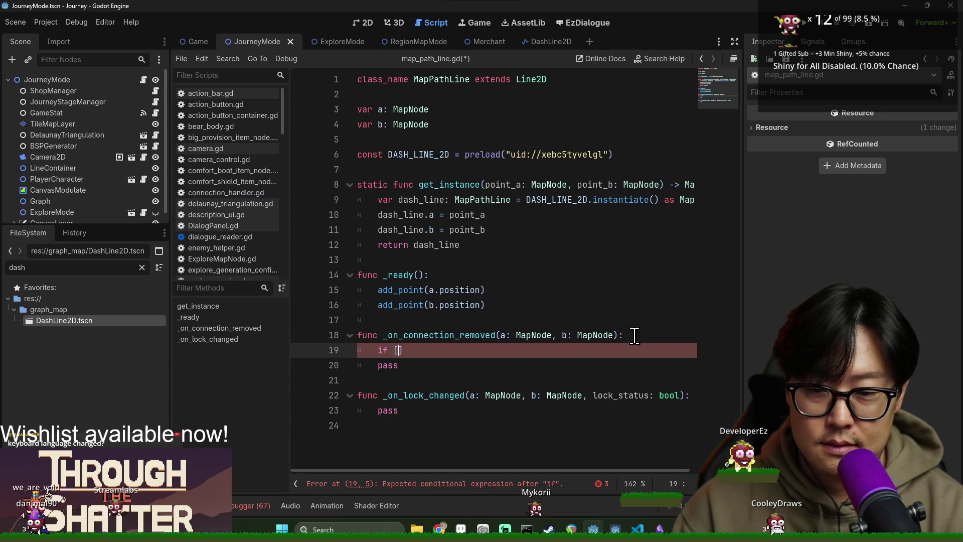
type("a, b]\\")
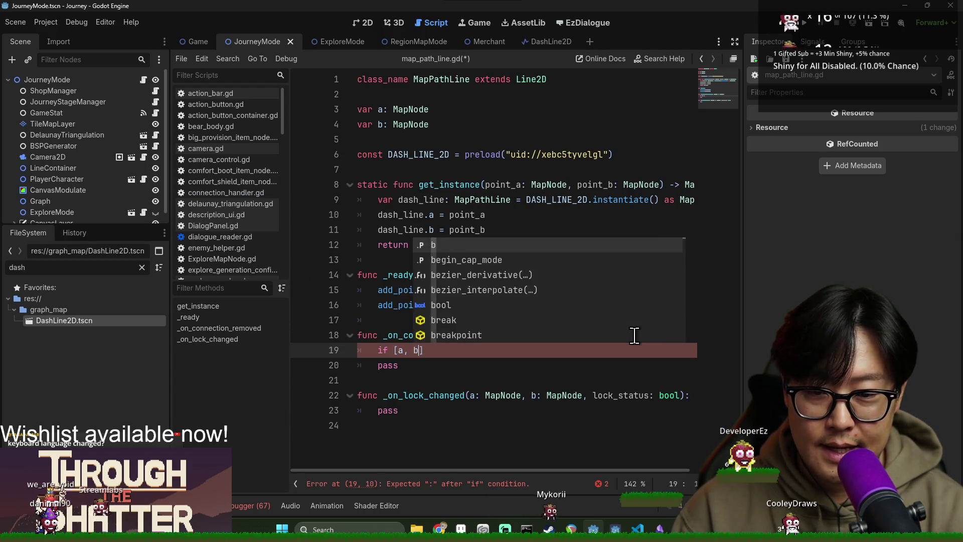
key("BackSpace")
key("BackSpace")
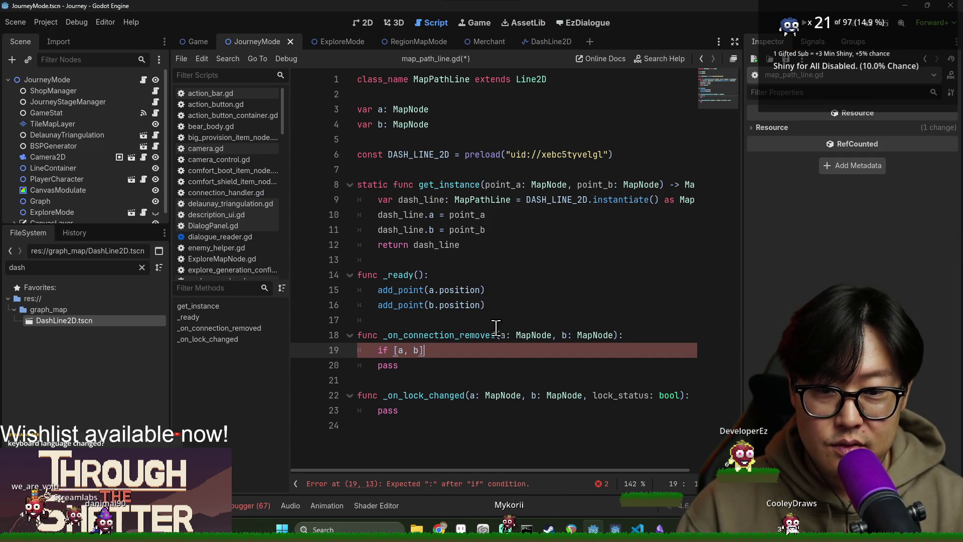
left_click(498, 334)
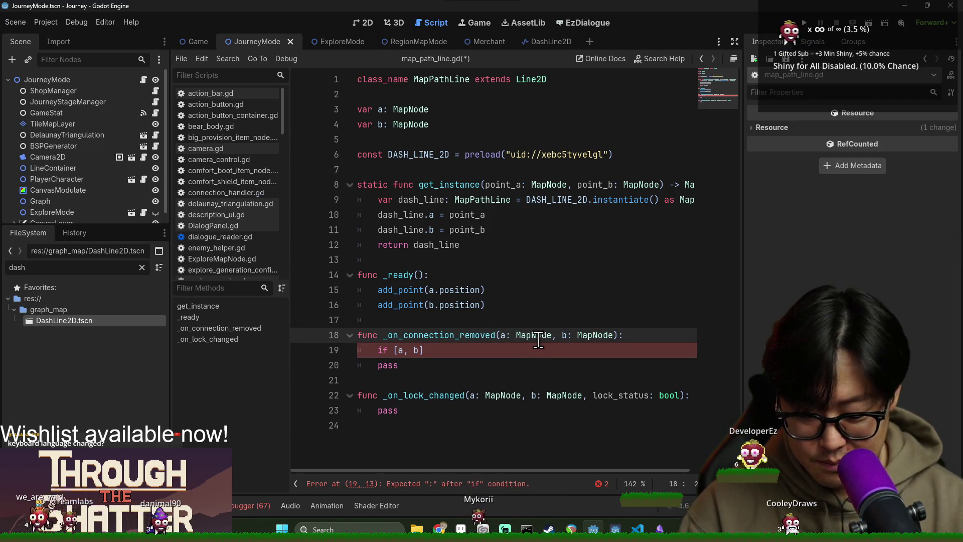
left_click(381, 110)
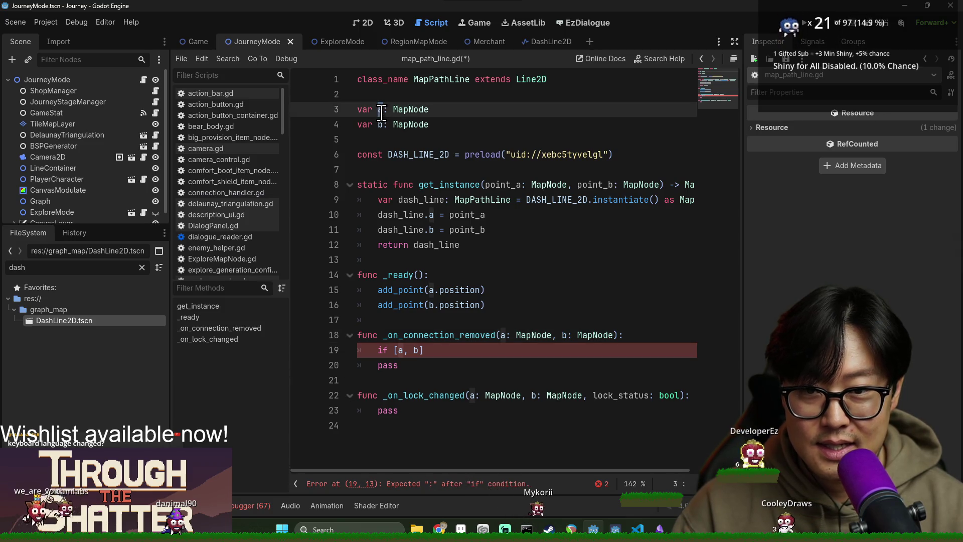
Rename var a to map_nodes: Array[MapNode] and delete the var b declaration.
double_click(410, 109)
left_click(471, 115)
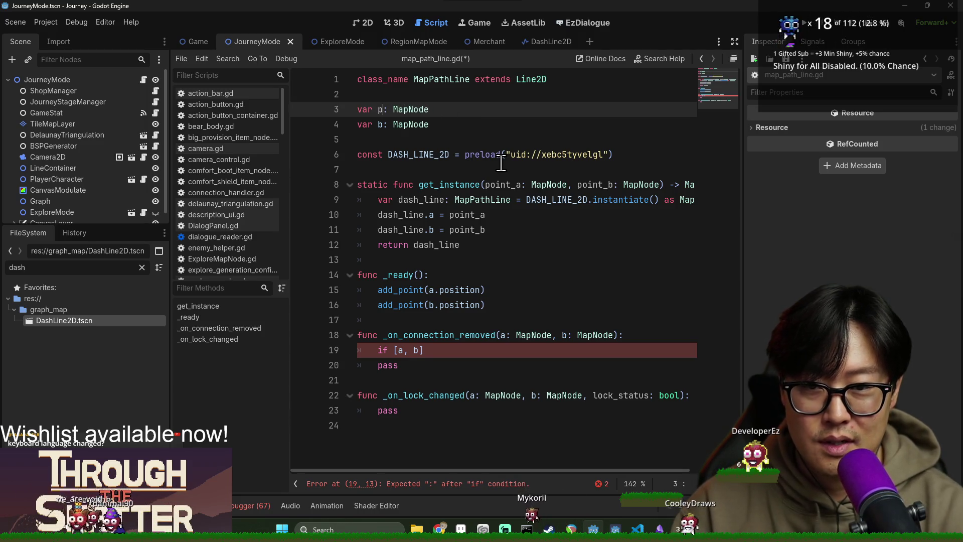
type("map_nodes")
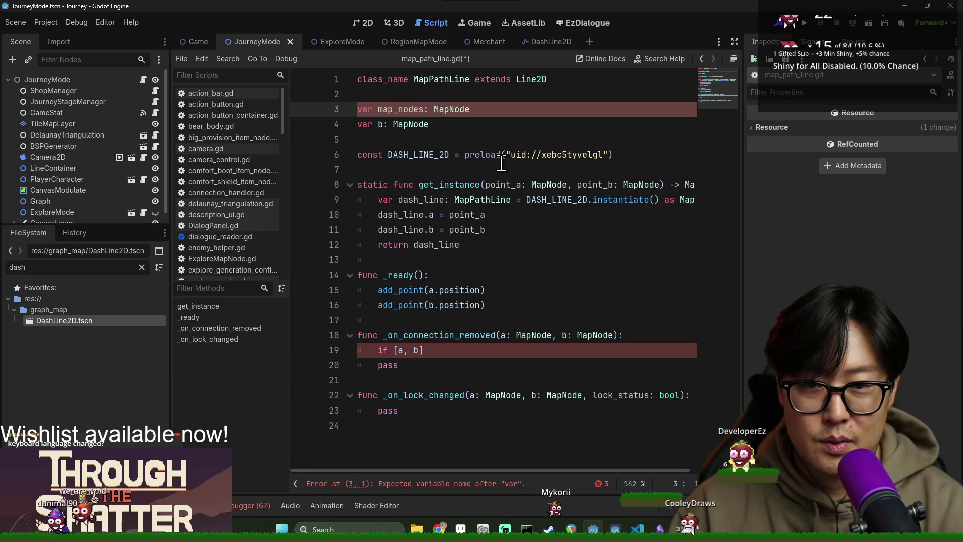
key("Right")
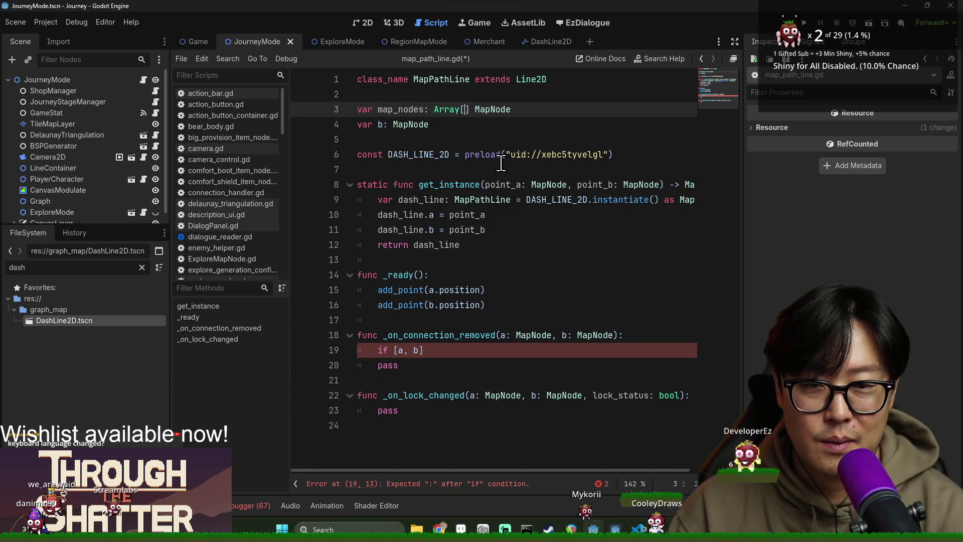
key("Delete")
key("Delete")
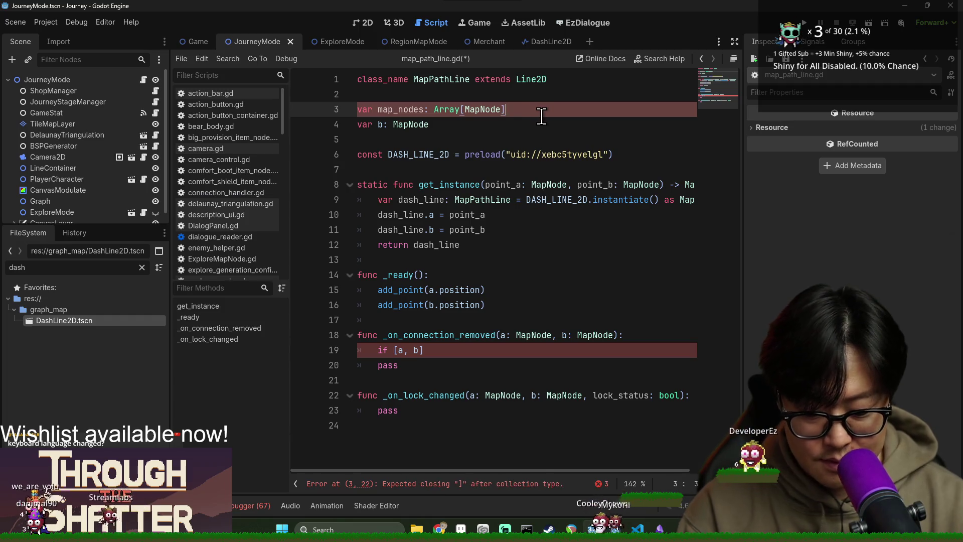
key("shift+Down")
key("BackSpace")
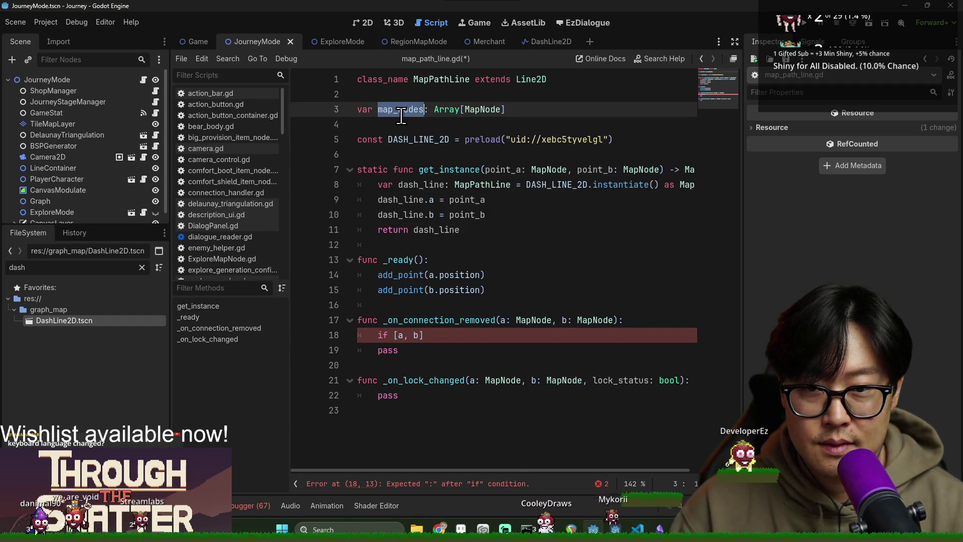
Add a map_nodes = [] line at the start of _ready.
left_click(414, 217)
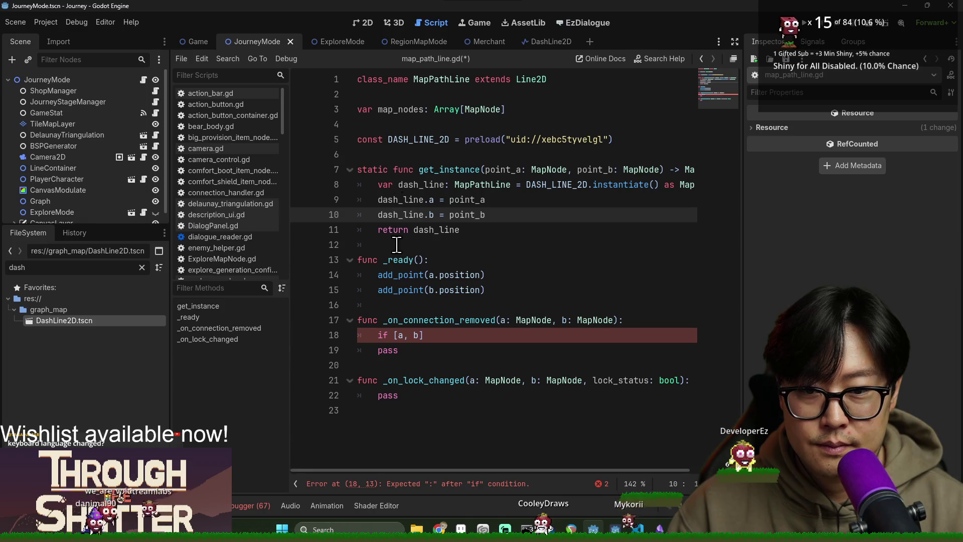
left_click(447, 262)
key("Return")
type("map_nodes ")
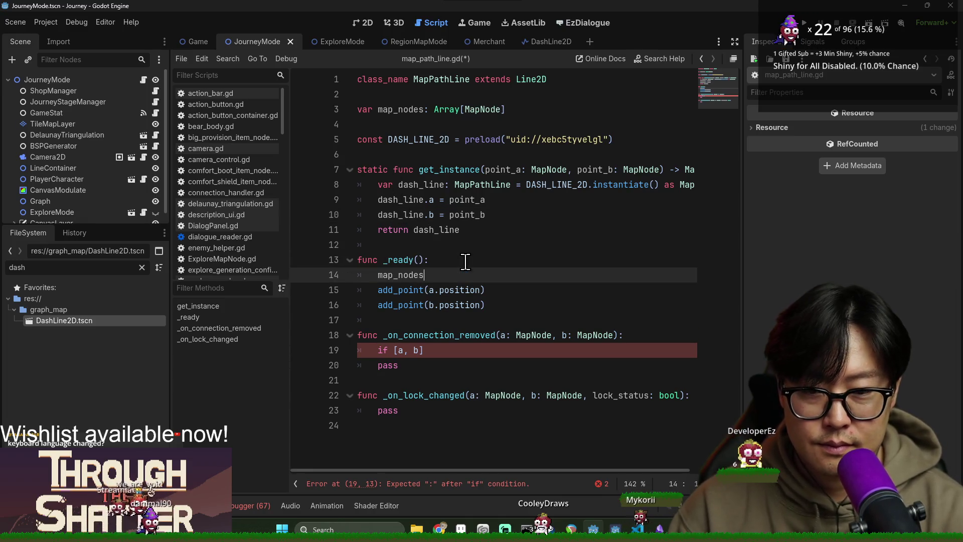
type("[] as")
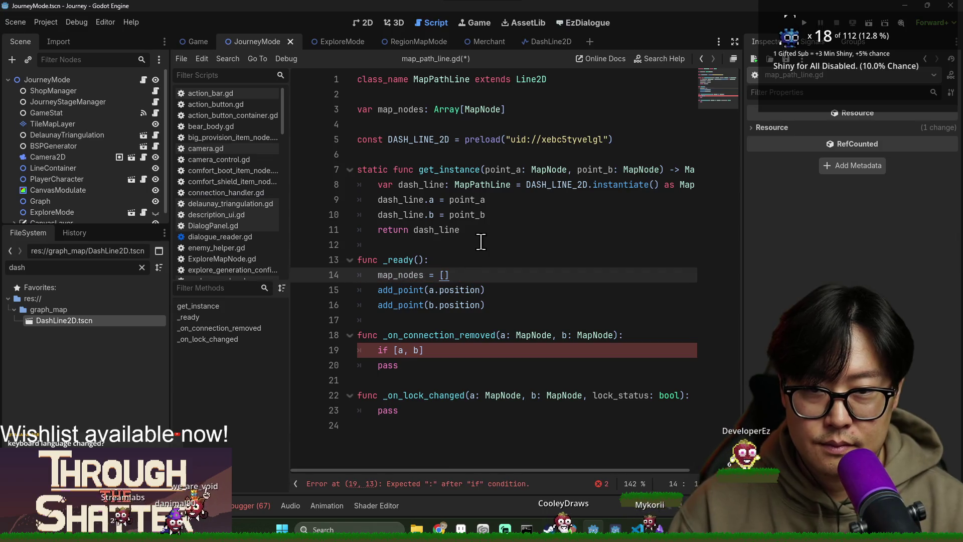
type("[")
key("ctrl+BackSpace")
key("ctrl+BackSpace")
key("ctrl+BackSpace")
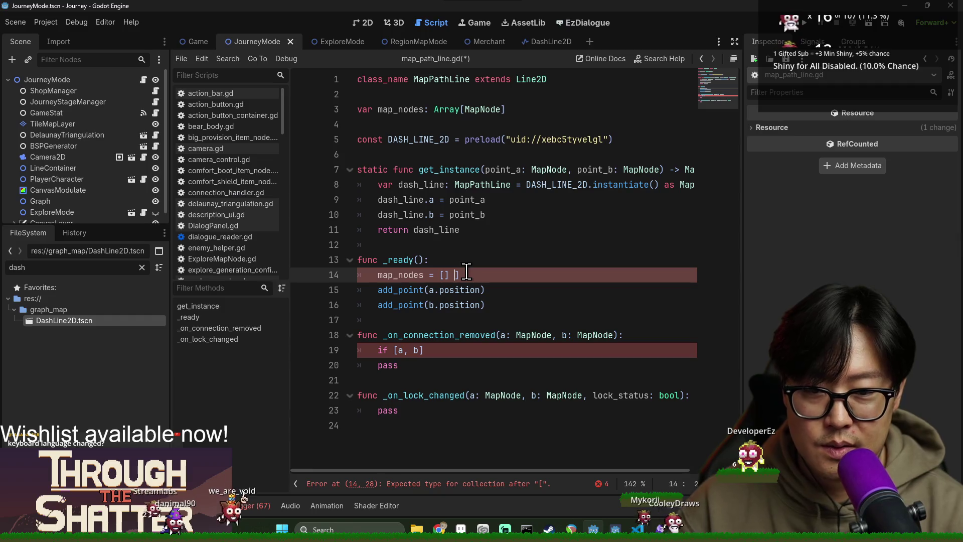
key("Delete")
key("BackSpace")
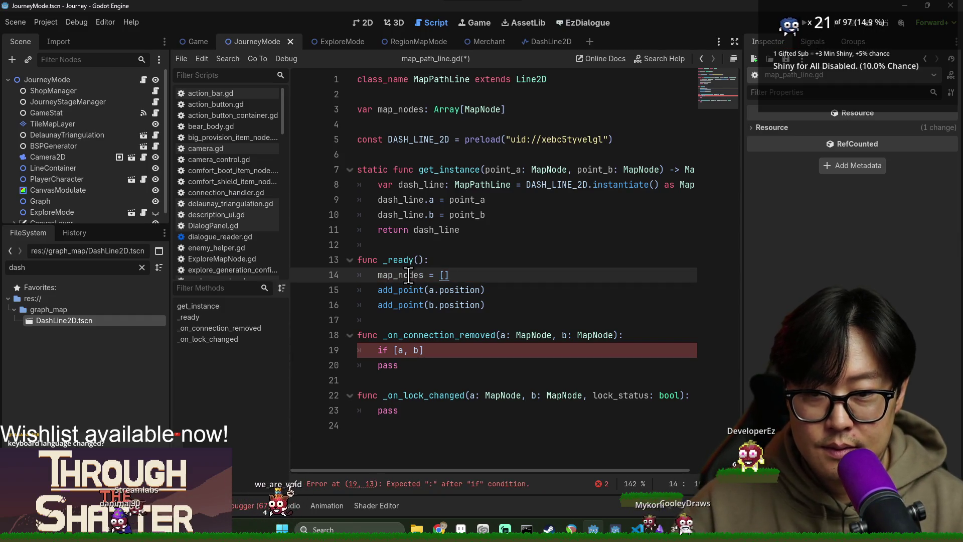
double_click(409, 275)
triple_click(407, 278)
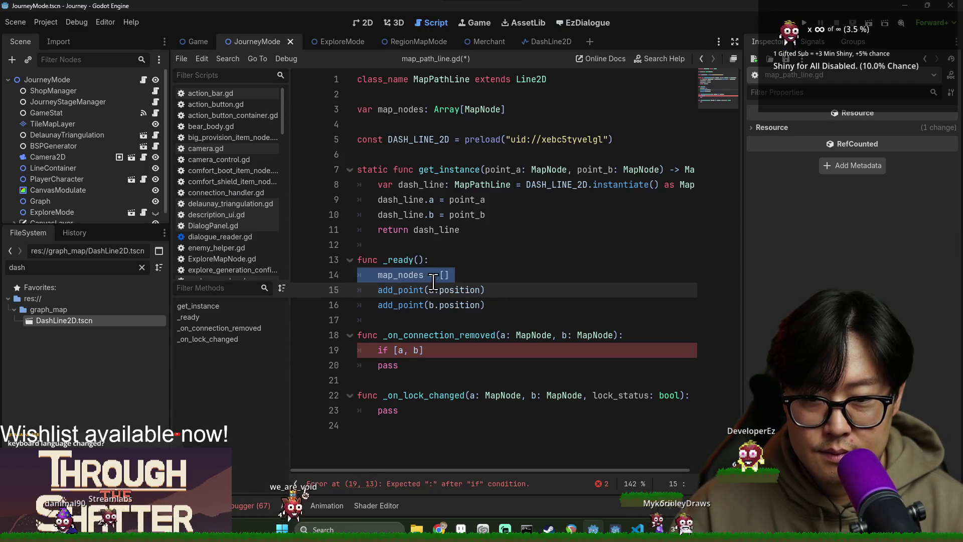
double_click(412, 275)
key("ctrl+c")
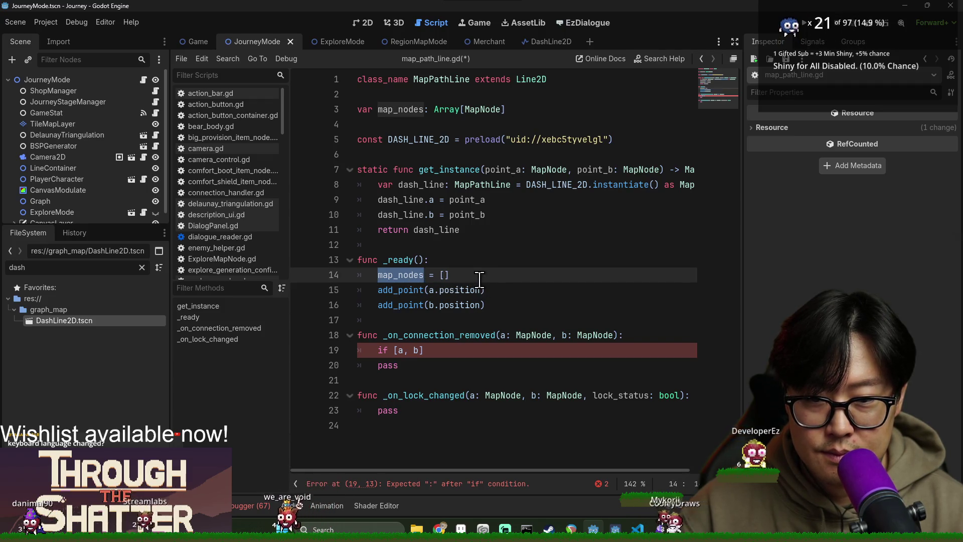
In get_instance, replace the dash_line.a and dash_line.b assignments with map_nodes = [a, b].
left_click(400, 199)
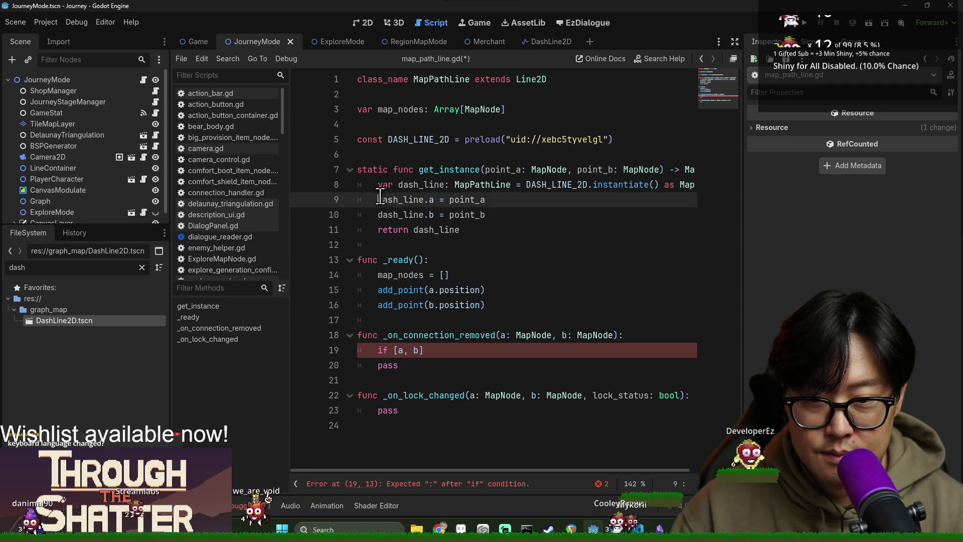
key("Return")
key("Delete")
left_click(405, 198)
key("ctrl+v")
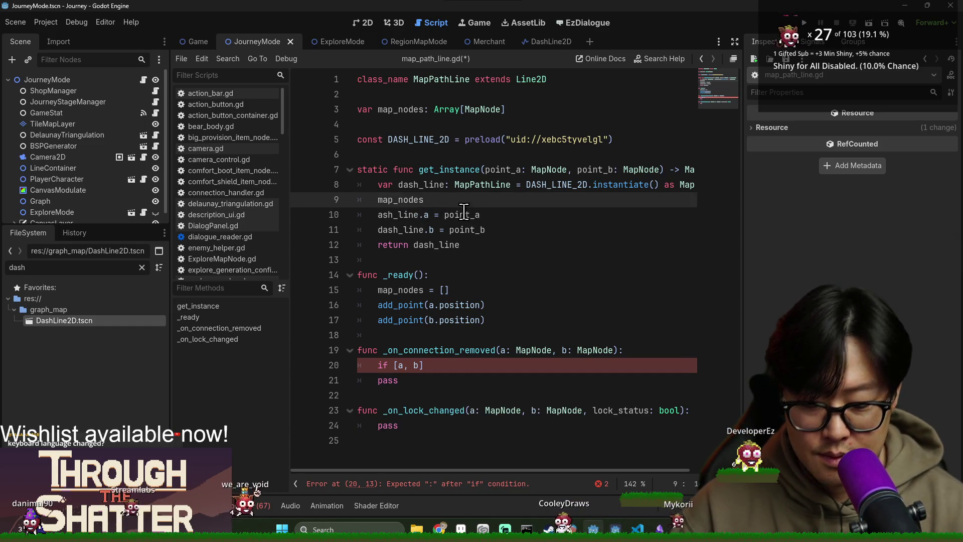
type(" = [point")
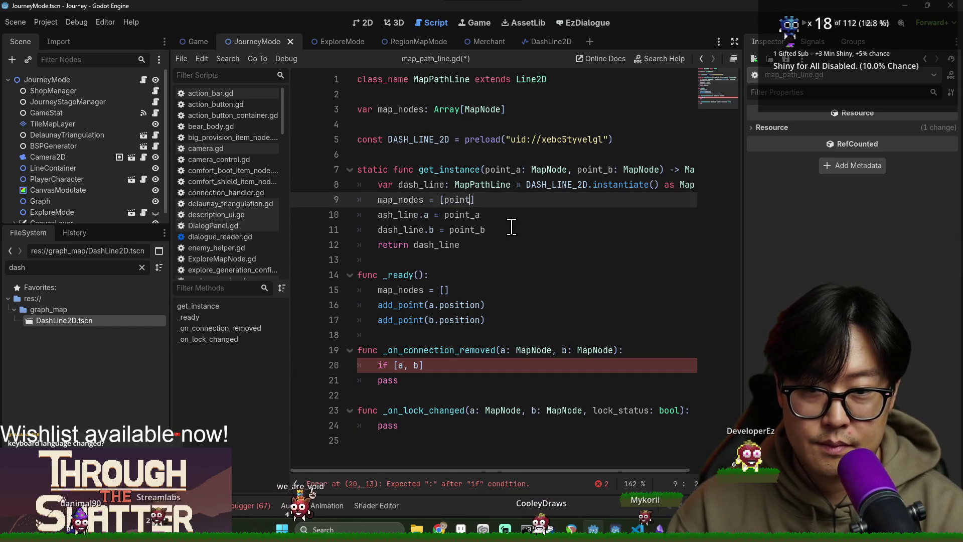
key("BackSpace")
key("BackSpace")
key("BackSpace")
type("a, b")
left_click_drag(511, 229, 471, 199)
key("BackSpace")
Rename get_instance's point_a and point_b parameters to a and b, drop _ready's map_nodes = [], and save.
double_click(502, 169)
type("athL")
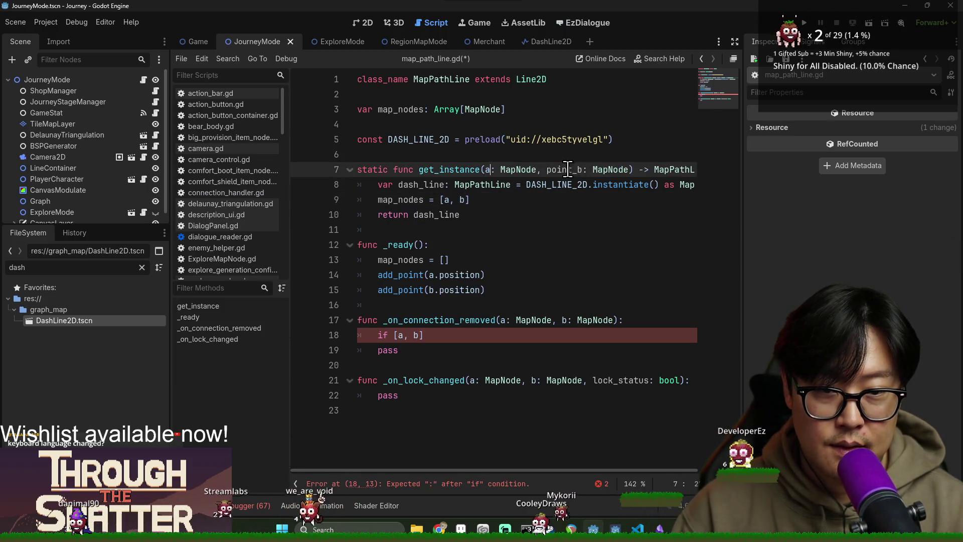
double_click(572, 169)
type("b")
key("ctrl+s")
double_click(401, 199)
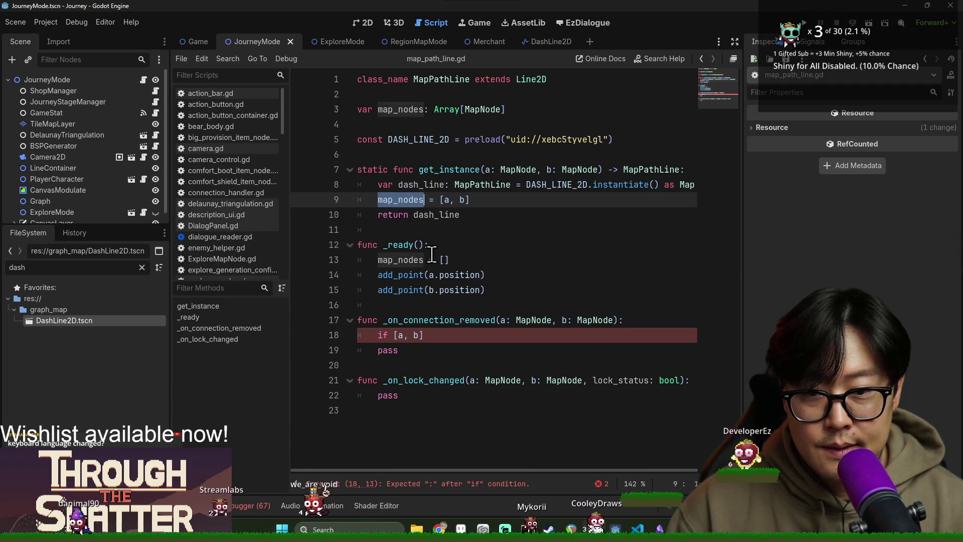
left_click(405, 260)
triple_click(406, 260)
key("BackSpace")
key("ctrl+s")
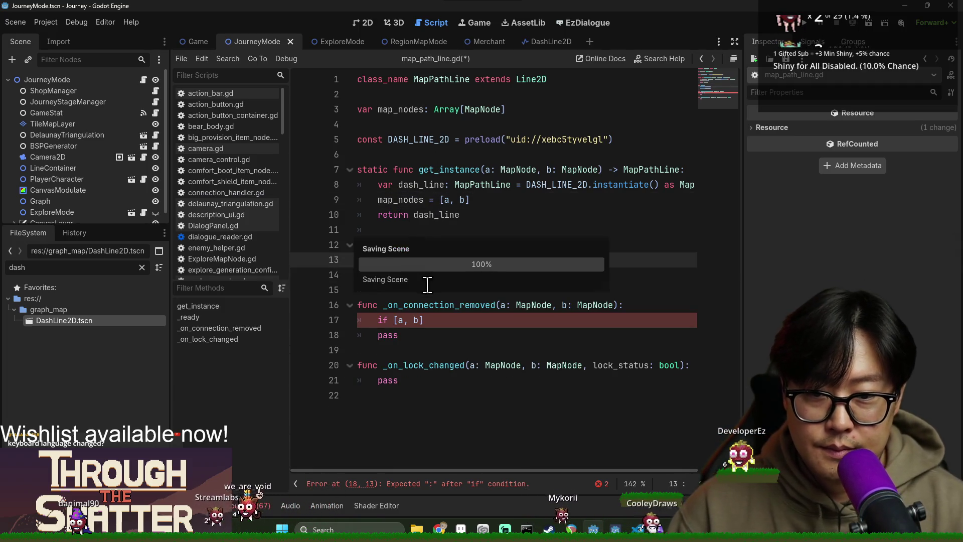
Make _ready's add_point calls use map_nodes.get(0) and map_nodes.get(1) positions.
double_click(435, 259)
type("map_nodes.ge")
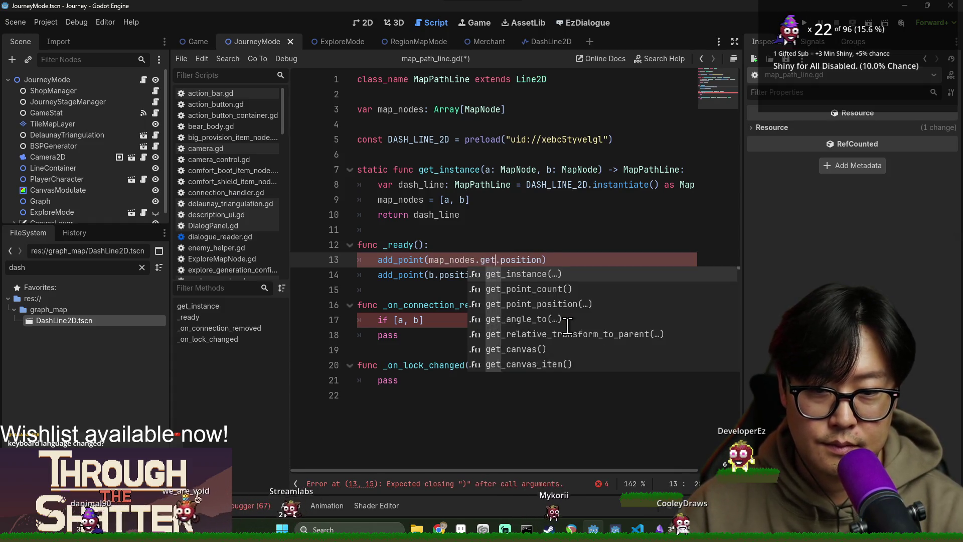
type("t(0)")
left_click_drag(429, 260, 512, 260)
double_click(433, 275)
type("map_nodes.get(0)")
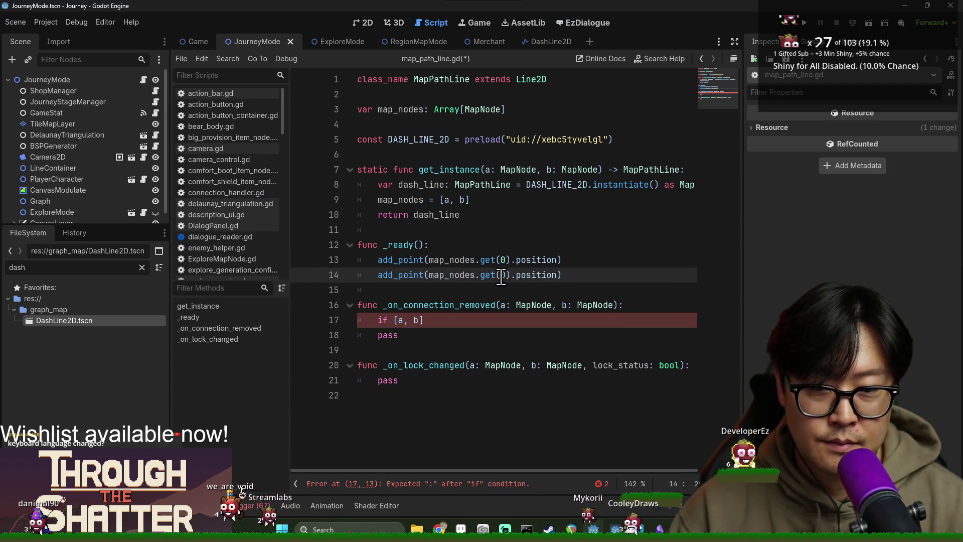
double_click(501, 275)
type("1")
right_click(430, 275)
key("Escape")
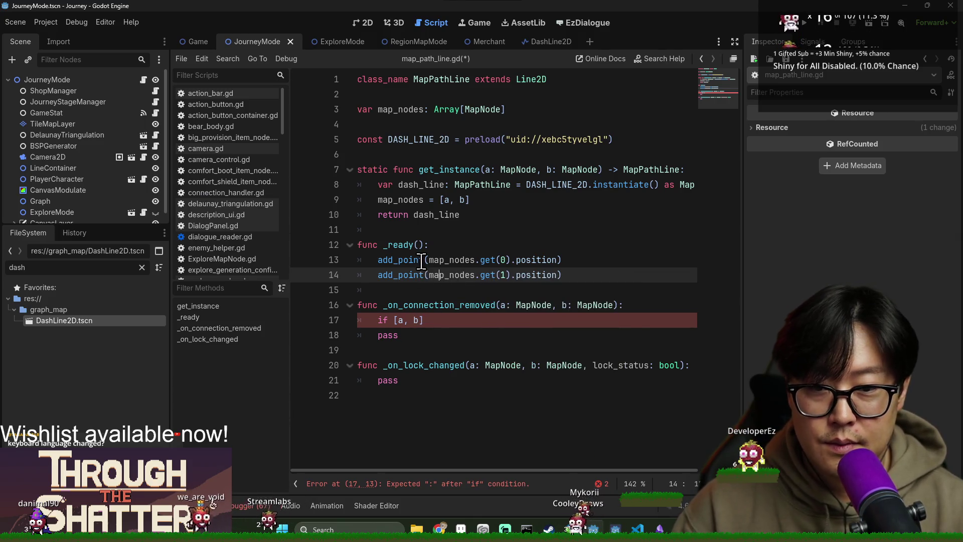
Write 'if map_nodes.has(a) and map_nodes.has(b):' followed by queue_free() in _on_connection_removed.
double_click(401, 206)
key("ctrl+c")
left_click_drag(392, 320, 465, 322)
key("ctrl+v")
type(".has(a) and map_nodes")
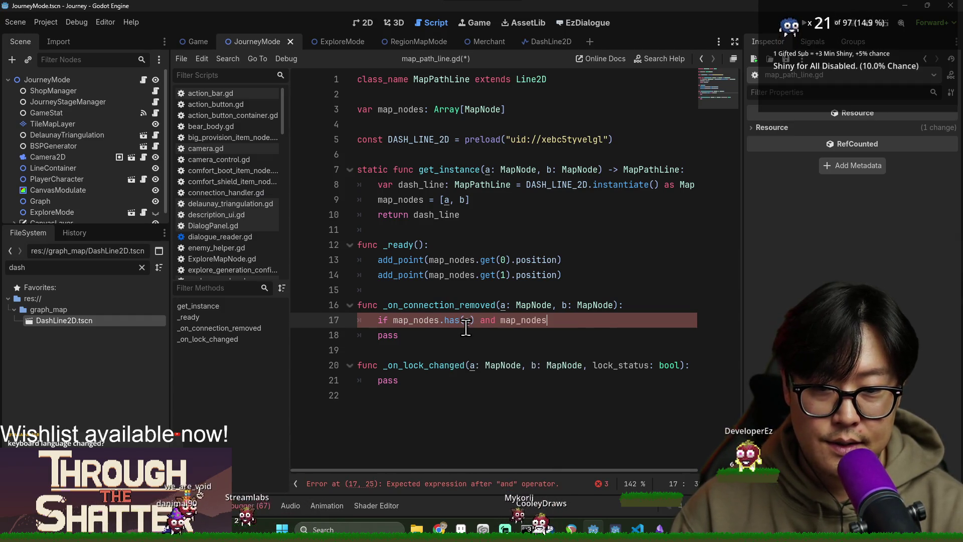
type(".has(b):")
key("Return")
type("queu")
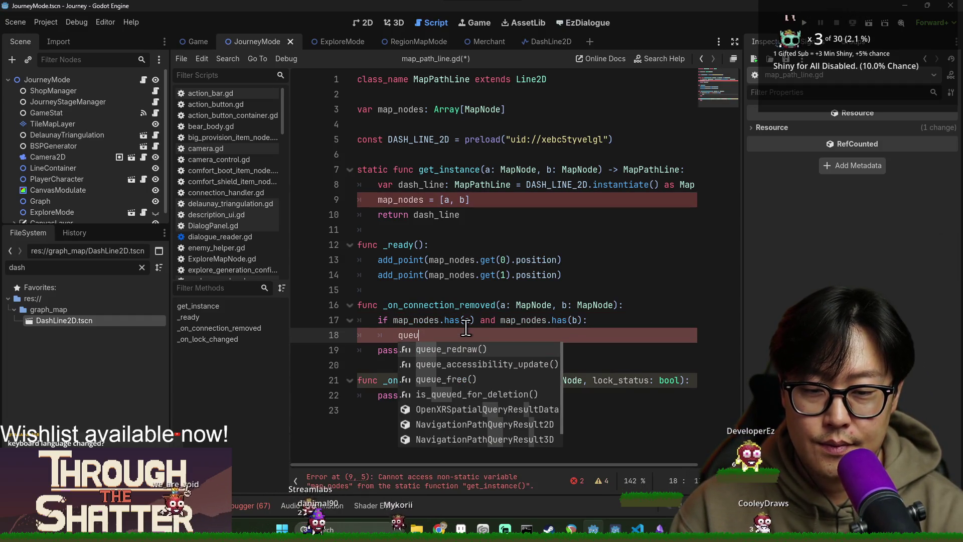
key("Down")
key("Down")
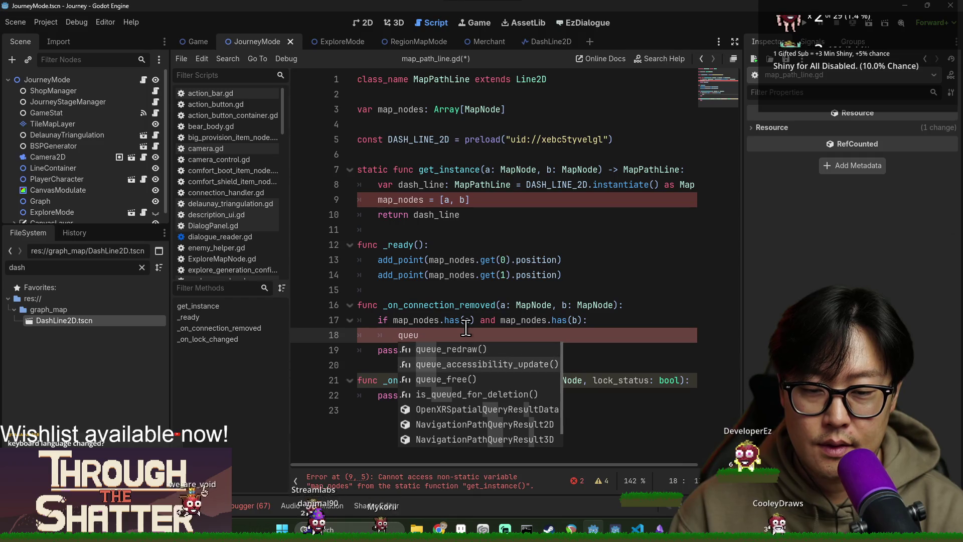
key("Return")
Open the queue_free documentation and search the page for 'free('.
left_click_drag(403, 110, 533, 119)
left_click(427, 340)
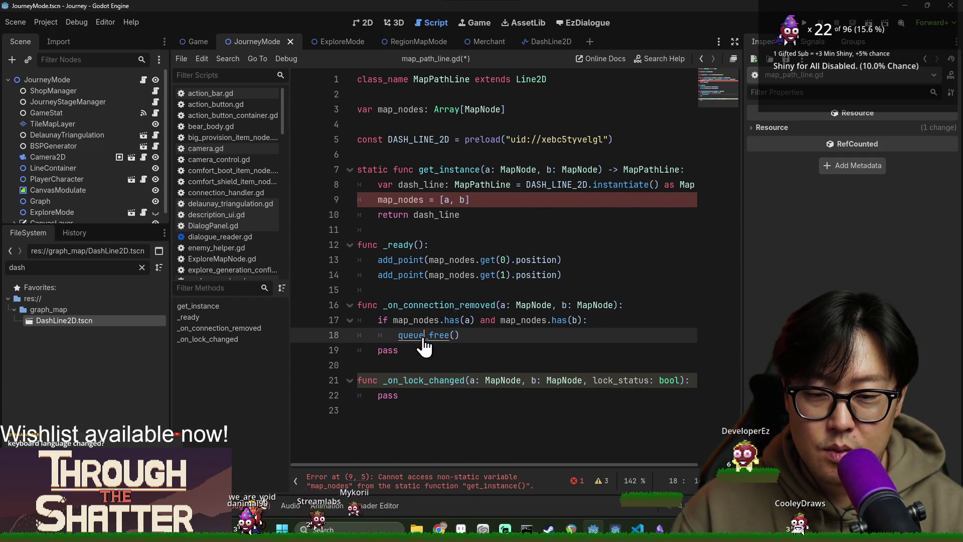
left_click(423, 337, "ctrl")
key("ctrl+f")
type("free(")
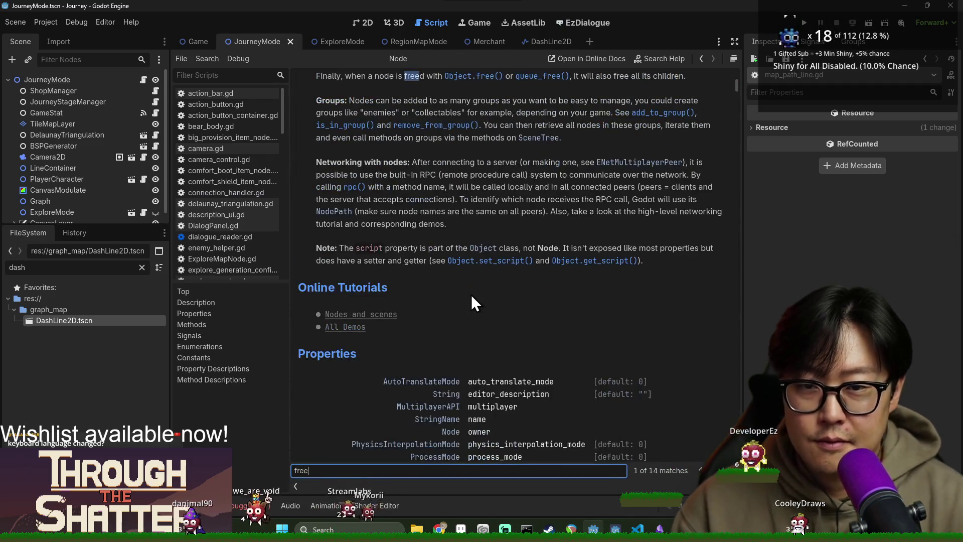
Read the Object.free() reference on immediate memory deletion, then return to the Node help page.
left_click(483, 77)
left_click_drag(333, 114, 391, 123)
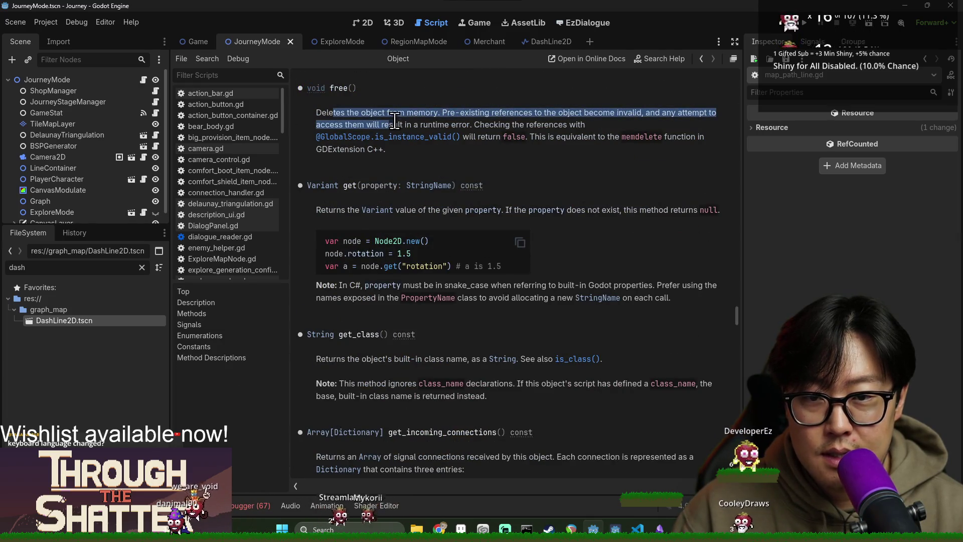
left_click(487, 121)
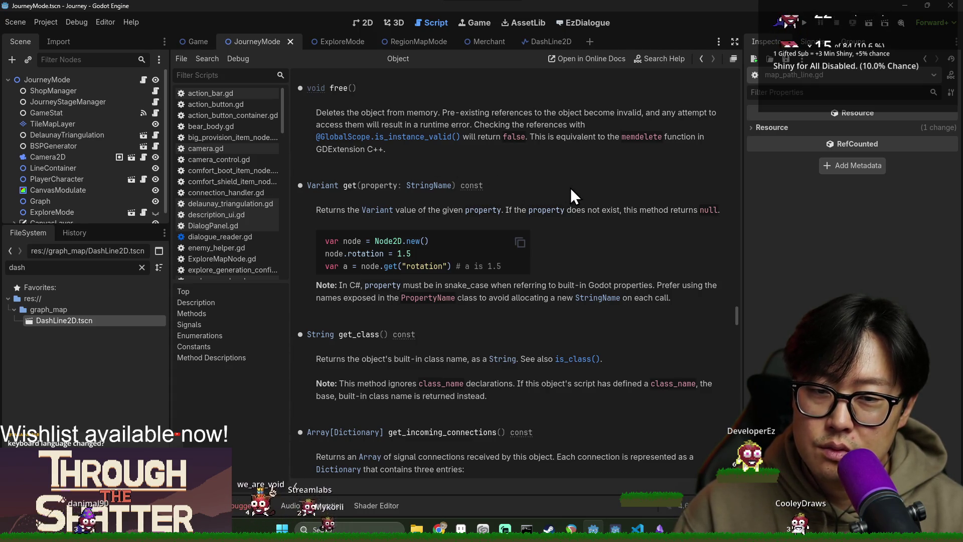
key("alt+Left")
key("alt+Left")
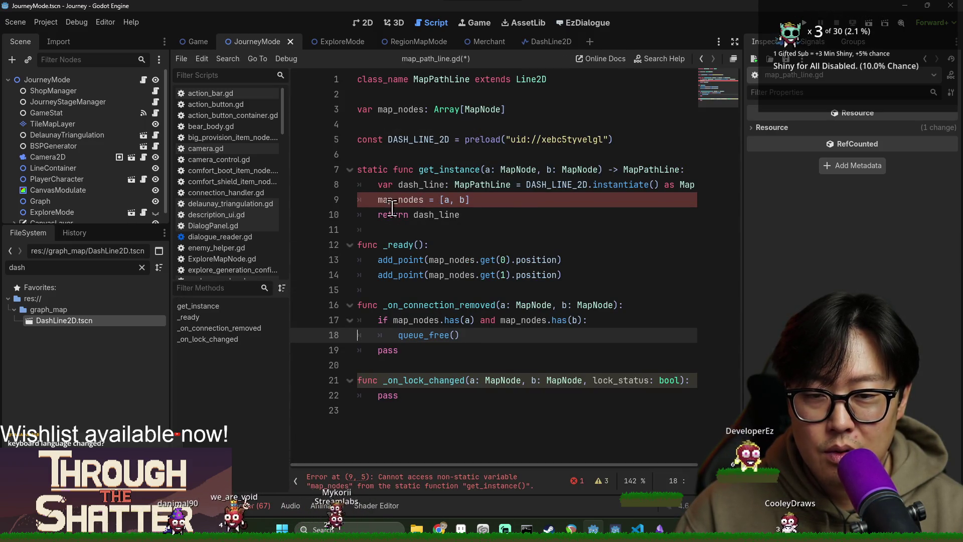
Make the map_nodes declaration on line 3 static to clear the static-function error, and save.
double_click(403, 109)
double_click(414, 201)
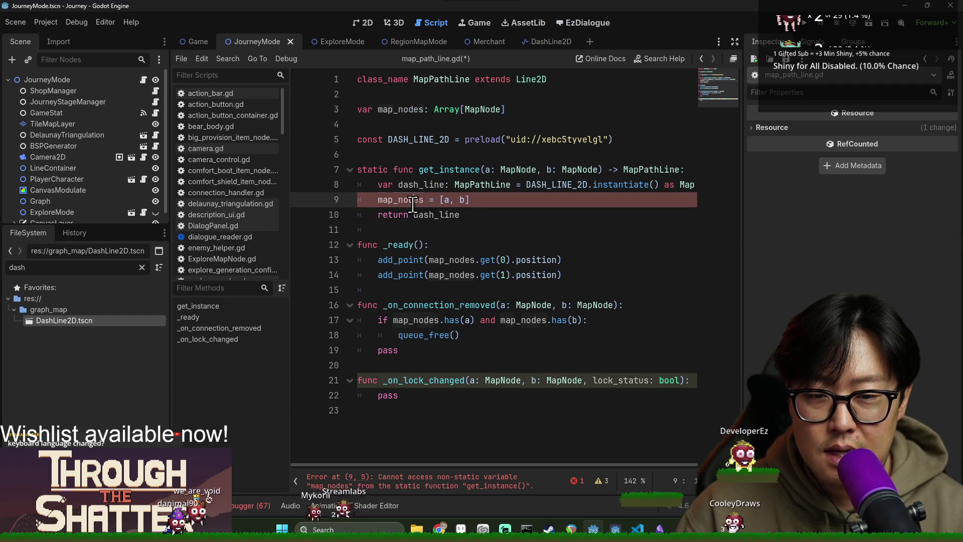
left_click(457, 487)
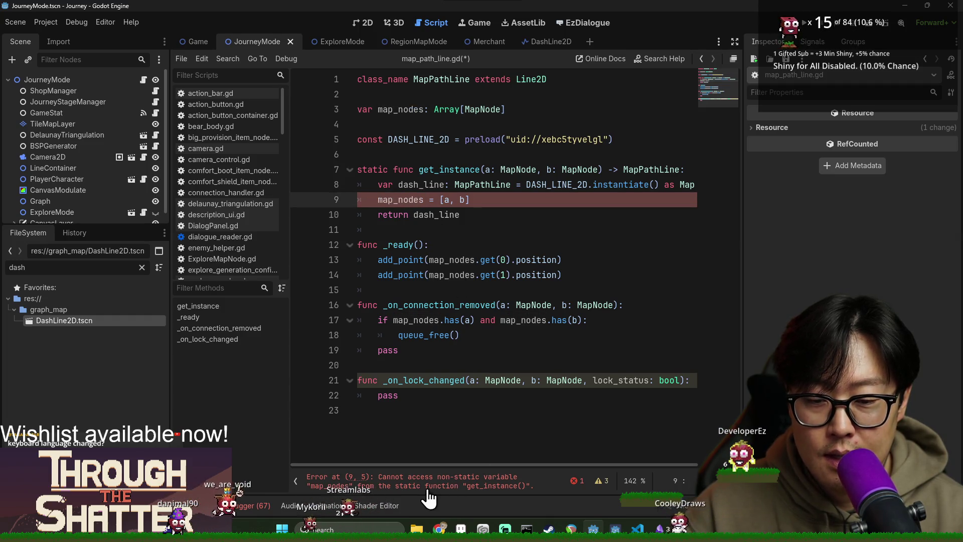
left_click(360, 107)
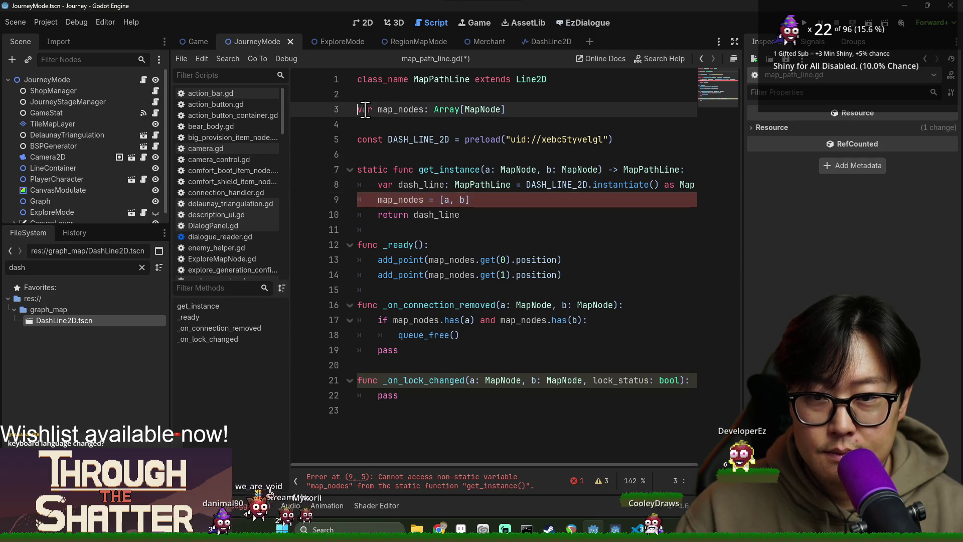
type("static")
key("ctrl+s")
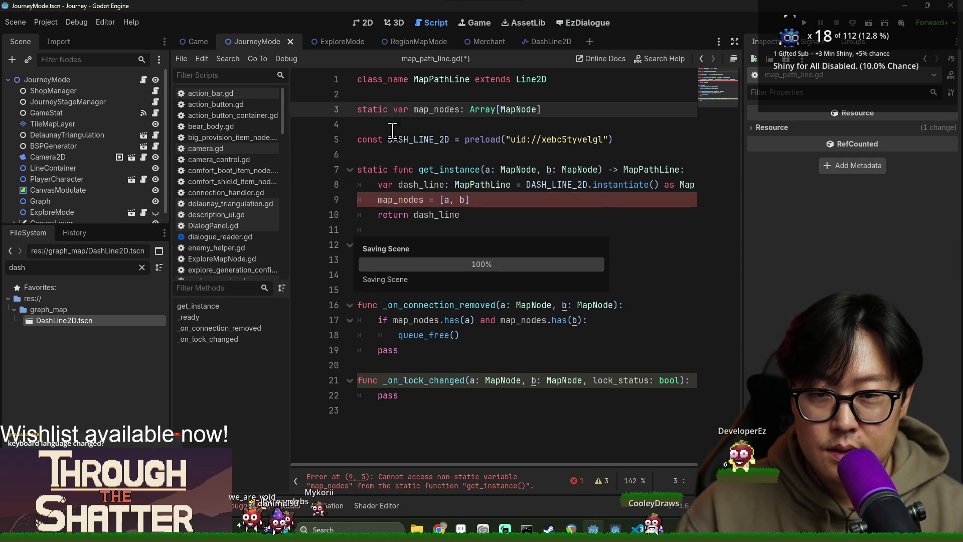
left_click(392, 129)
Review map_nodes and dash_line usages and save the fixed line 9 assignment.
double_click(429, 113)
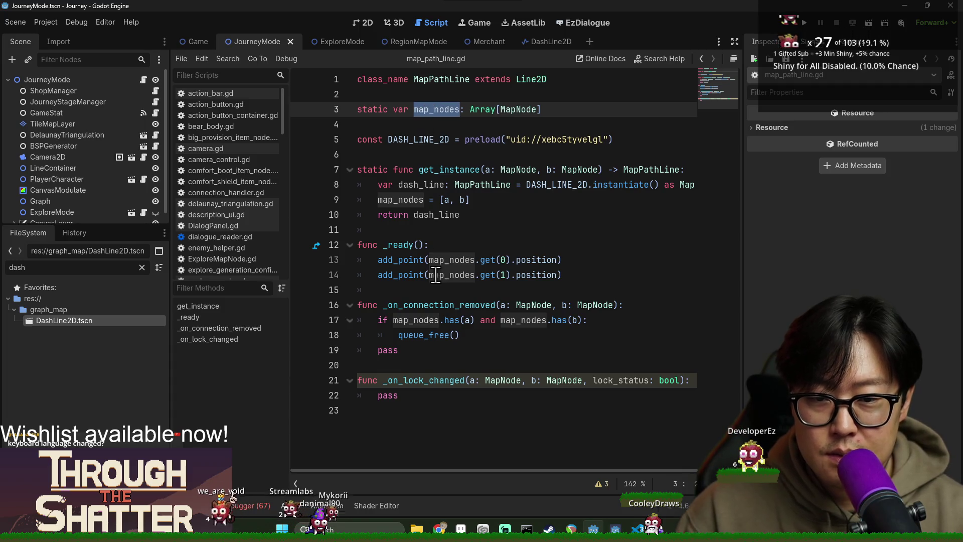
left_click(377, 203)
left_click(396, 109)
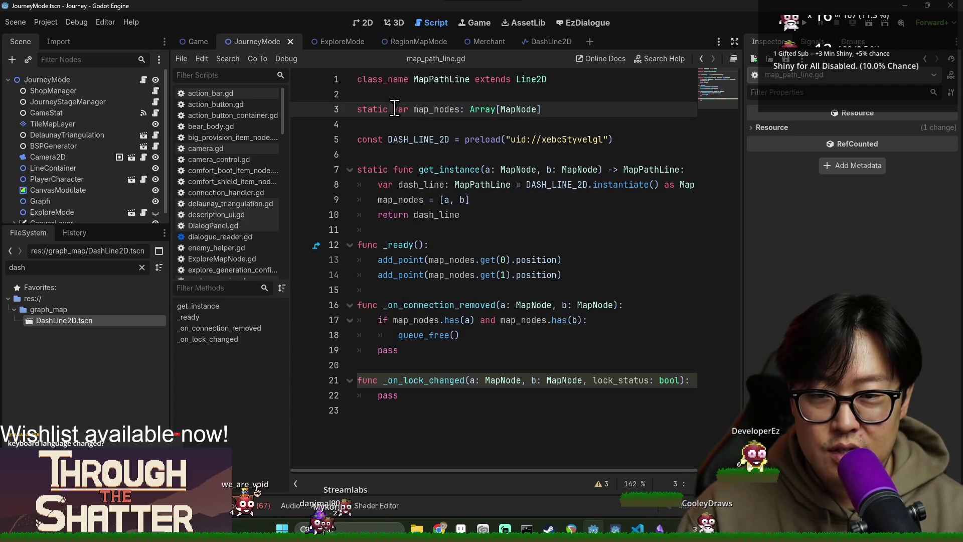
double_click(416, 184)
key("Down")
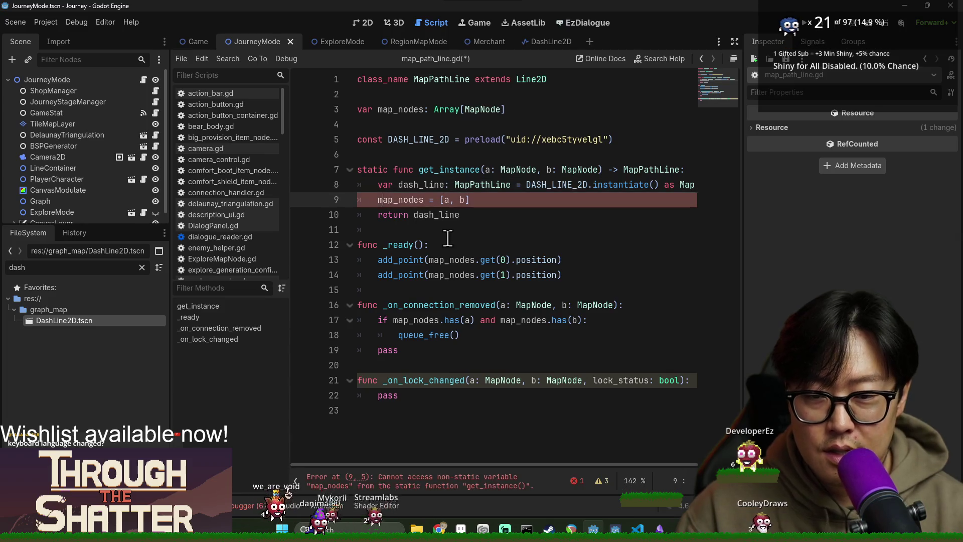
type("dash_line.")
key("ctrl+s")
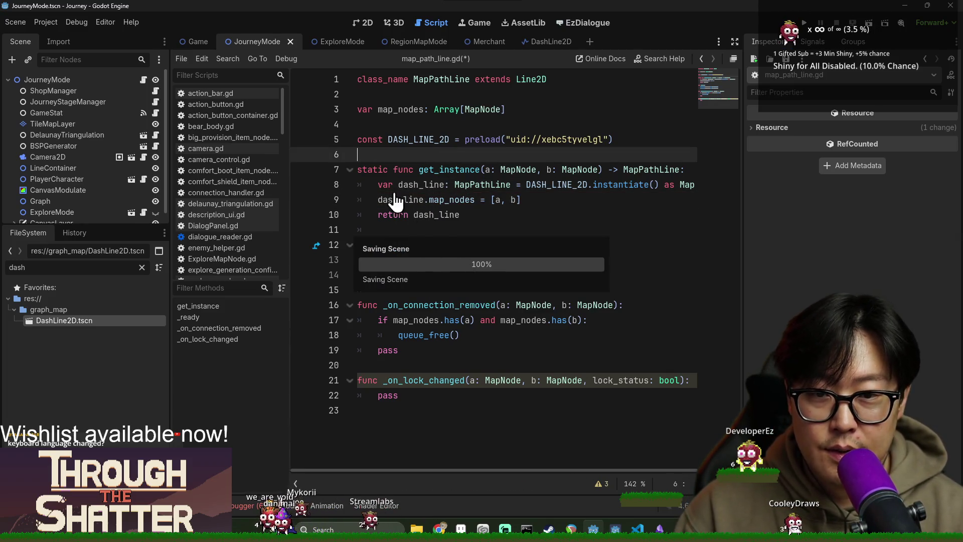
double_click(400, 199)
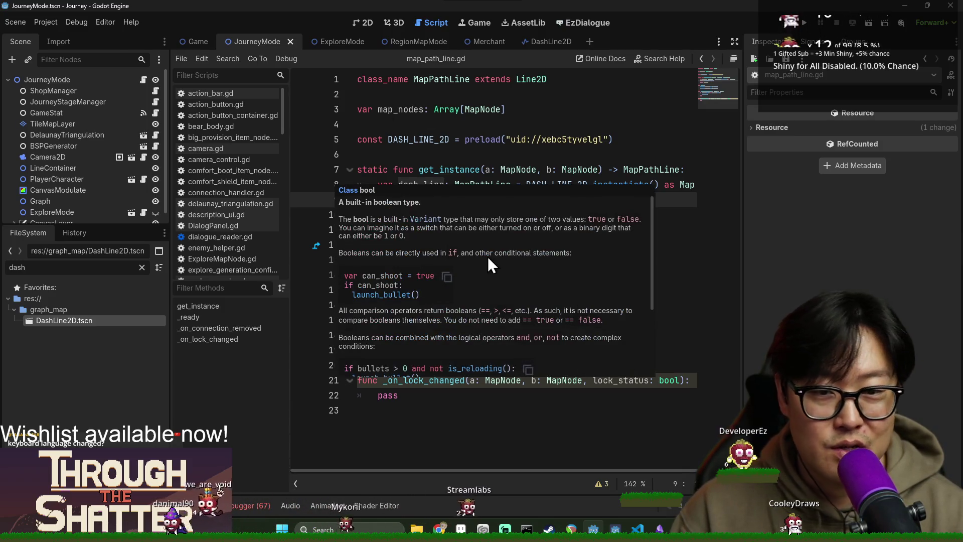
left_click(417, 244)
key("ctrl+s")
Add a remove_child call before queue_free in the connection-removed handler and delete the leftover pass.
double_click(400, 271)
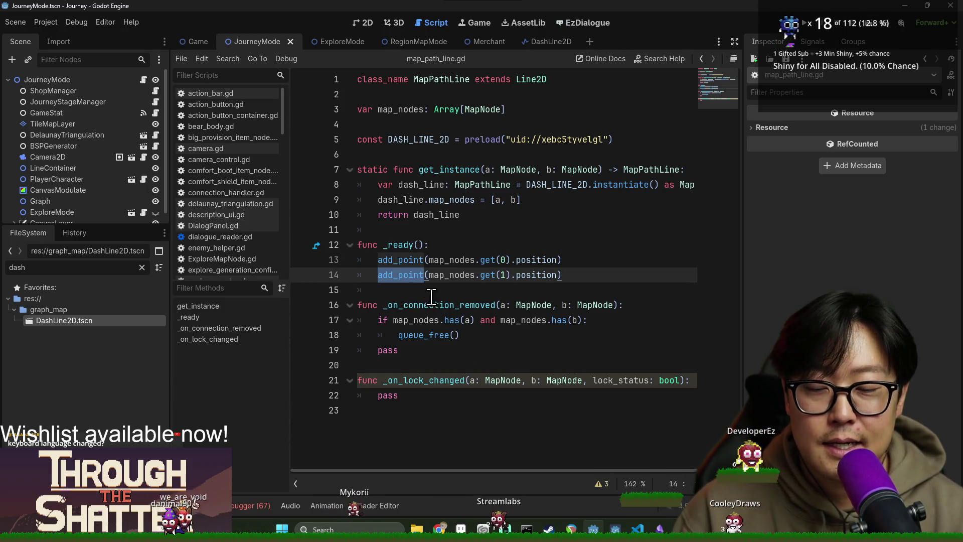
double_click(411, 323)
double_click(418, 380)
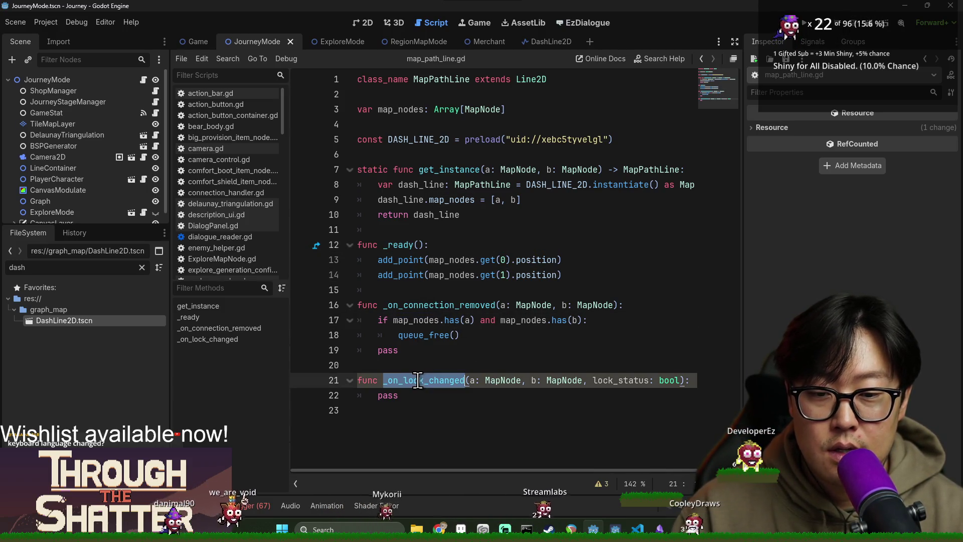
double_click(411, 320)
double_click(421, 335)
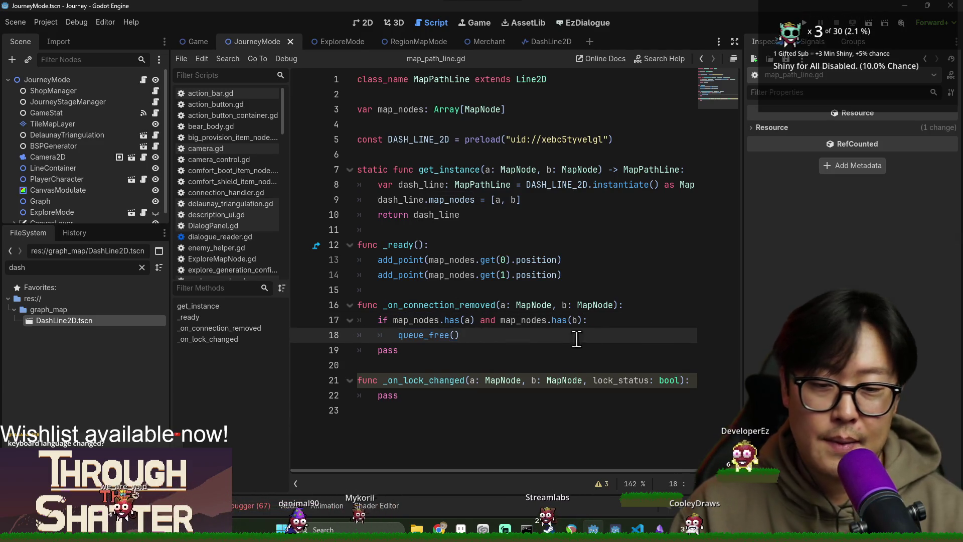
left_click(606, 321)
key("Return")
type("get_parent(")
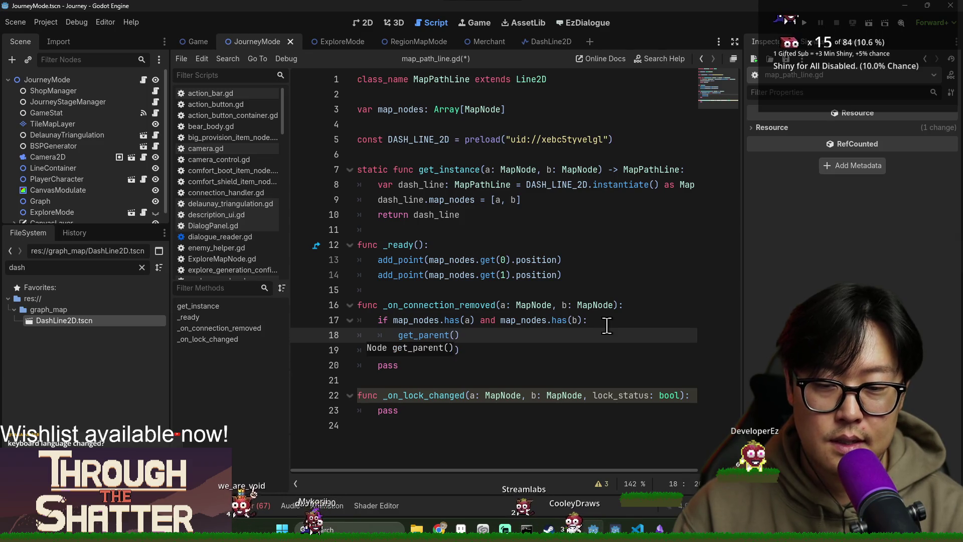
type(".remove")
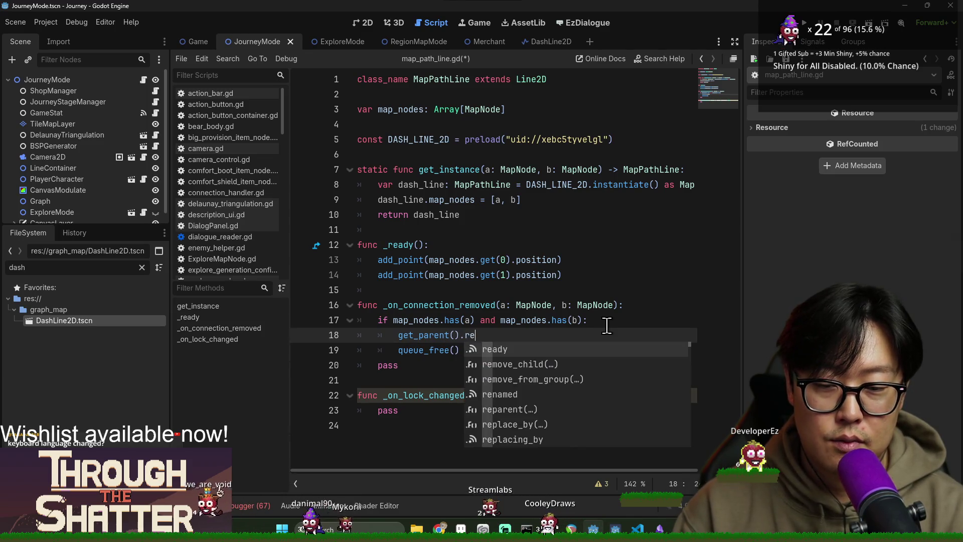
key("Return")
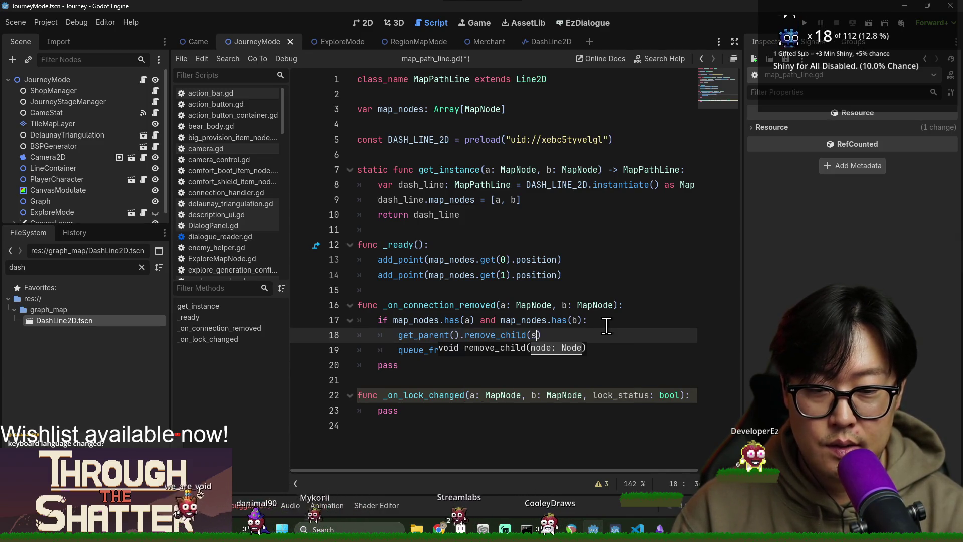
type("elf")
left_click(438, 349)
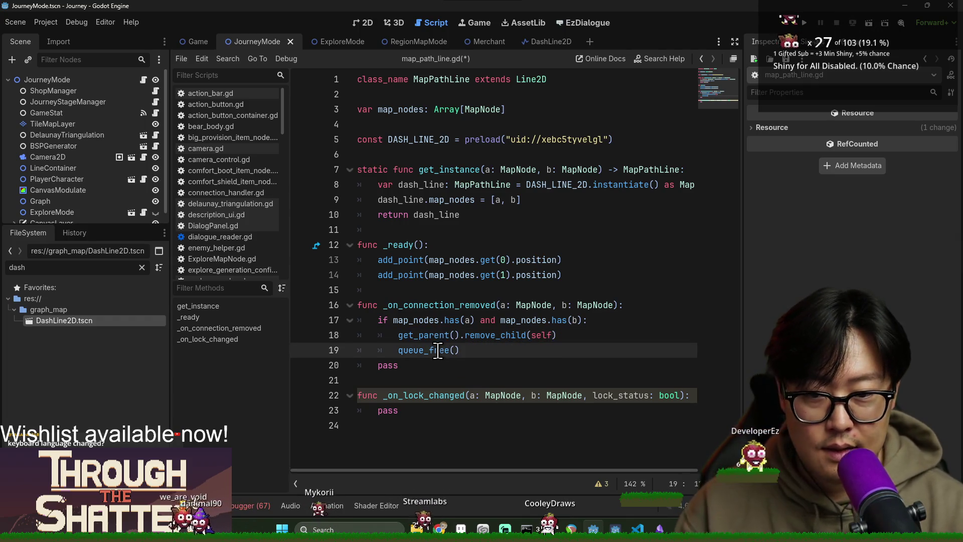
left_click(406, 365)
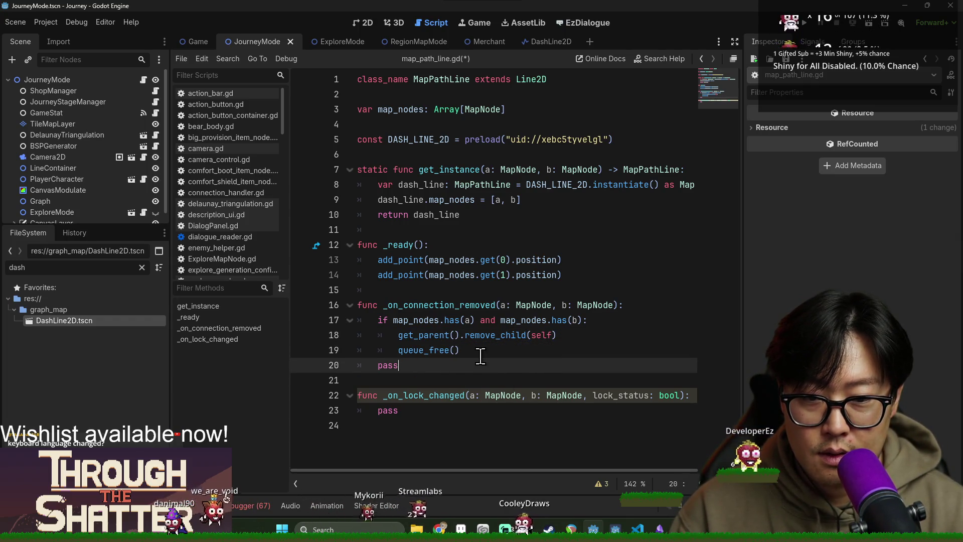
key("BackSpace")
key("BackSpace")
key("BackSpace")
Negate the line 17 condition into an if-return guard, dedent remove_child and queue_free, and save.
double_click(447, 320)
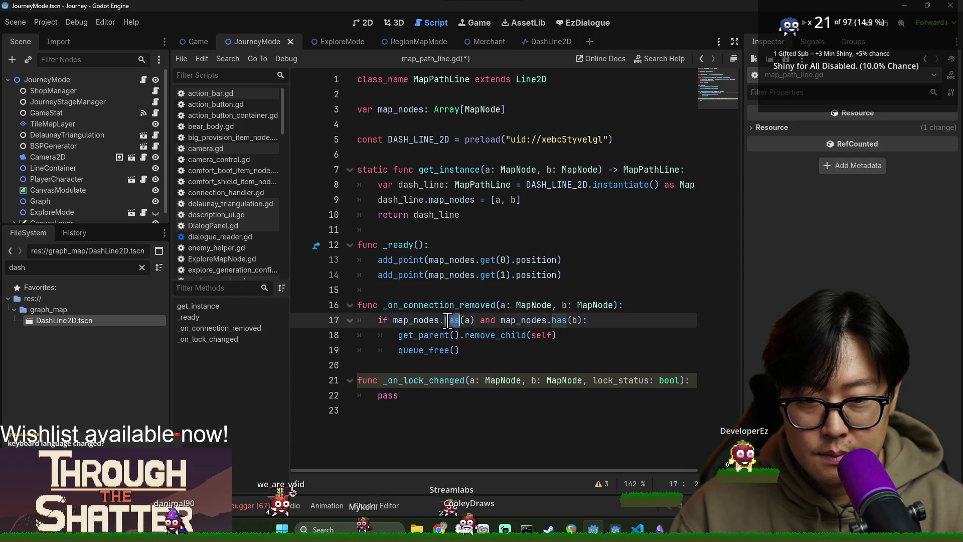
double_click(427, 322)
left_click(401, 384)
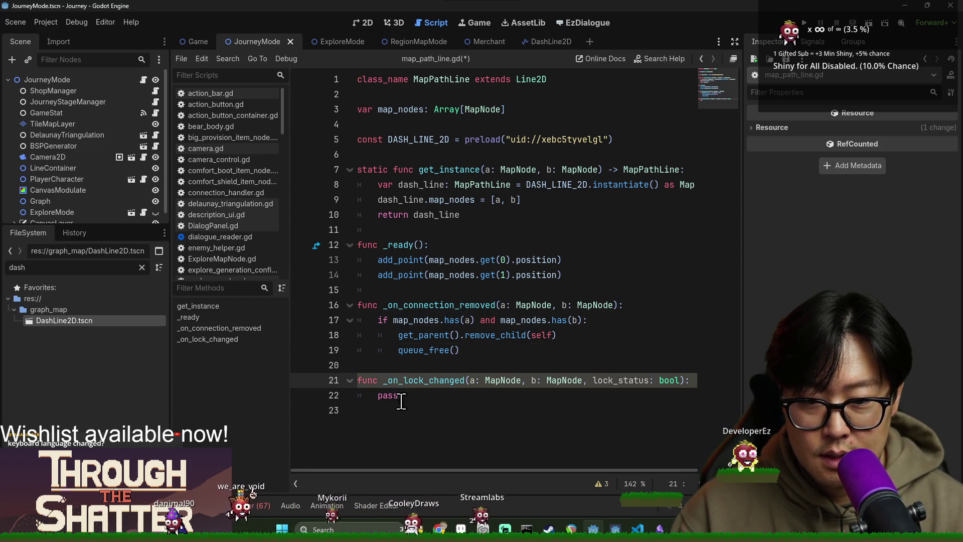
left_click(392, 320)
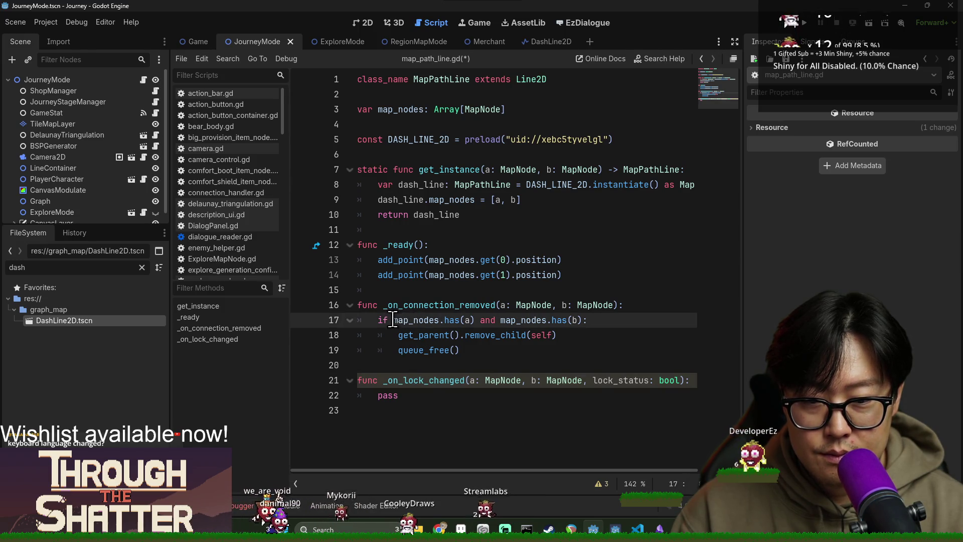
type("!(a")
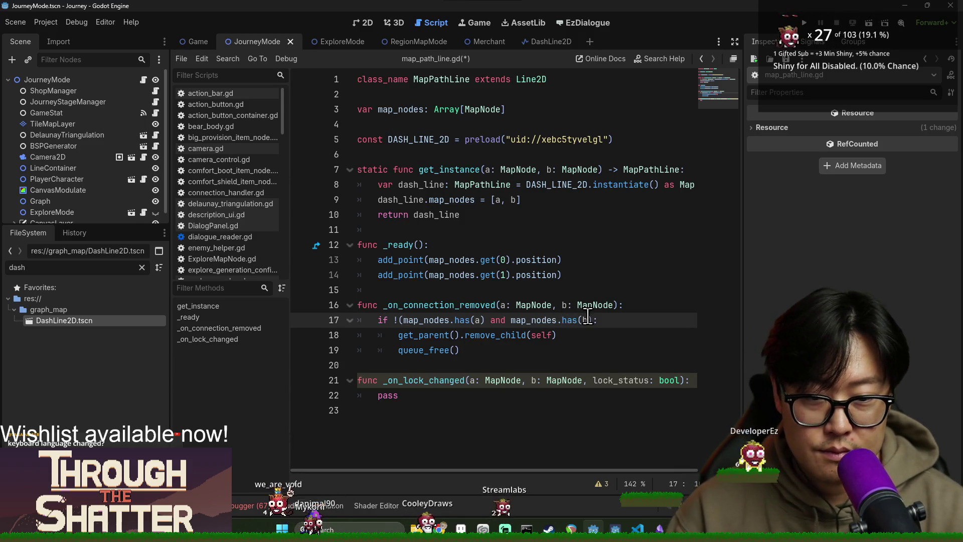
type(")")
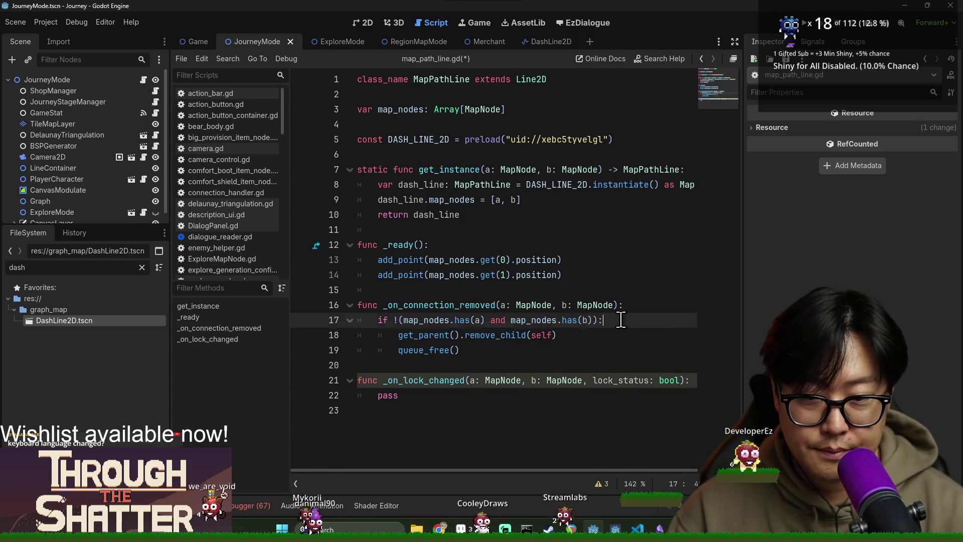
key("Return")
key("BackSpace")
key("BackSpace")
key("BackSpace")
type("turn")
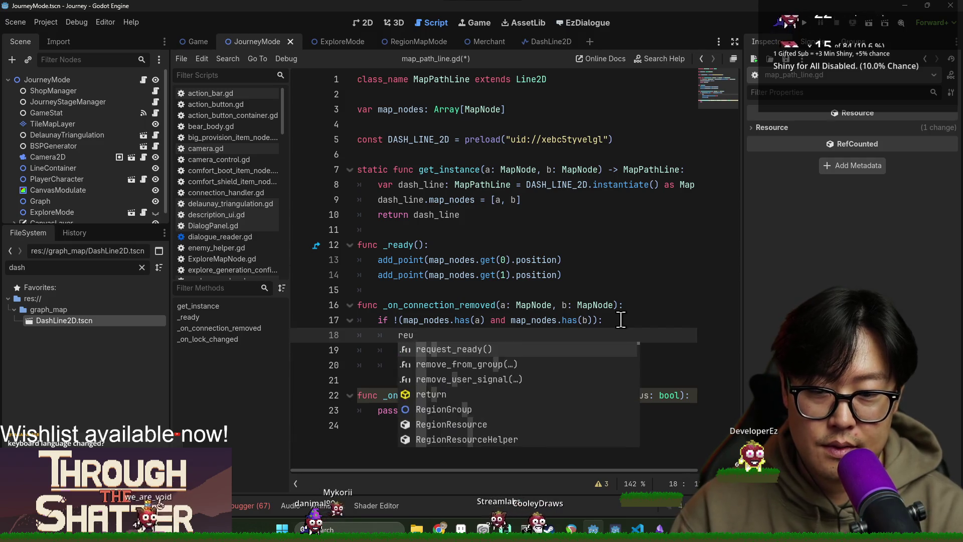
key("Return")
key("shift+Down")
key("shift+Down")
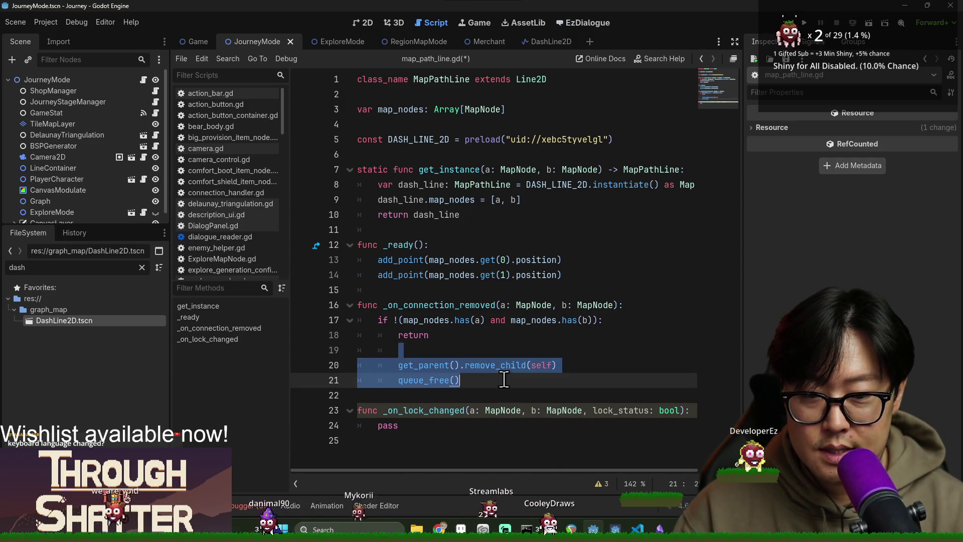
key("shift+Tab")
key("ctrl+s")
Copy the if-return guard into the _on_lock_changed function.
left_click(441, 410)
left_click(375, 426)
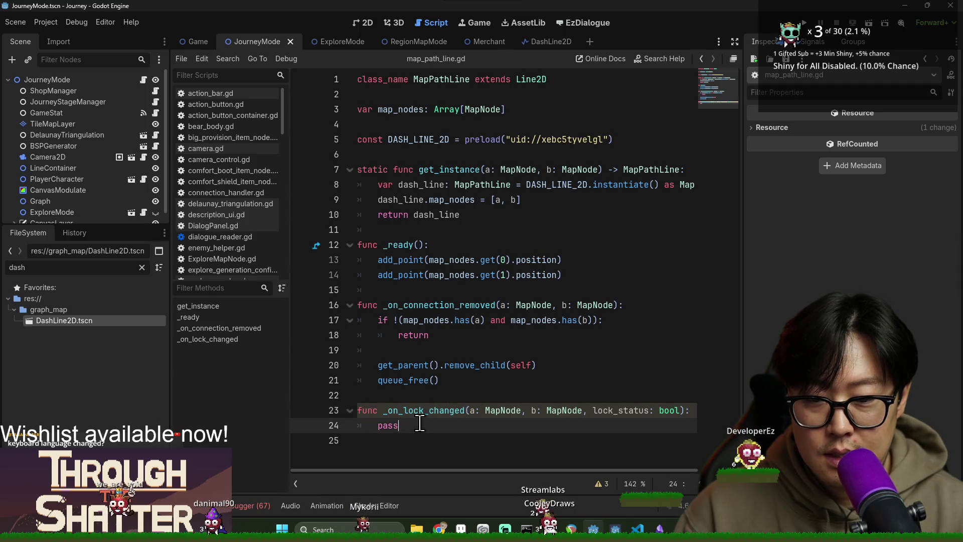
key("Return")
left_click(453, 335)
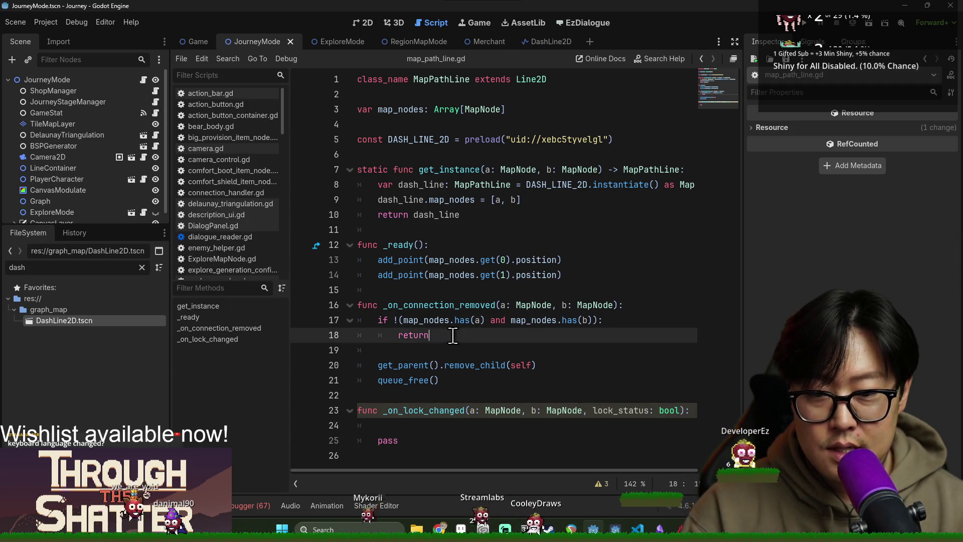
left_click(380, 320, "shift")
key("ctrl+c")
left_click(449, 426)
key("ctrl+v")
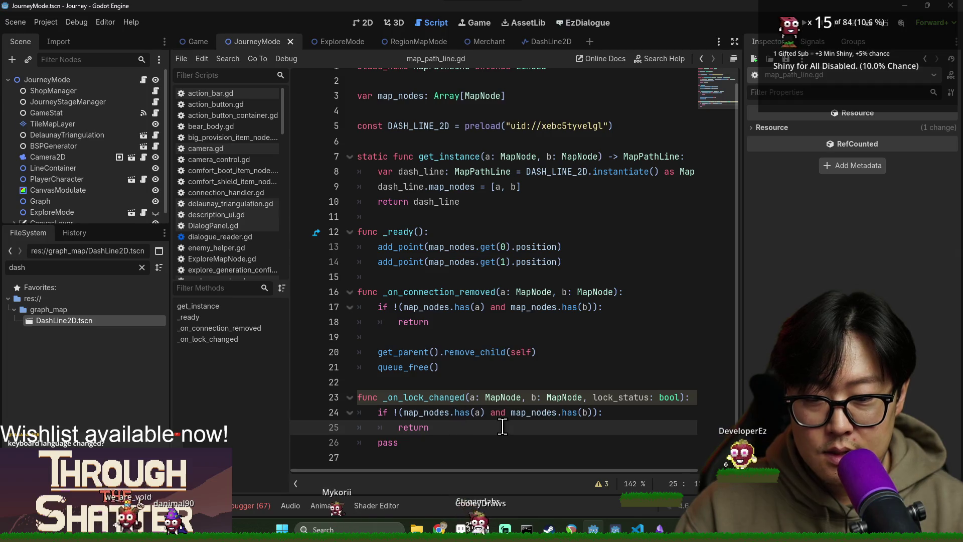
key("Return")
key("Return")
Replace the pass line with '# TODO based on lock status change line style.' and save.
scroll(469, 392, "down", 1)
left_click(447, 443)
key("BackSpace")
key("BackSpace")
key("BackSpace")
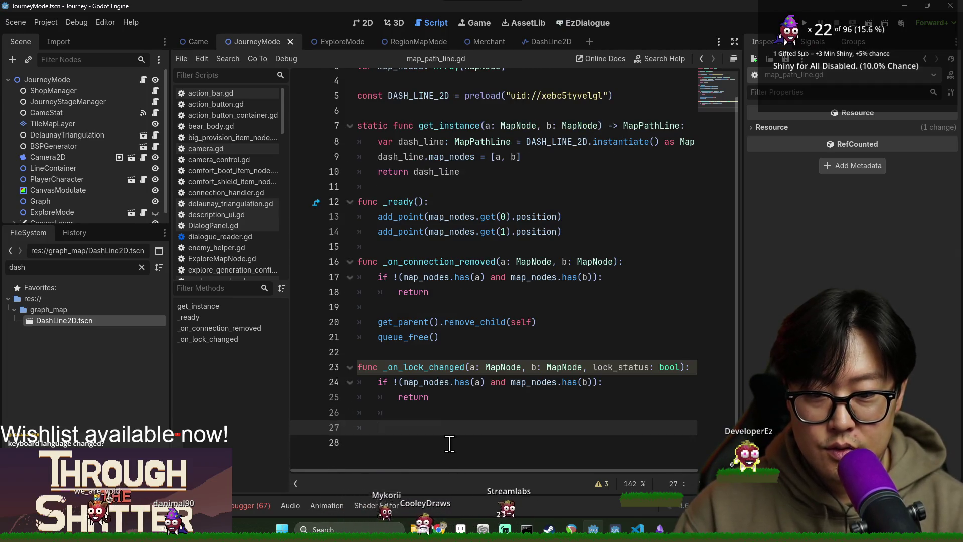
type("p")
key("BackSpace")
type("#")
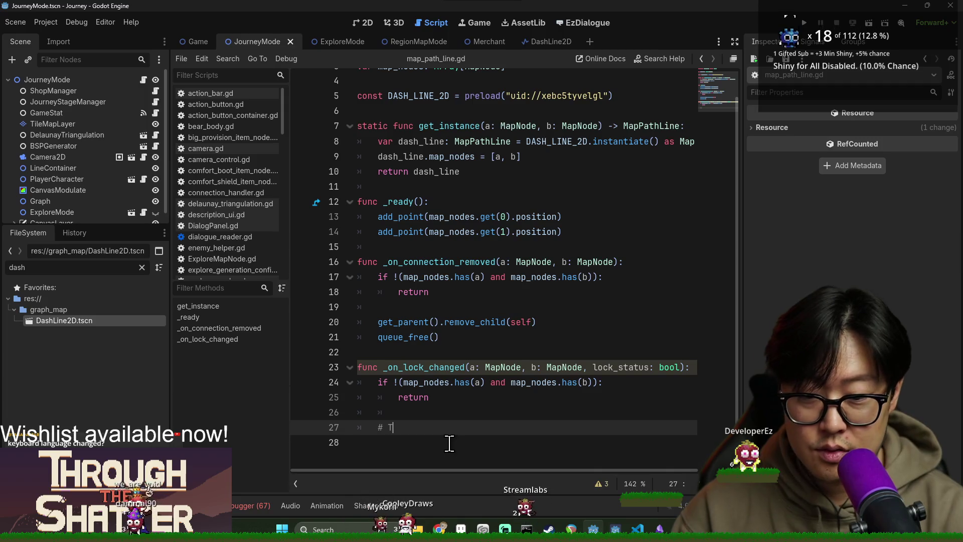
type(" TODO based on lock status change li")
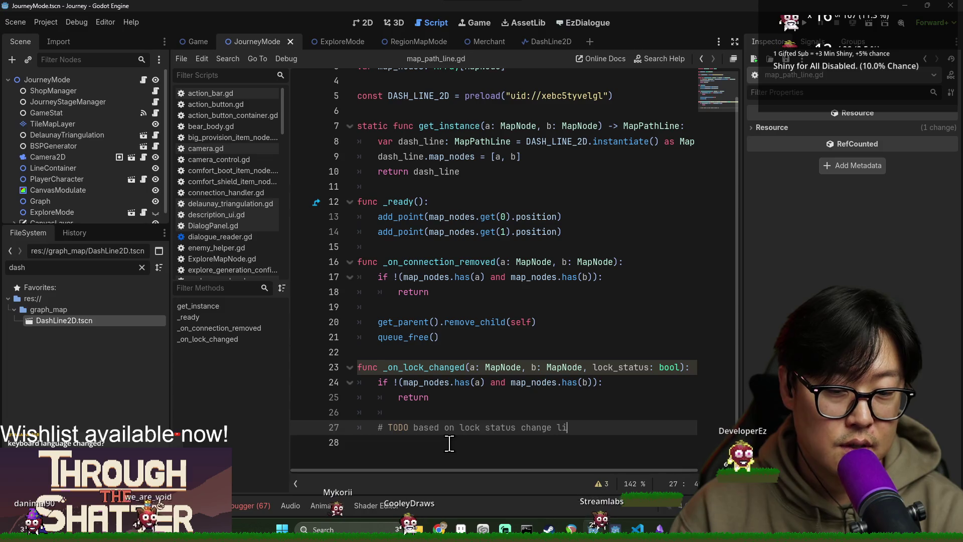
type("ne style.")
key("ctrl+s")
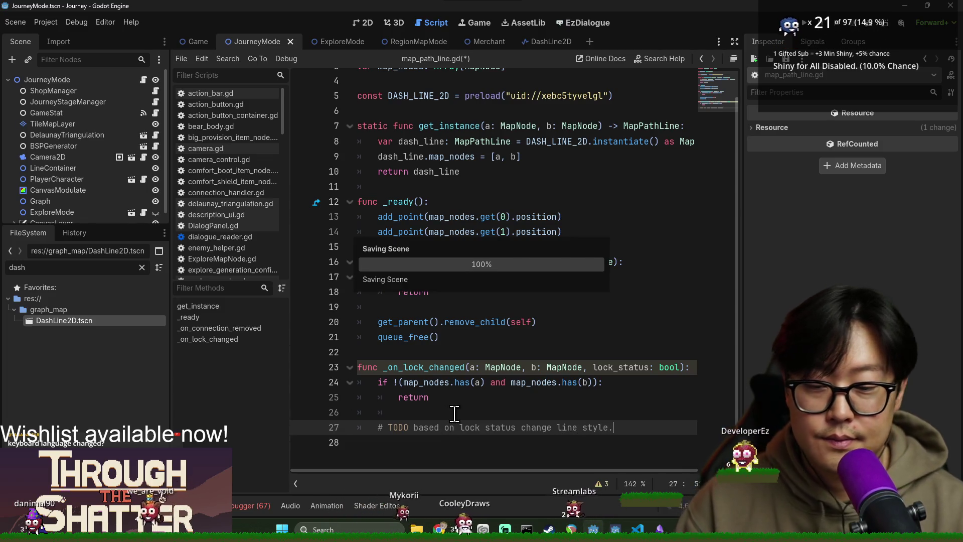
key("Up")
Save the script again, switch to the Game scene and run the project.
left_click(516, 262)
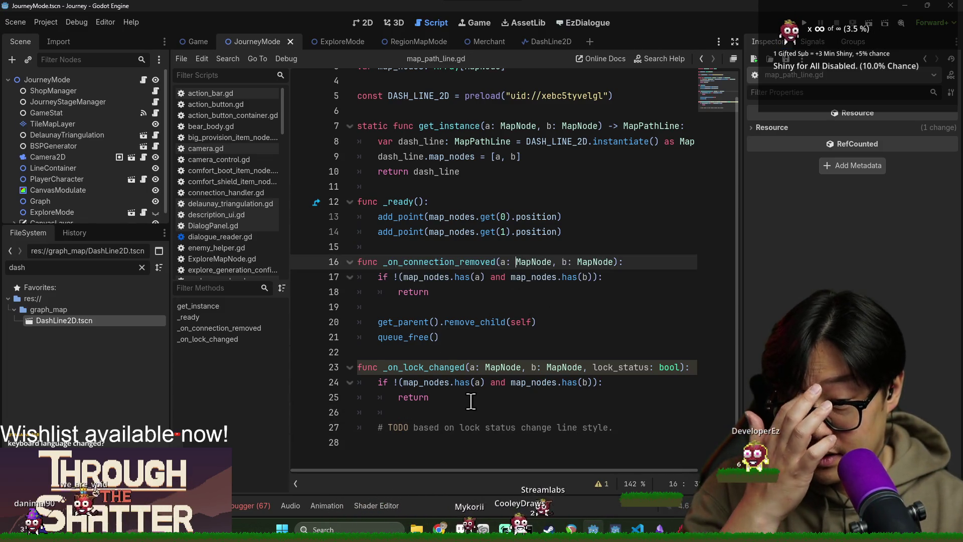
key("Down")
key("ctrl+s")
key("ctrl+s")
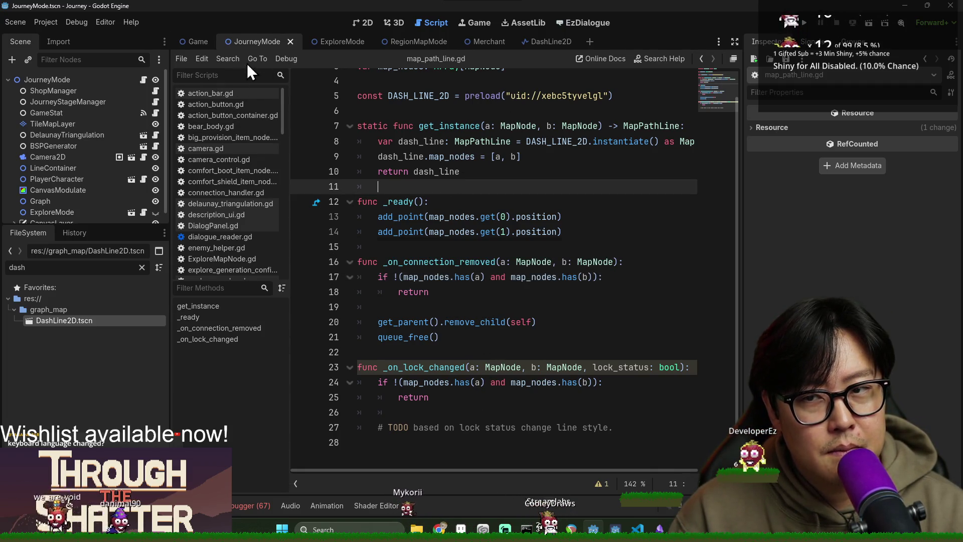
left_click(196, 43)
left_click(801, 22)
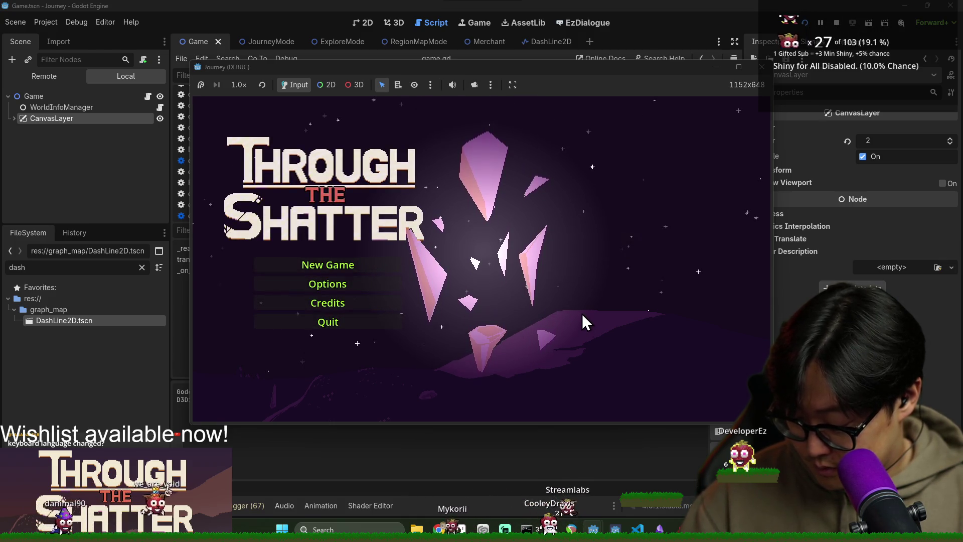
Start a New Game and inspect map_nodes on line 14 after the break.
left_click(369, 270)
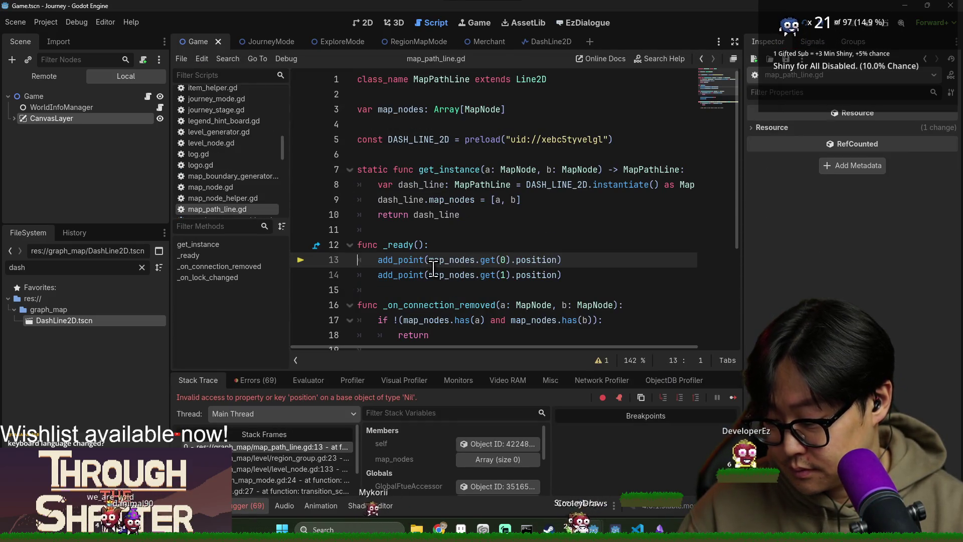
mouse_move(433, 269)
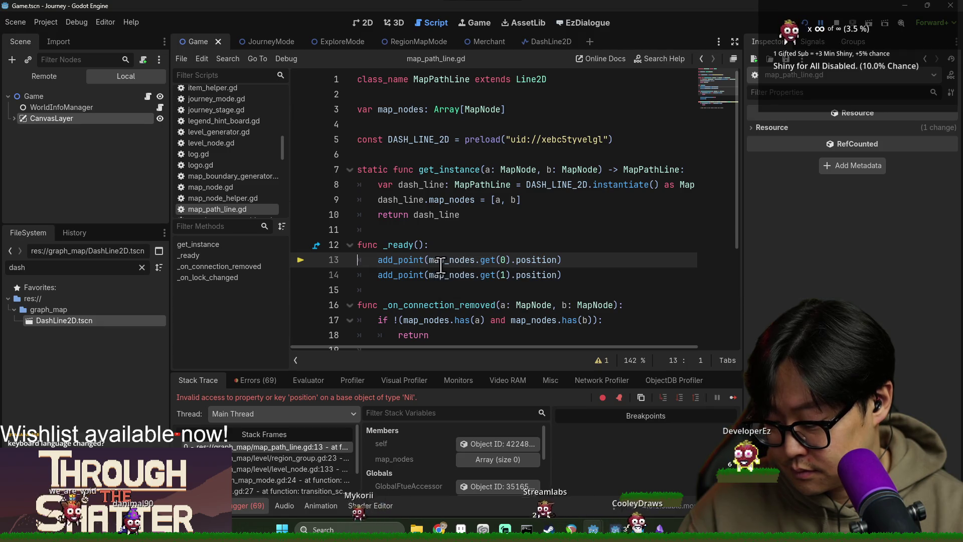
left_click(429, 275)
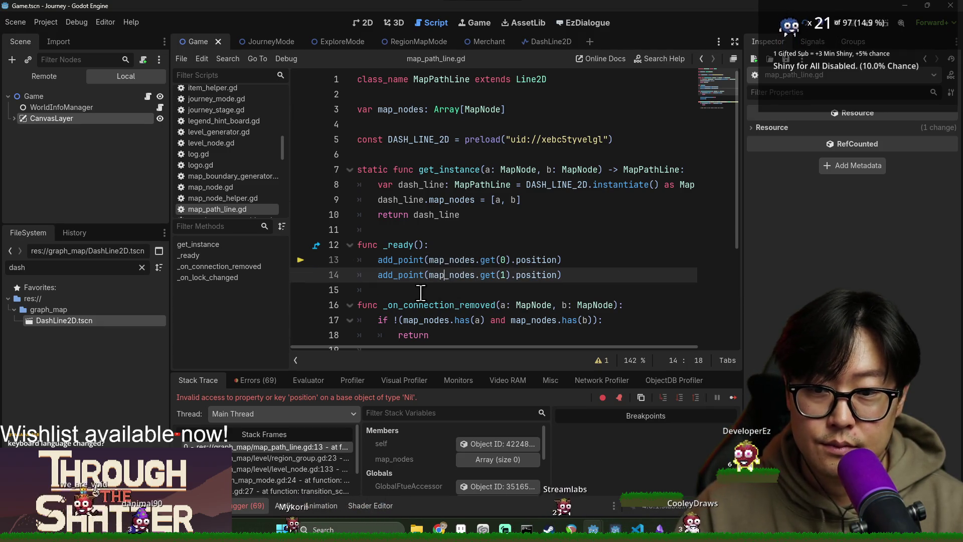
scroll(415, 312, "down", 3)
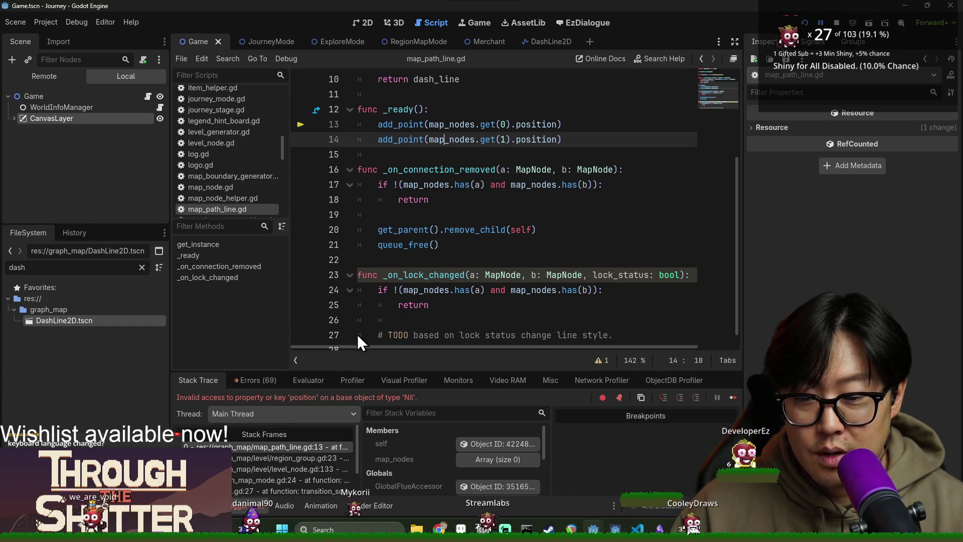
scroll(445, 320, "up", 2)
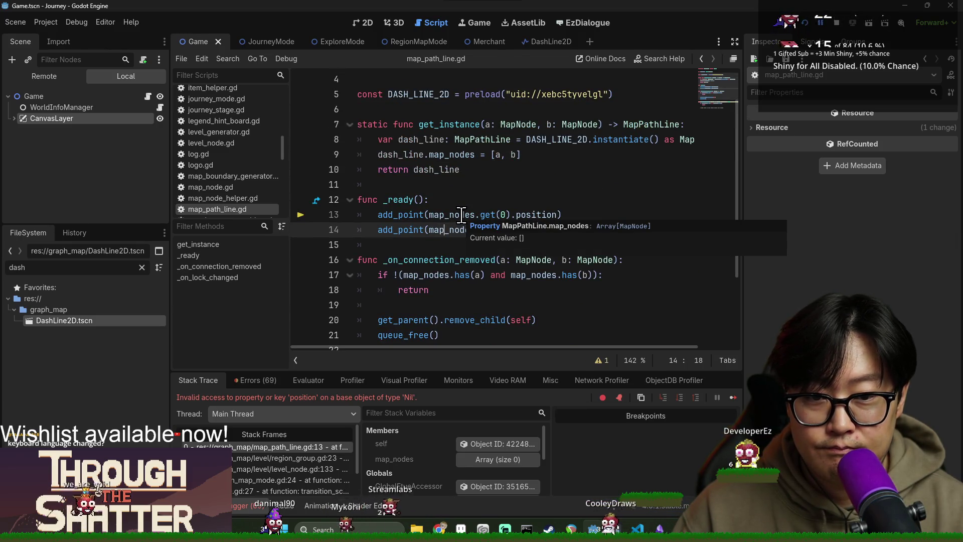
double_click(451, 229)
scroll(466, 265, "up", 1)
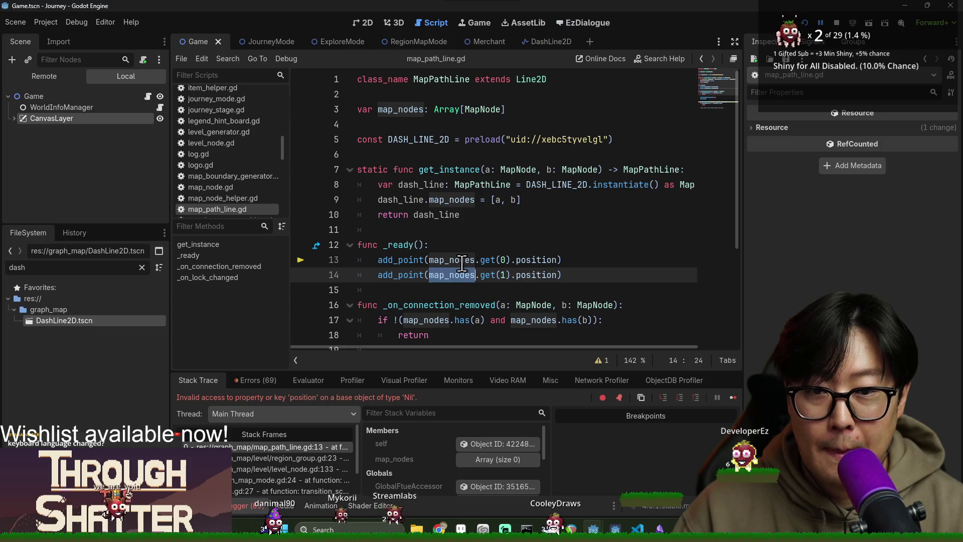
Check dash_line on lines 9 and 10, then jump to the region_group.gd:23 caller frame.
mouse_move(462, 263)
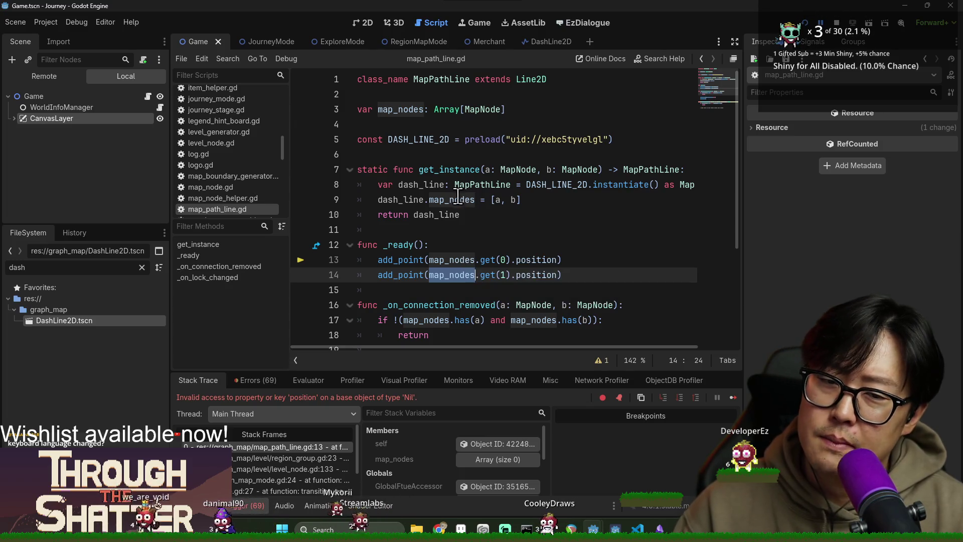
mouse_move(455, 198)
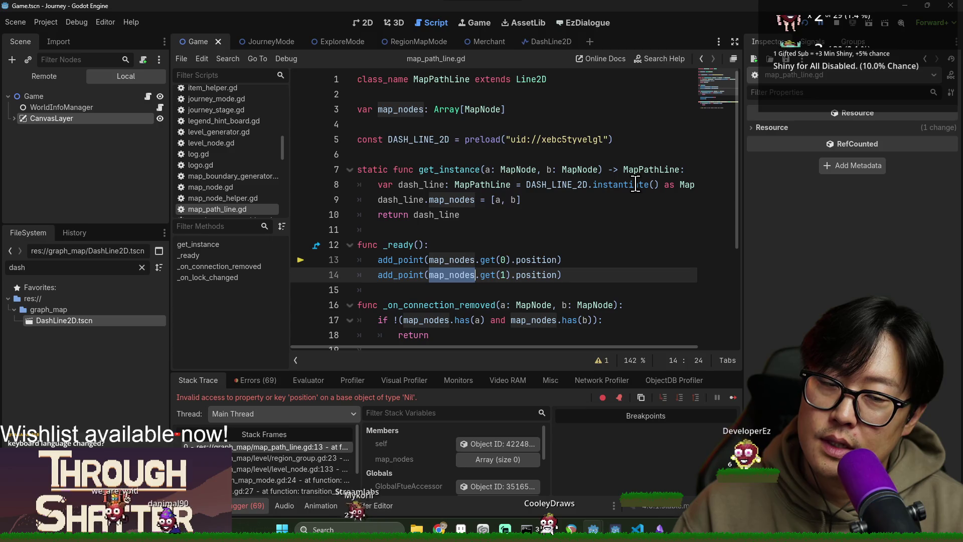
mouse_move(635, 184)
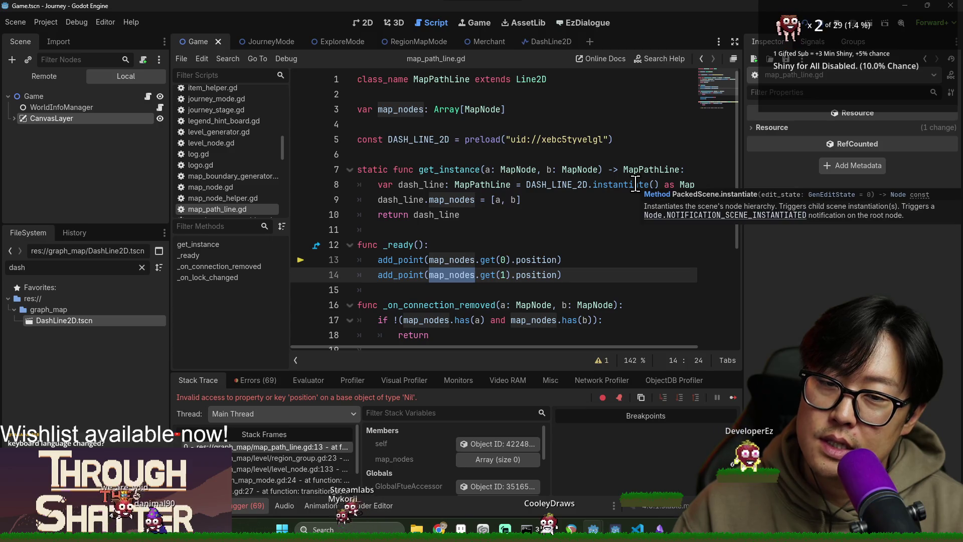
double_click(419, 203)
double_click(437, 215)
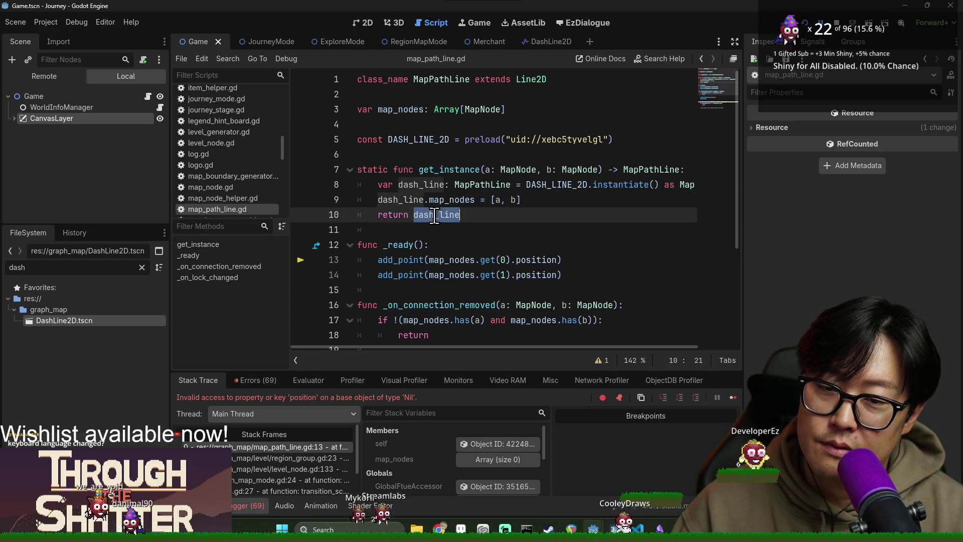
left_click(324, 457)
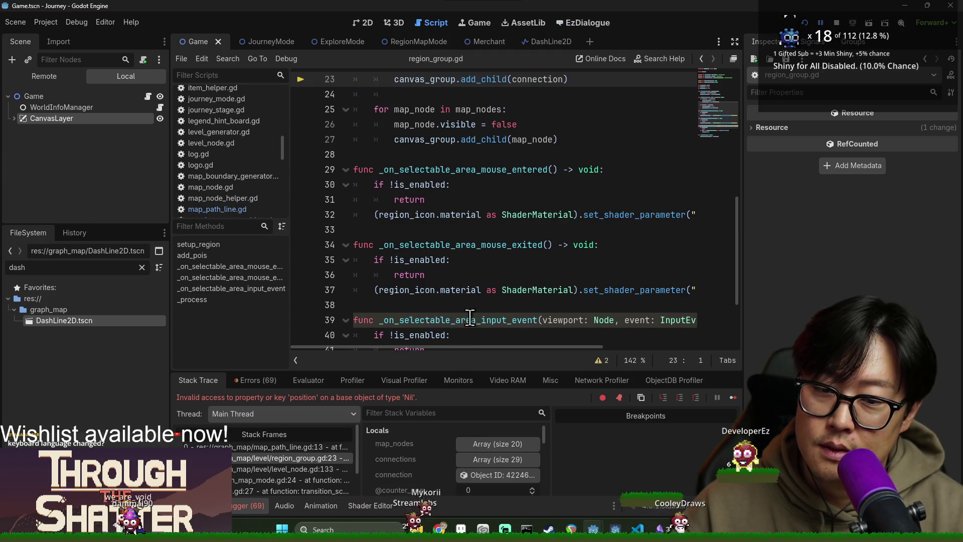
Inspect the connection on paused line 23 of region_group.gd, then stop the debug session.
scroll(469, 323, "down", 2)
left_click(300, 456)
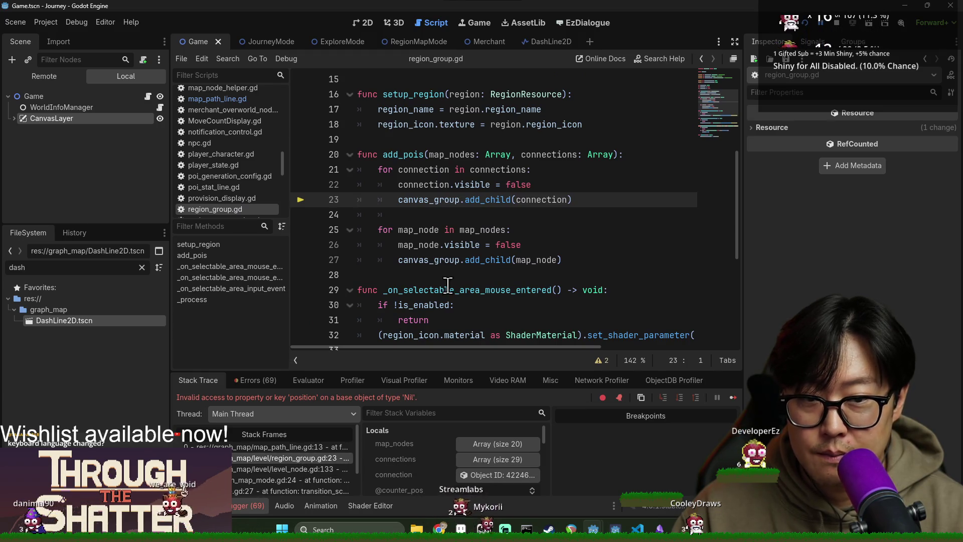
double_click(541, 200)
scroll(482, 281, "up", 1)
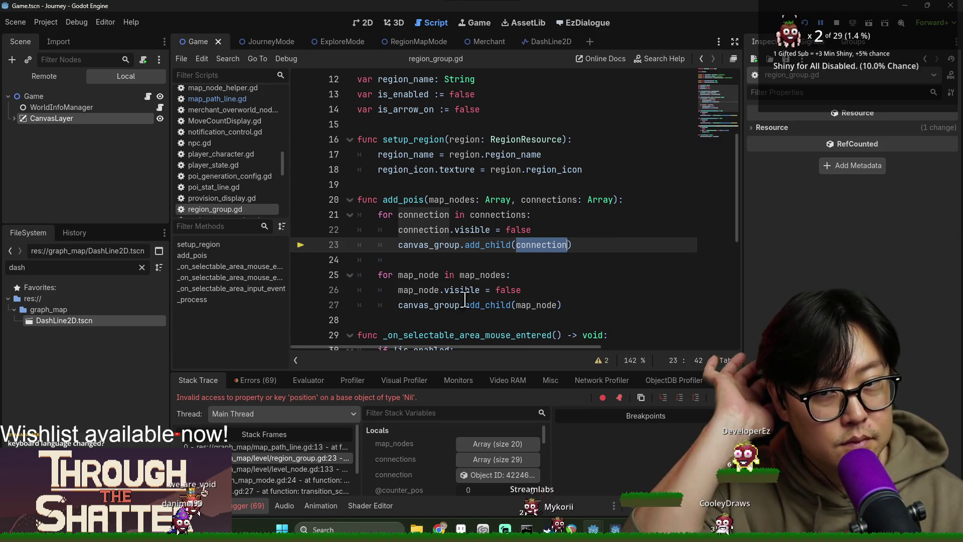
scroll(480, 281, "up", 4)
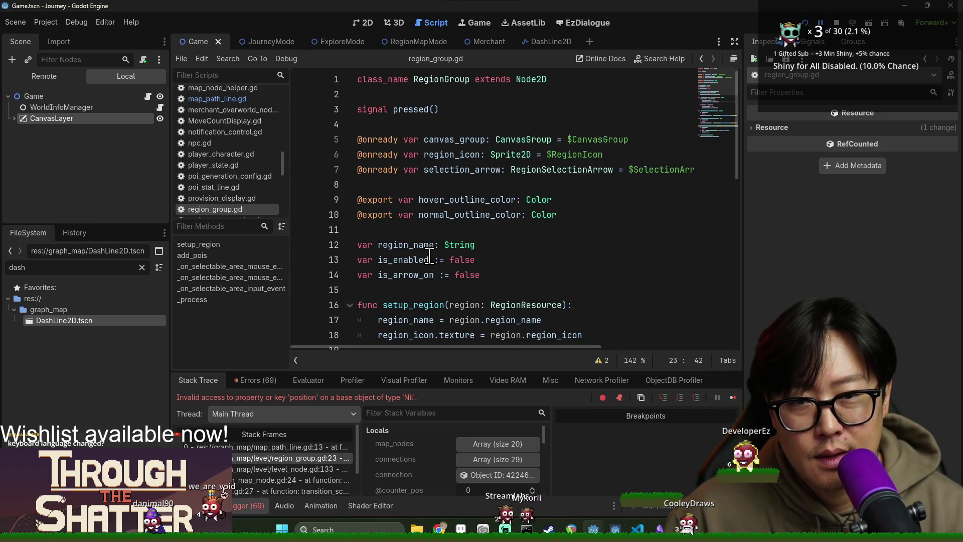
scroll(427, 250, "down", 3)
scroll(428, 234, "down", 3)
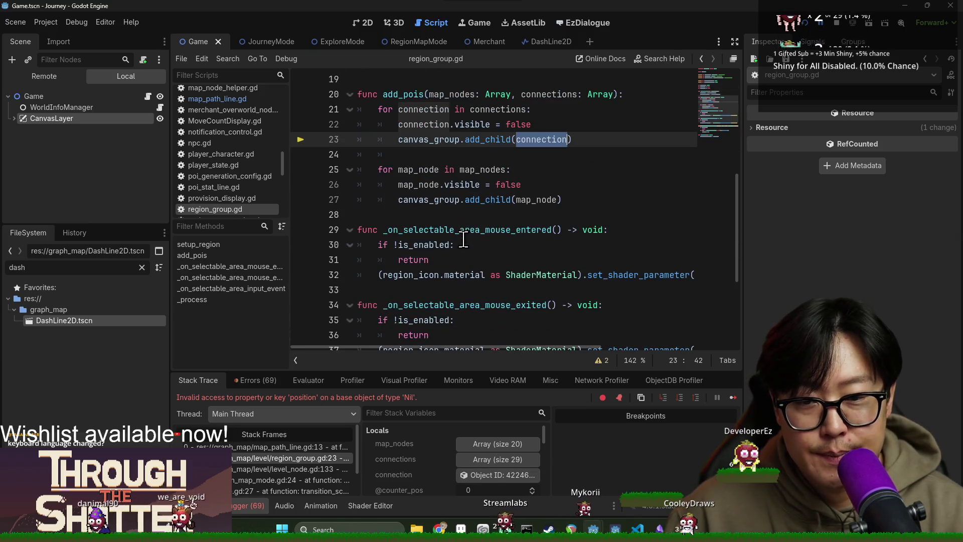
left_click(836, 22)
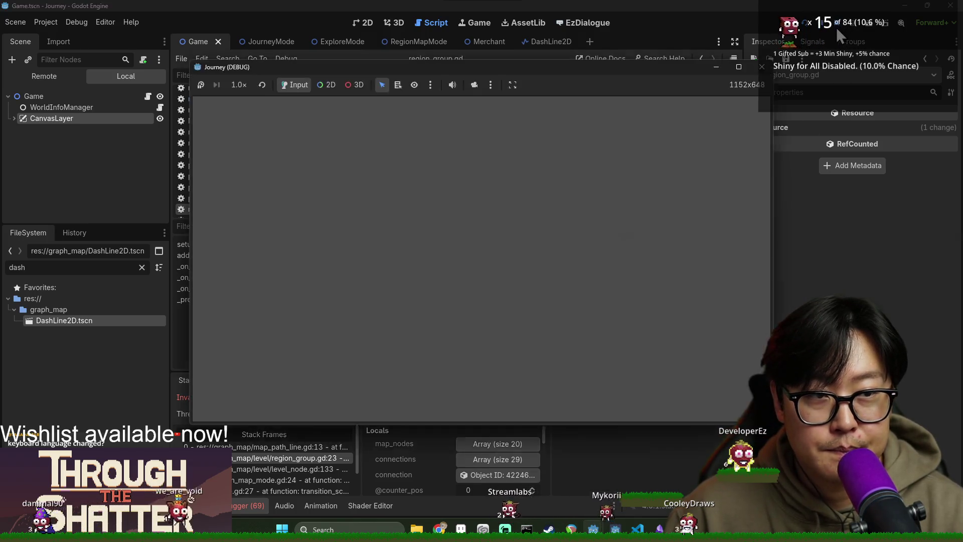
Trace canvas_group and the connection variables on lines 21–23 back to add_pois.
left_click(584, 214)
scroll(440, 230, "up", 2)
double_click(439, 230)
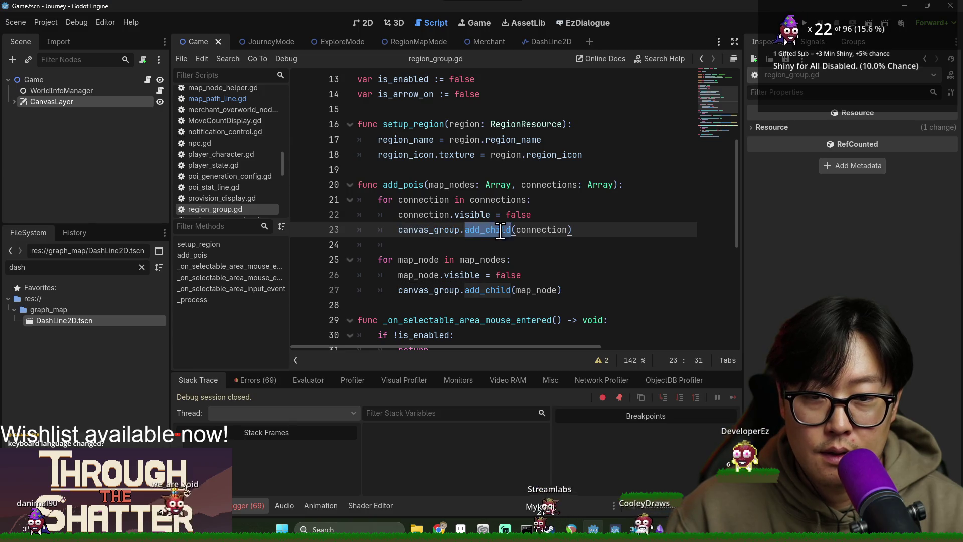
double_click(537, 229)
double_click(437, 214)
double_click(424, 199)
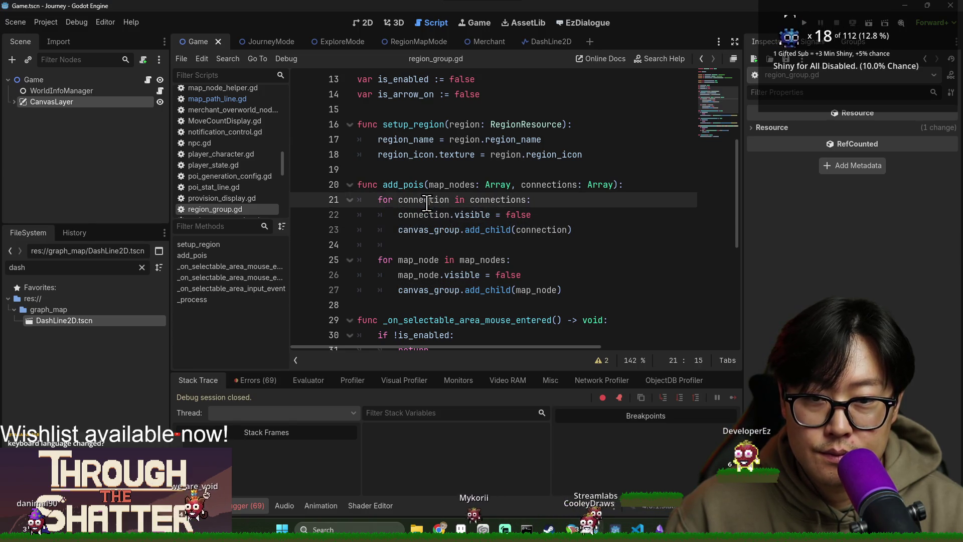
scroll(476, 241, "up", 1)
double_click(504, 246)
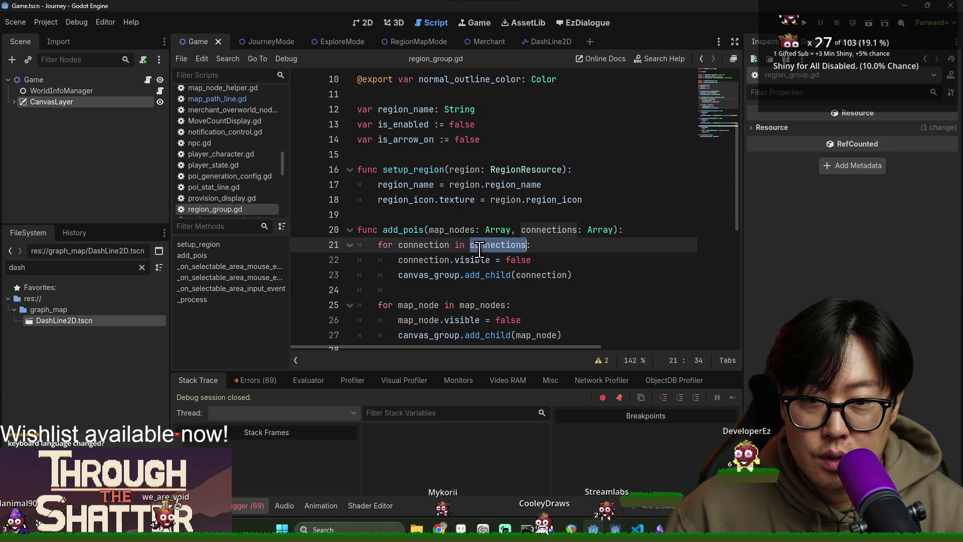
left_click(508, 251, "ctrl")
Search region_group.gd for add_pois, then run the project again.
key("ctrl+f")
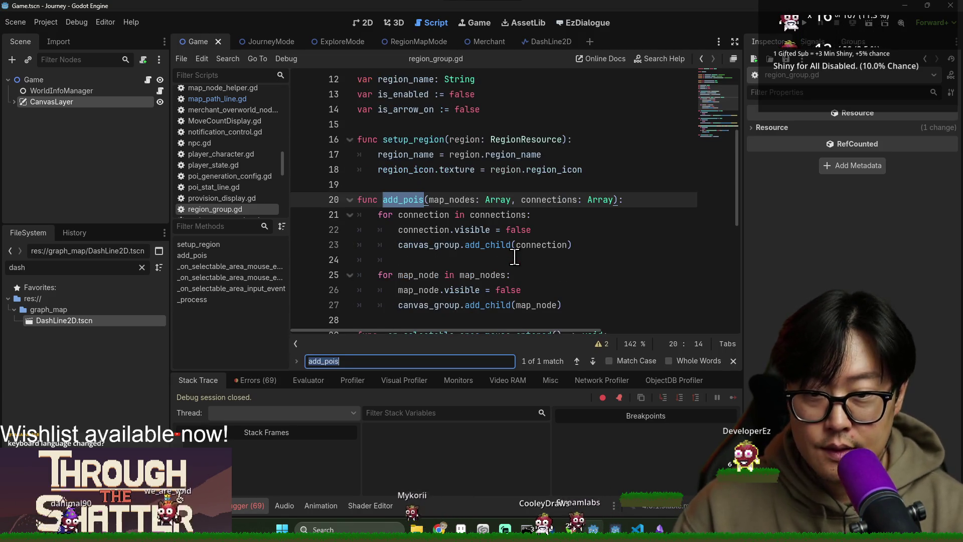
key("Escape")
left_click(413, 230)
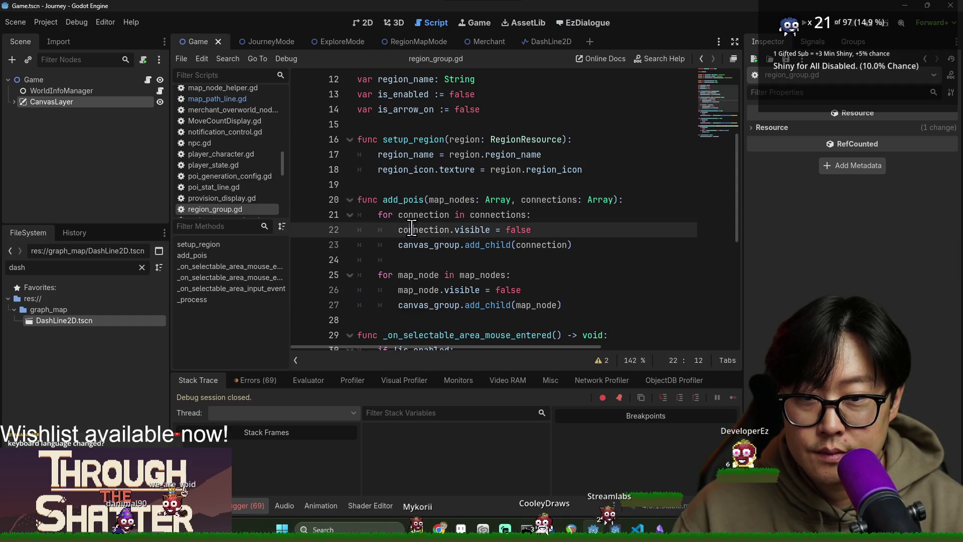
left_click(804, 23)
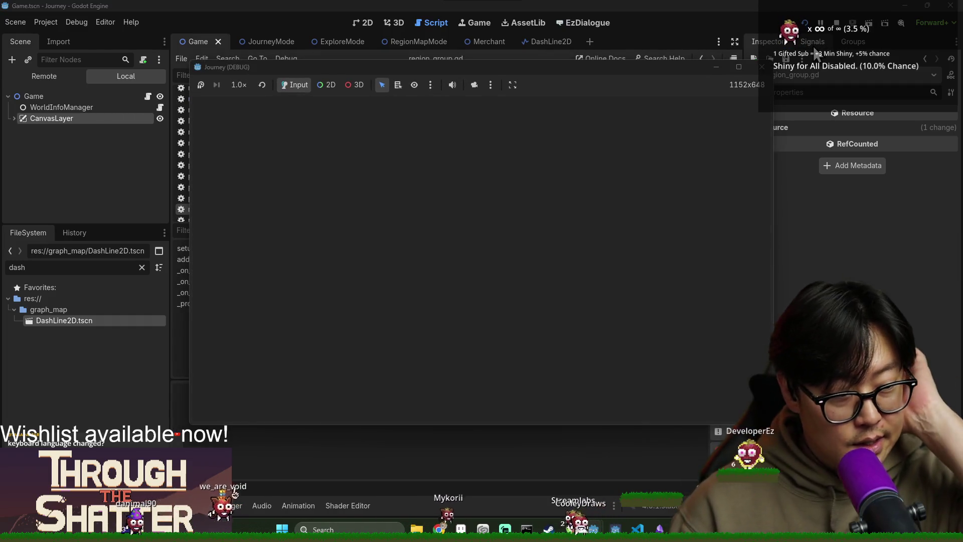
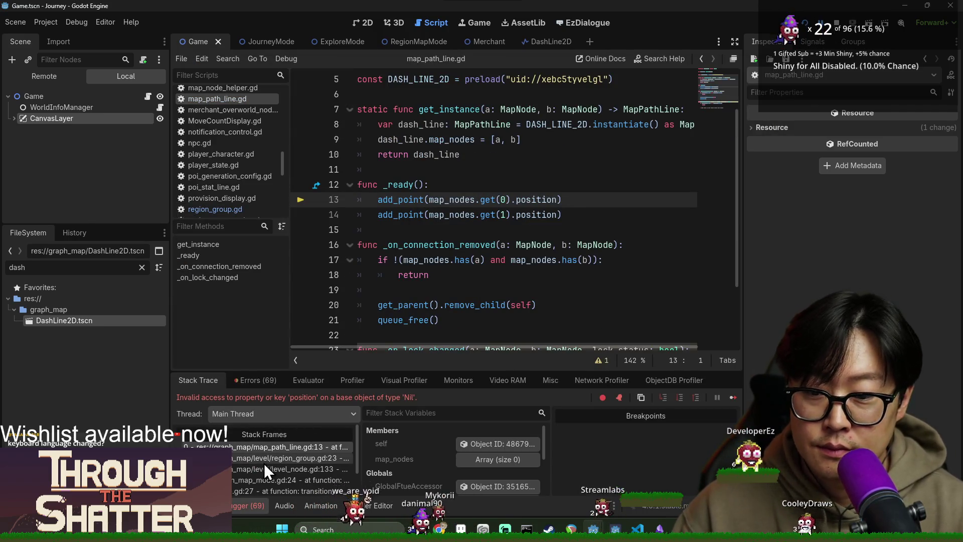
Jump to the level_node.gd:133 stack frame and select region_connections on the crashing line.
left_click(263, 469)
scroll(462, 235, "up", 2)
scroll(494, 243, "down", 3)
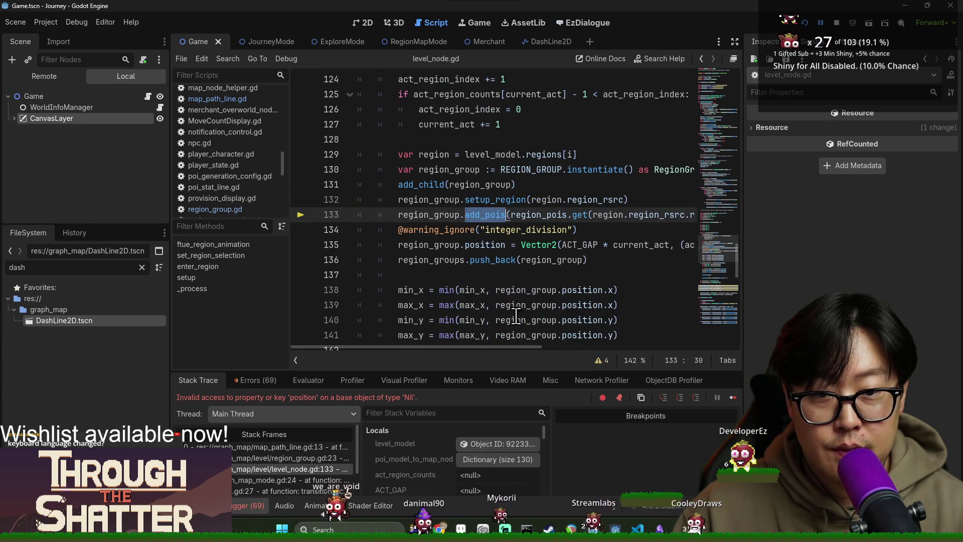
left_click_drag(511, 347, 620, 351)
double_click(627, 221)
left_click_drag(589, 346, 686, 347)
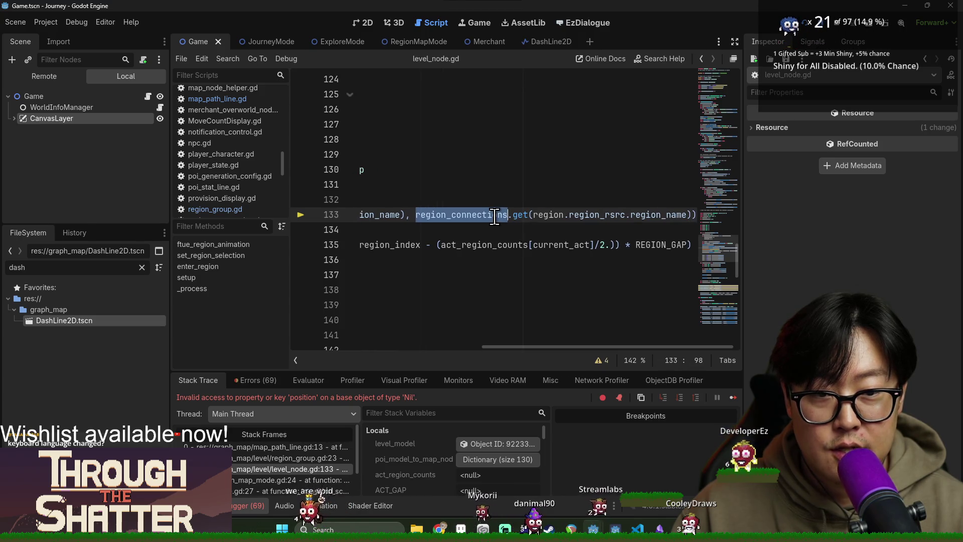
Filter stack variables for 'region_conn', expand the 7-entry dictionary and a Home connection, then stop debugging.
mouse_move(475, 214)
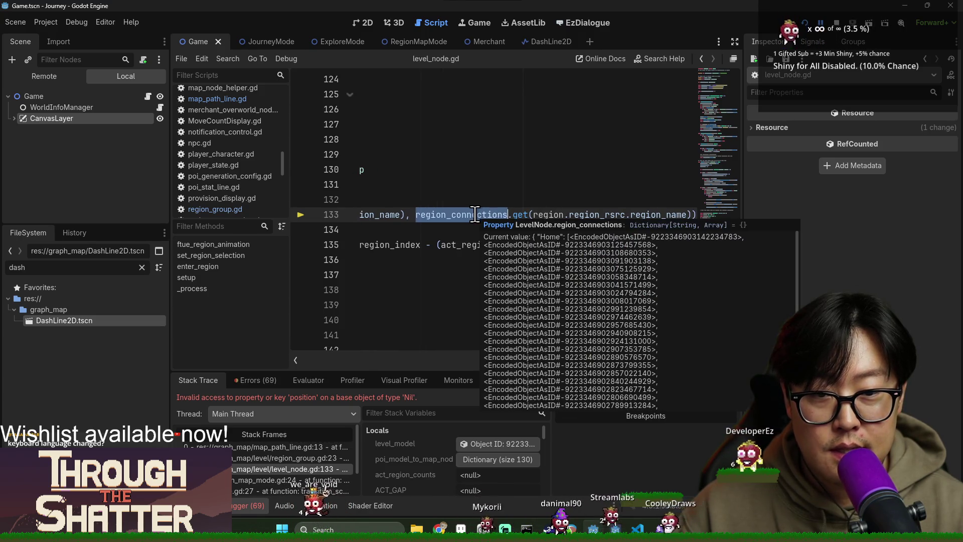
left_click(444, 415)
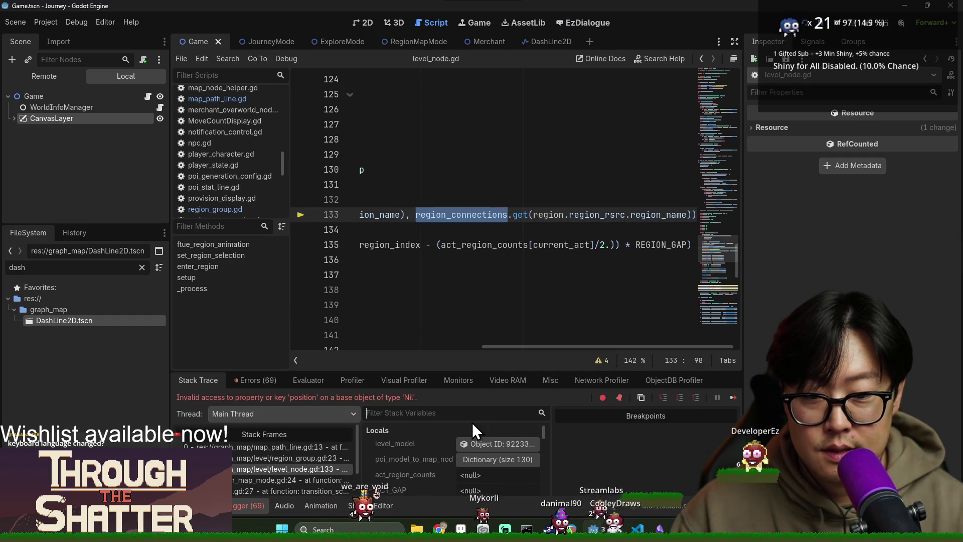
type("region_conn")
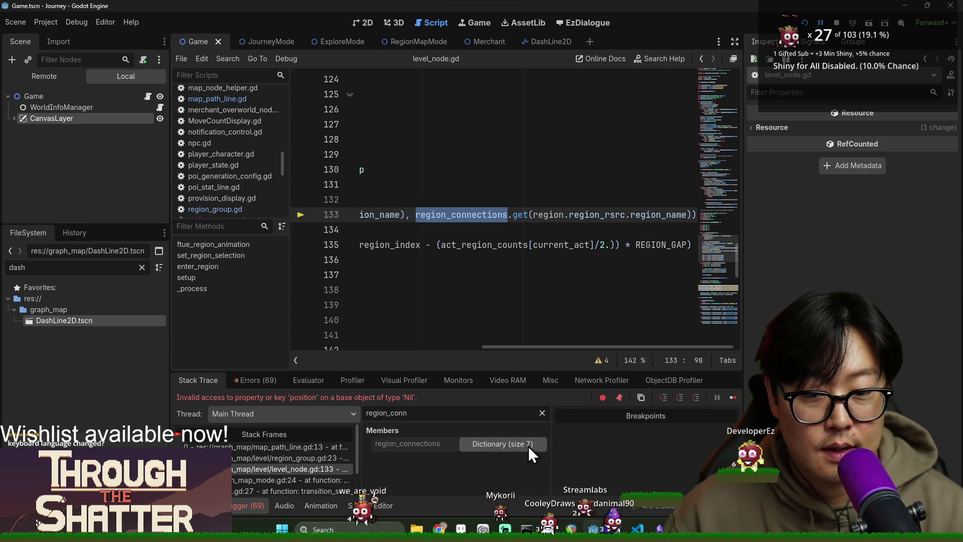
left_click(502, 444)
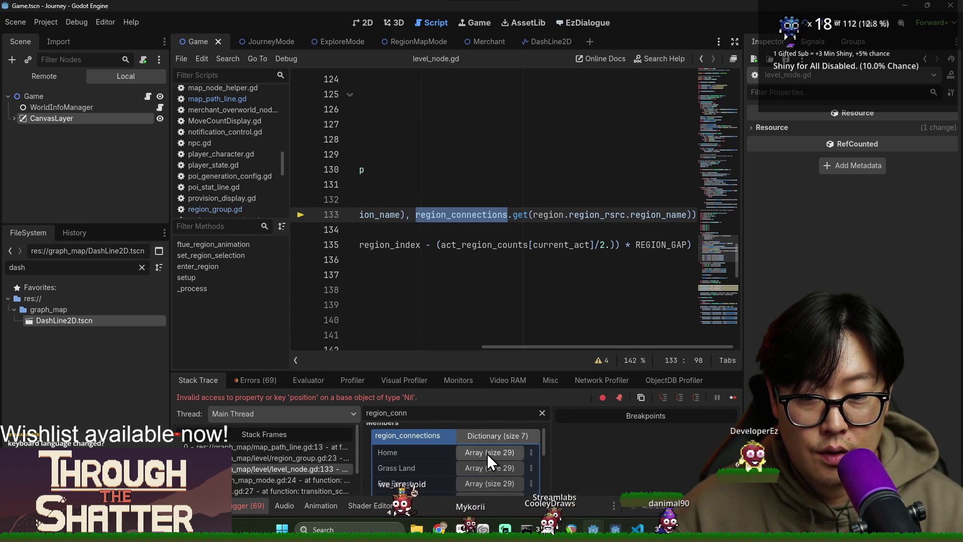
left_click(486, 454)
scroll(487, 472, "down", 2)
left_click(486, 465)
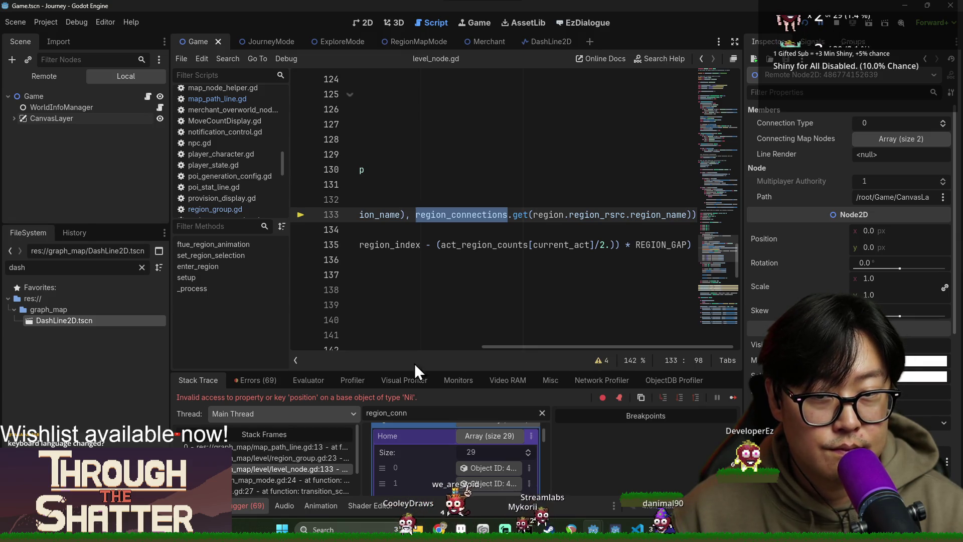
left_click_drag(499, 347, 275, 348)
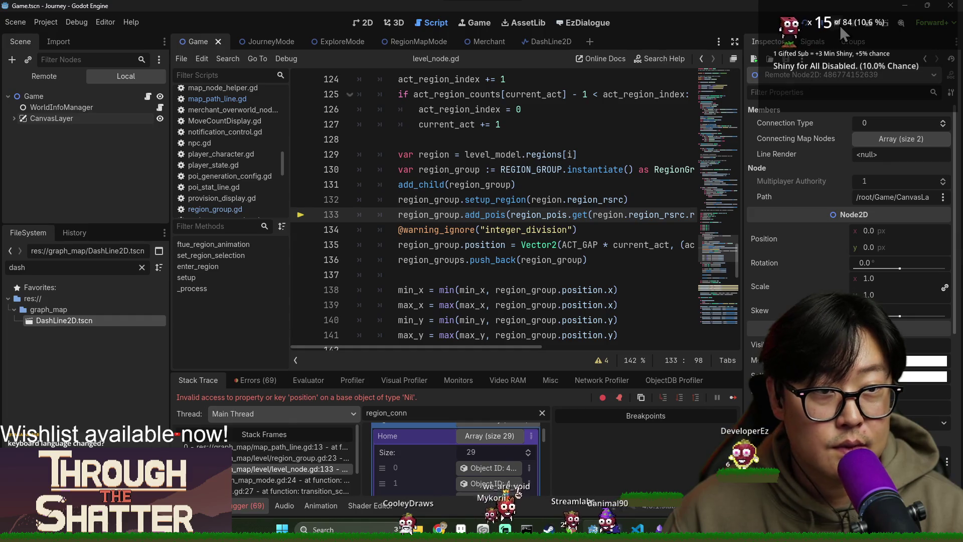
left_click(836, 23)
scroll(527, 229, "up", 15)
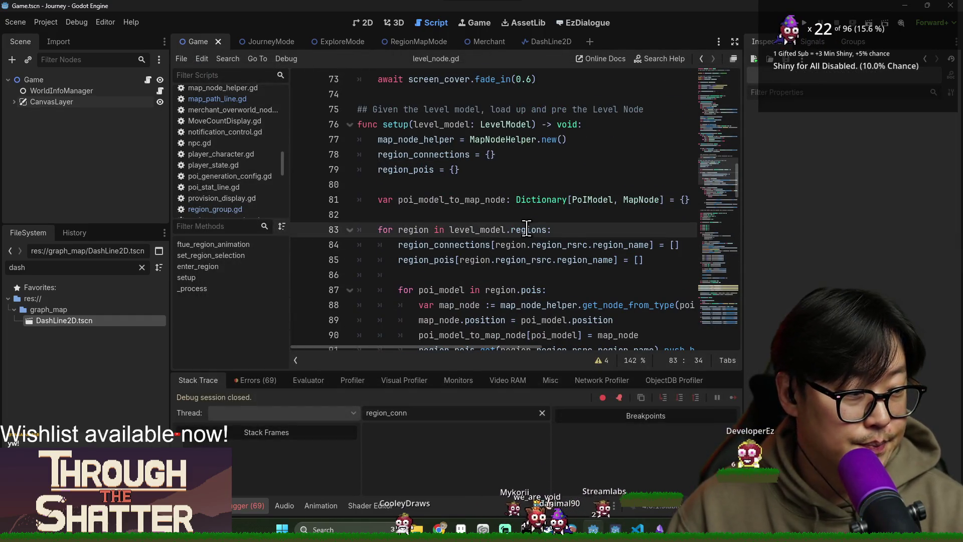
Search the script for the DASH_LINE_2D line and review the add_point calls on line 148.
key("ctrl+f")
type("dasj")
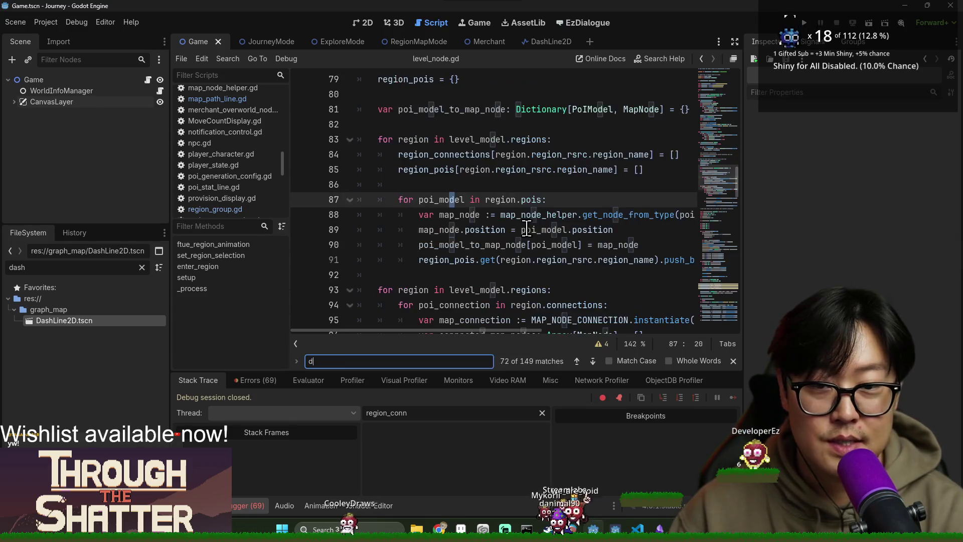
scroll(430, 207, "up", 1)
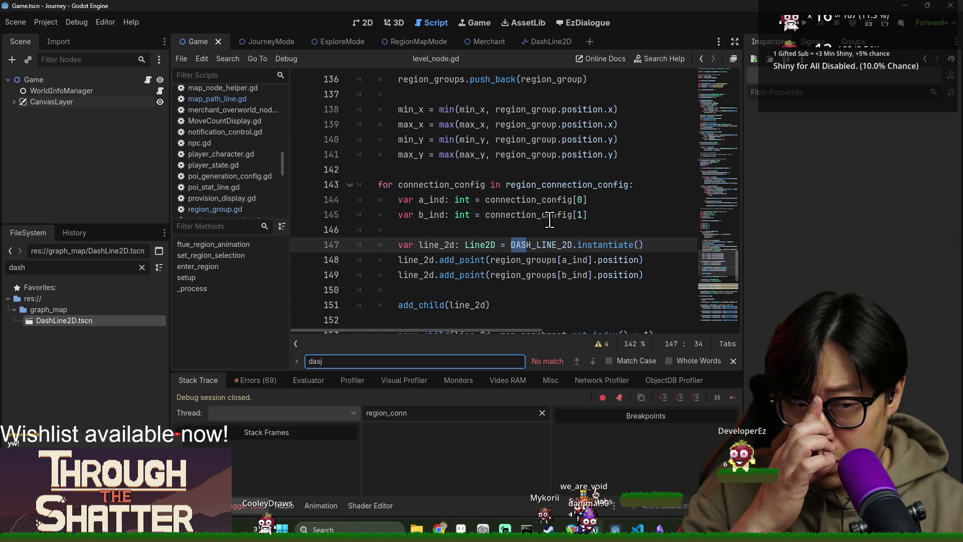
double_click(526, 260)
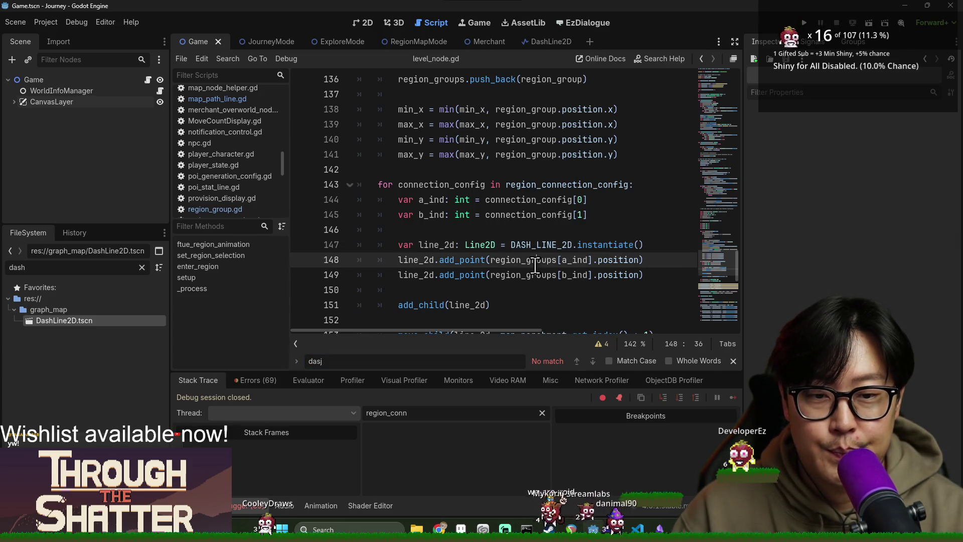
left_click(733, 360)
double_click(415, 260)
double_click(453, 260)
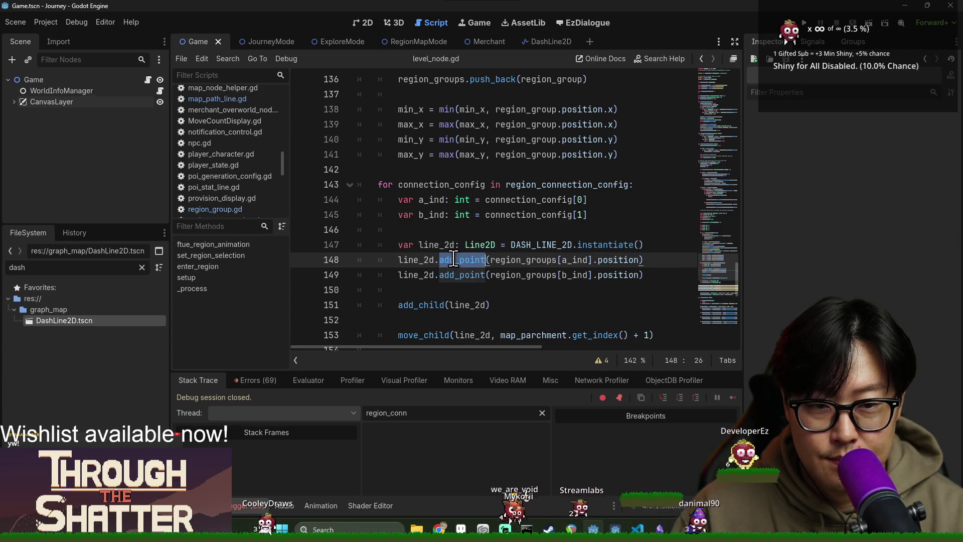
scroll(454, 260, "down", 1)
Change line_2d's type on line 147 from Line2D to MapPathLine.
double_click(430, 200)
double_click(517, 200)
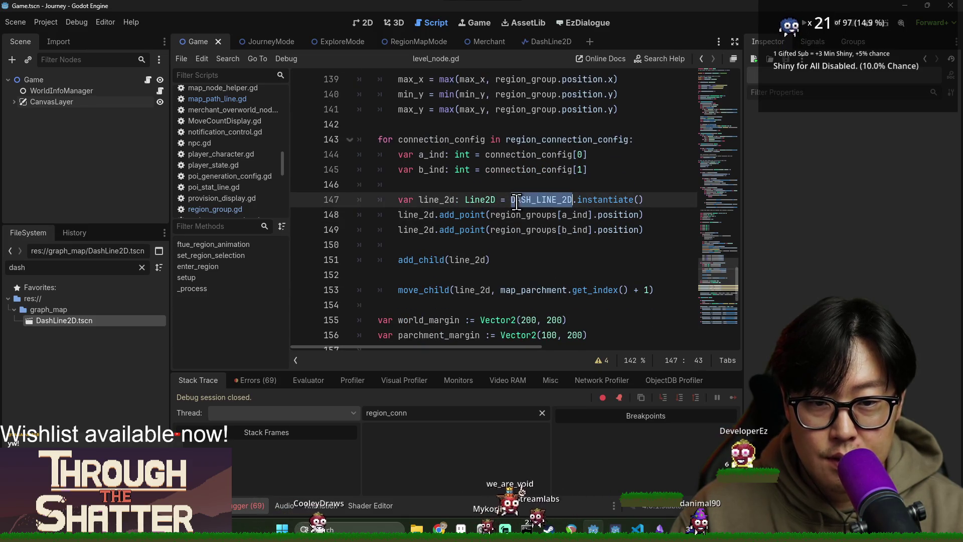
double_click(480, 199)
type("MapPat")
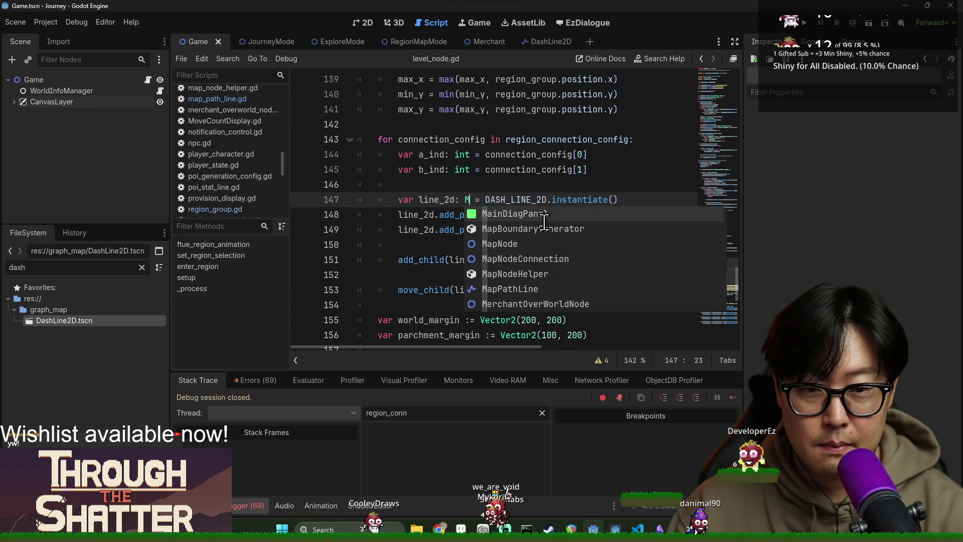
key("Return")
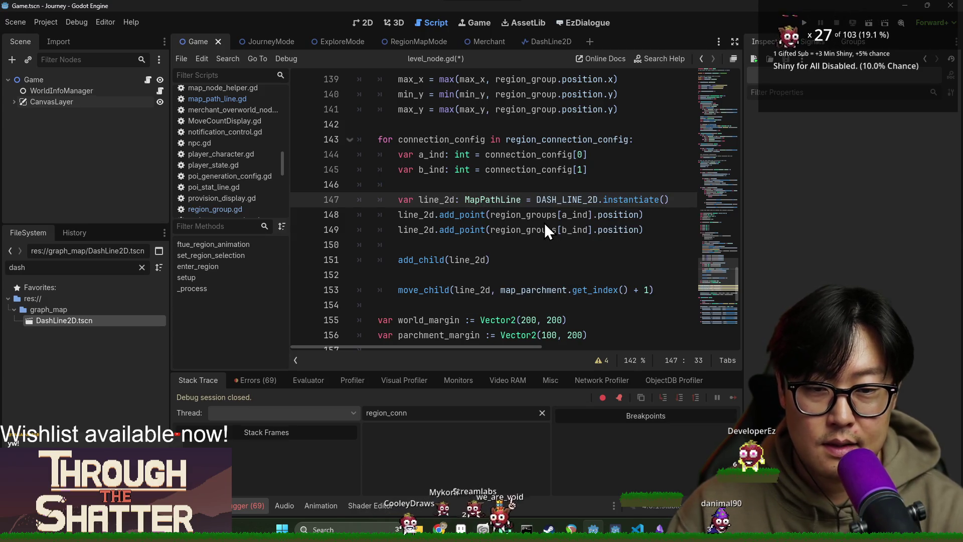
Replace DASH_LINE_2D.instantiate() with MapPathLine.get_instance() on line 147.
double_click(543, 200)
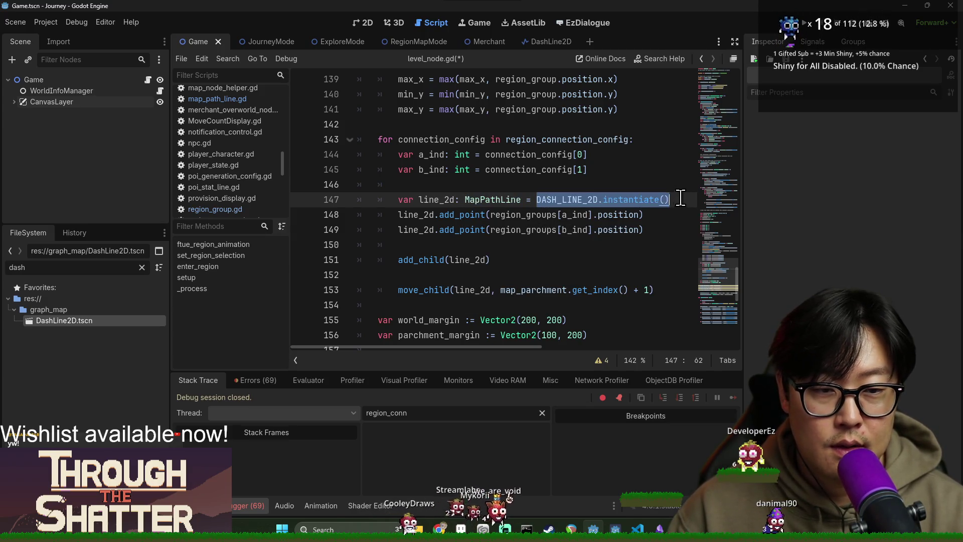
type("MapPathLine.get_")
key("Return")
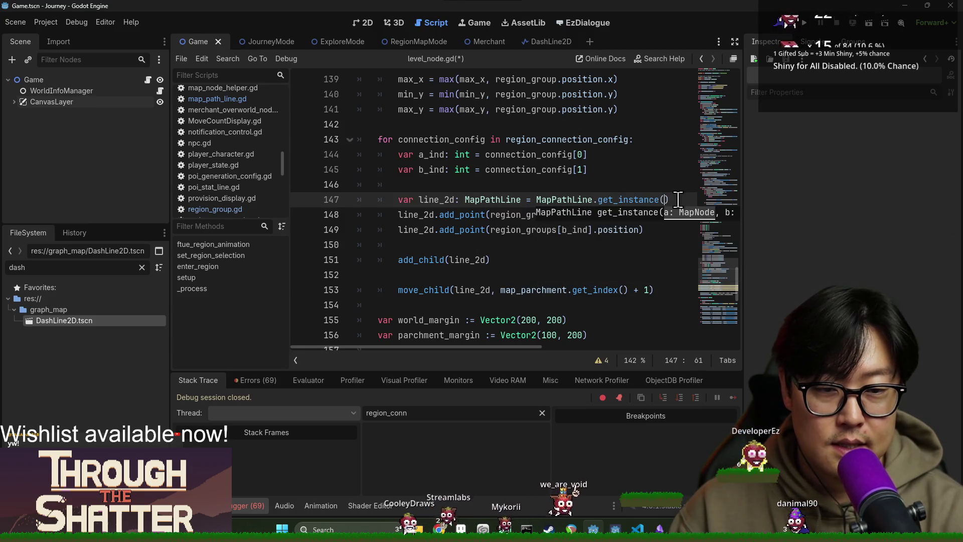
double_click(523, 214)
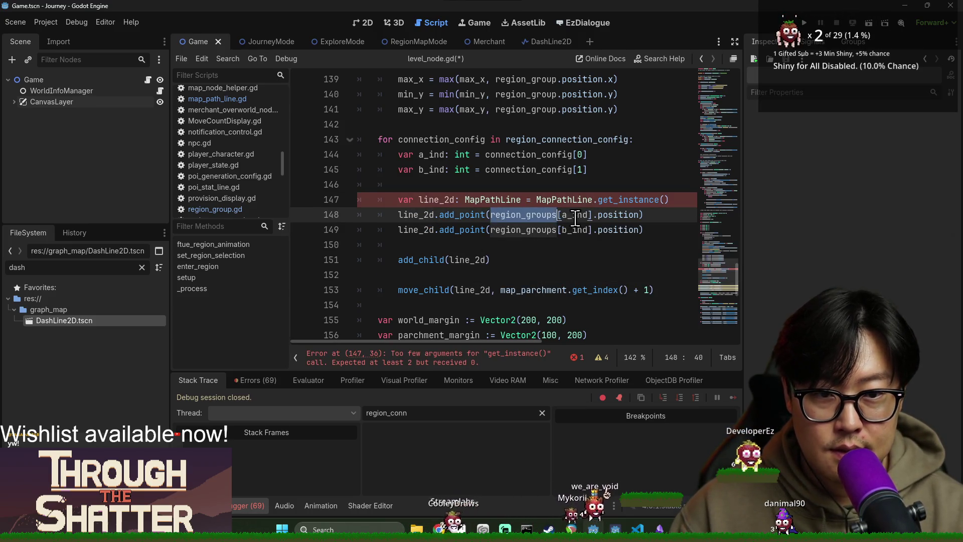
Pass region_groups[a_ind] and region_groups[b_ind] as arguments to get_instance().
key("ctrl+c")
left_click(667, 199)
key("ctrl+v")
type(",")
double_click(406, 229)
left_click(495, 229, "shift")
key("ctrl+c")
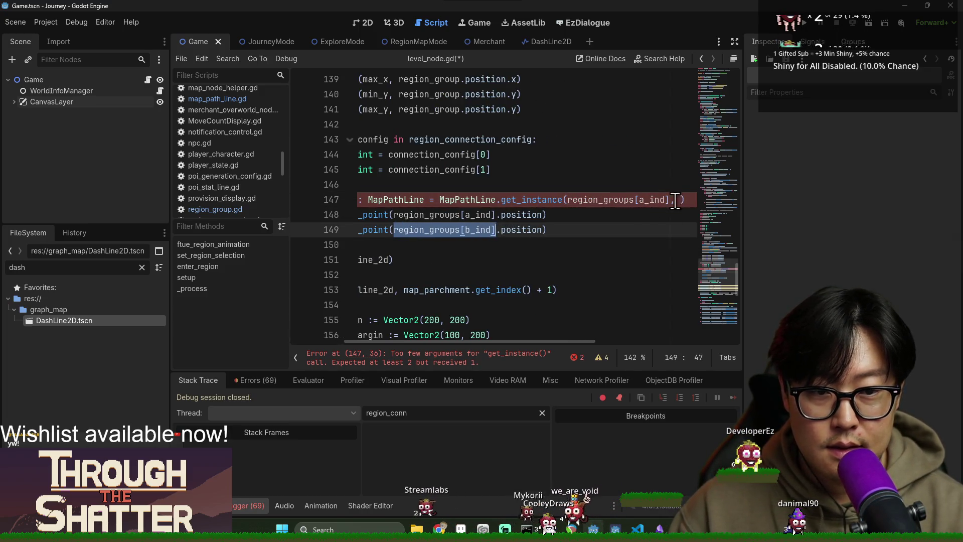
left_click(681, 199)
key("ctrl+v")
Delete the two leftover add_point lines and save level_node.gd.
key("shift+Down")
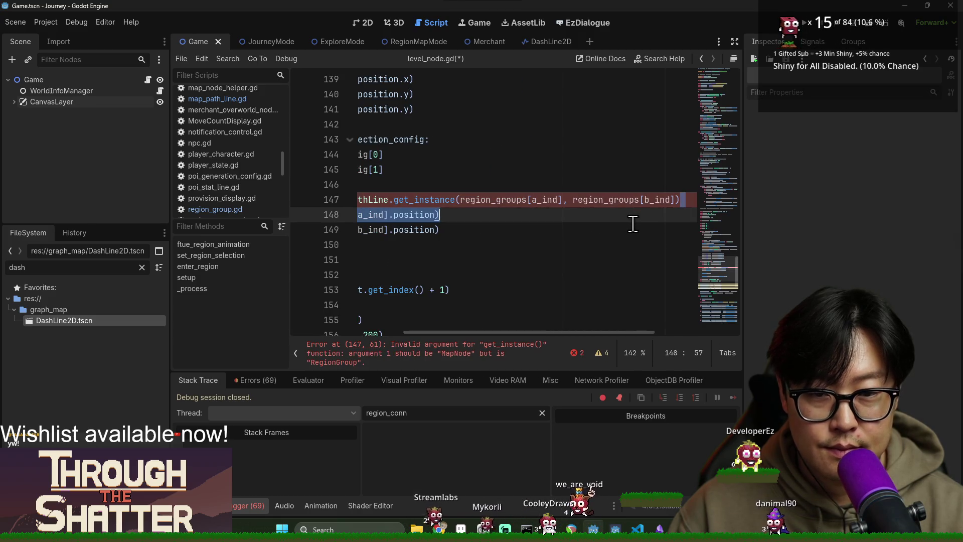
key("shift+Down")
key("Delete")
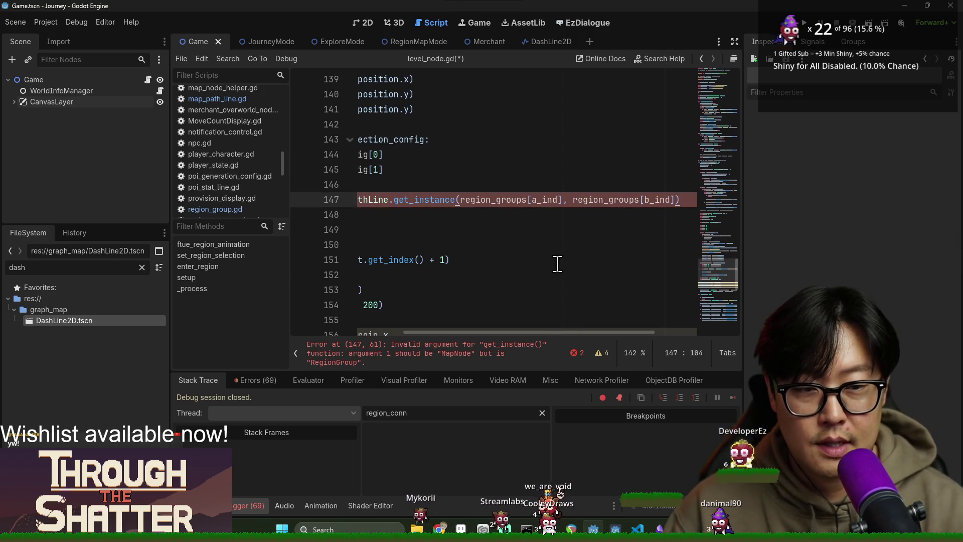
key("ctrl+s")
Review the line 147 MapNode argument error and go to the region_groups declaration.
left_click_drag(523, 332, 409, 332)
left_click(455, 229)
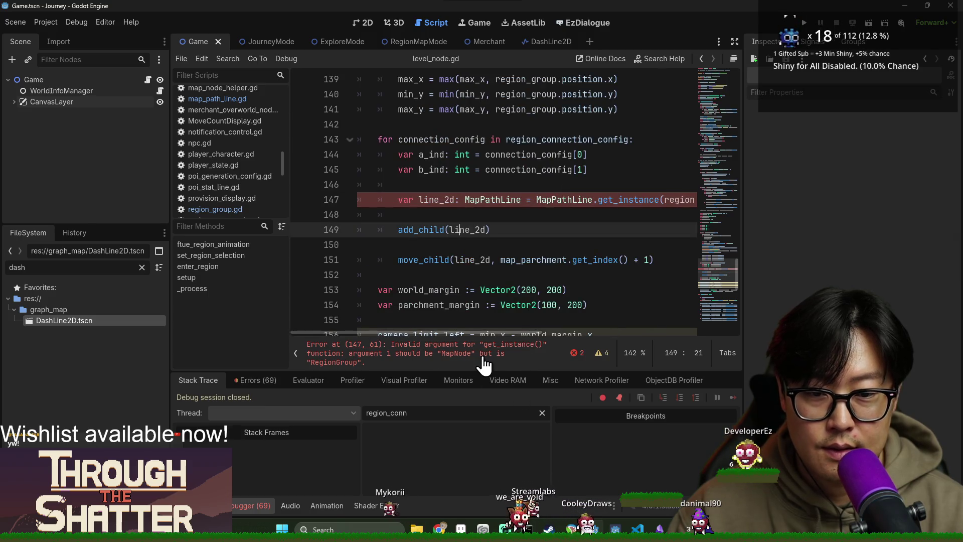
left_click(479, 356)
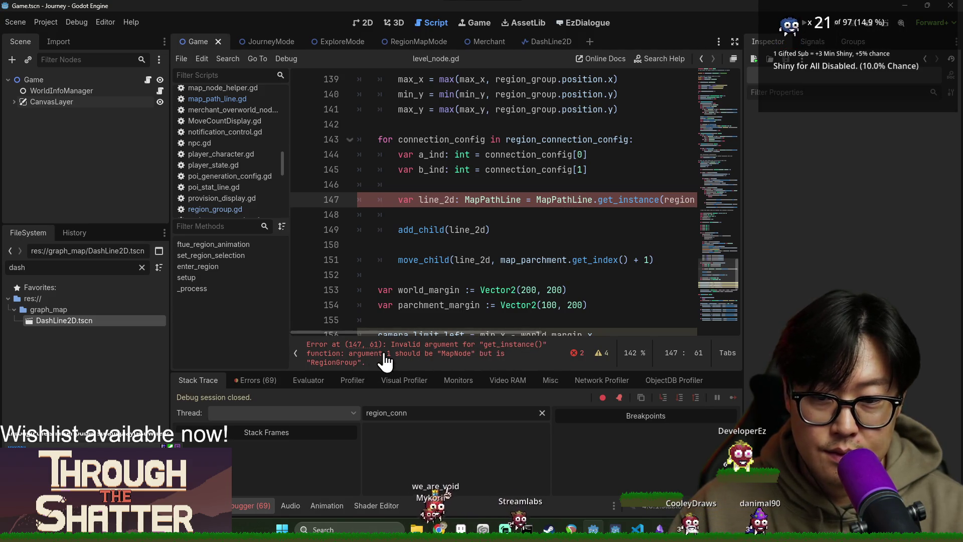
mouse_move(465, 332)
left_mouse_down()
mouse_move(642, 323)
mouse_move(582, 330)
left_mouse_up()
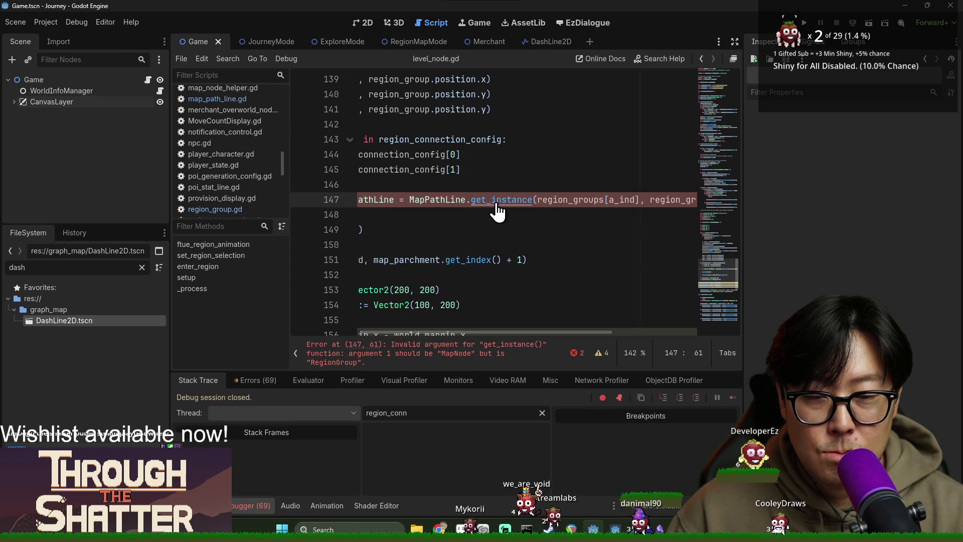
left_click(565, 203, "ctrl")
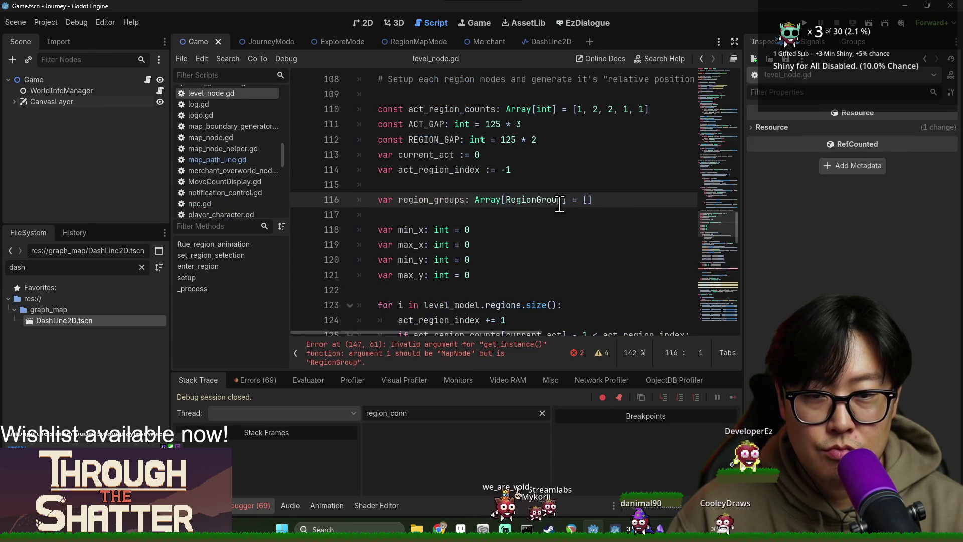
Look over the RegionGroup script's map_nodes loop in add_pois, then go back to level_node.gd.
left_click(531, 203, "ctrl")
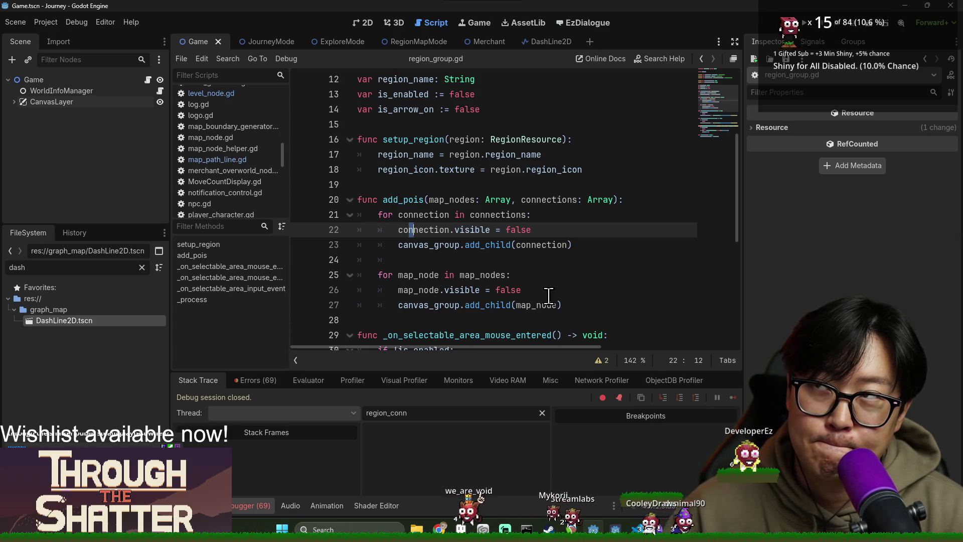
left_click(475, 275)
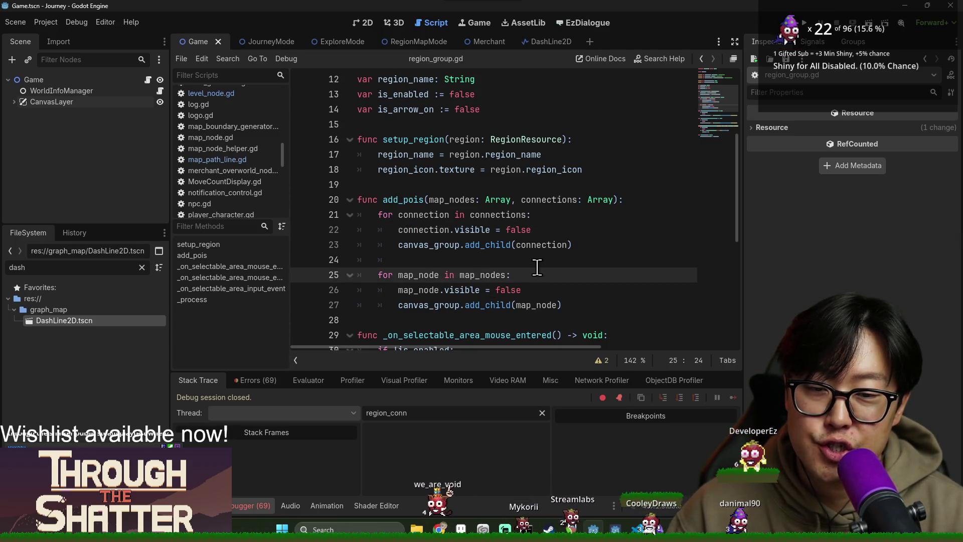
key("alt+Left")
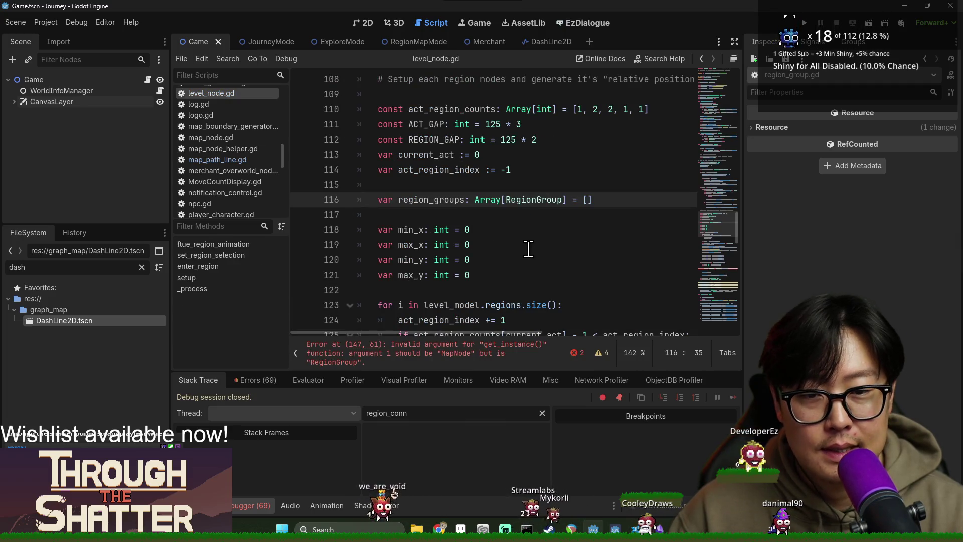
Inspect the full get_instance call on line 147, place the caret on line 146, and save.
mouse_move(480, 333)
left_mouse_down()
mouse_move(595, 331)
mouse_move(558, 336)
left_mouse_up()
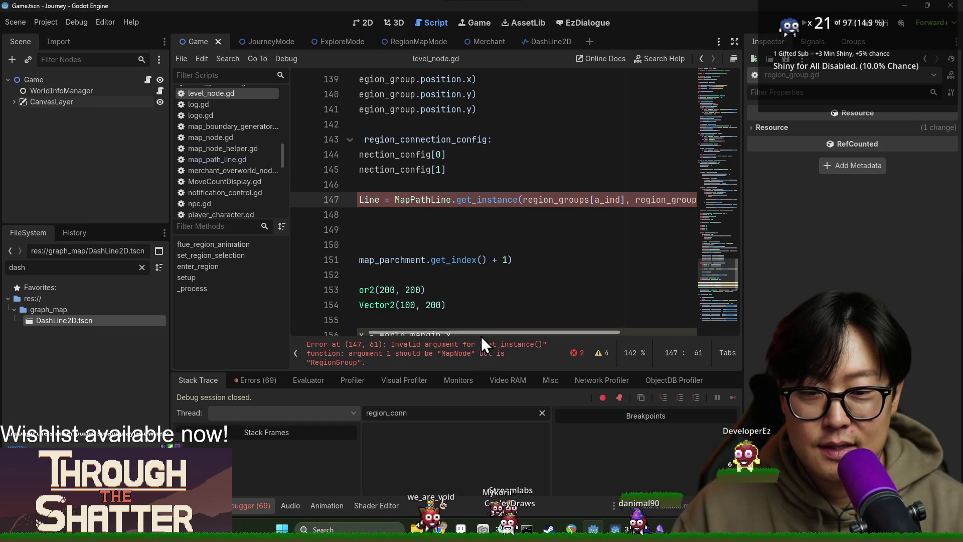
left_click_drag(482, 335, 357, 336)
left_click(500, 217)
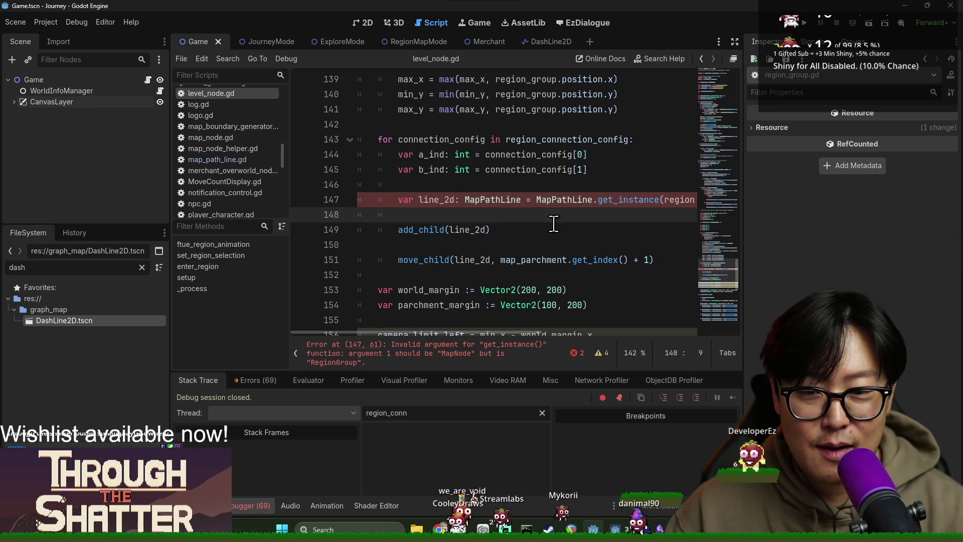
key("ctrl+s")
left_click(428, 173)
left_click(444, 185)
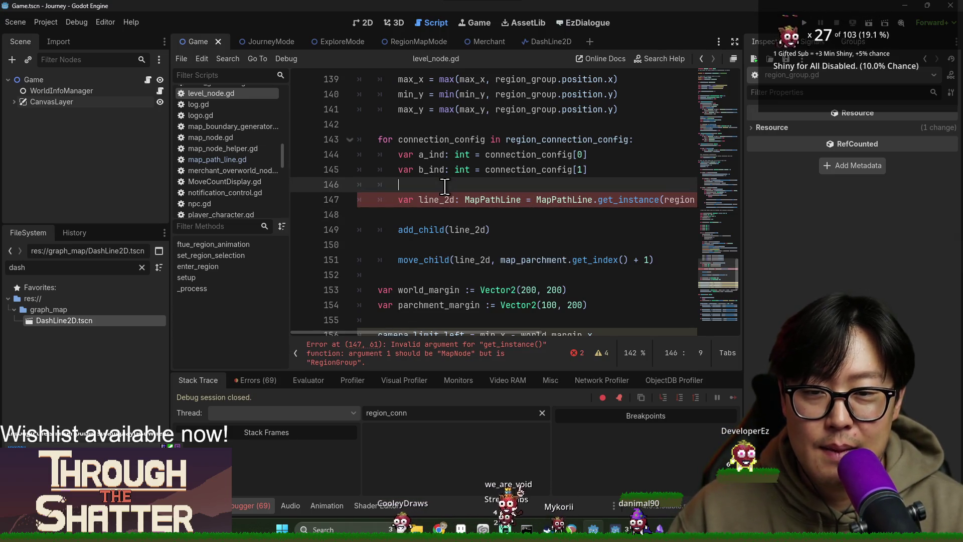
key("ctrl+s")
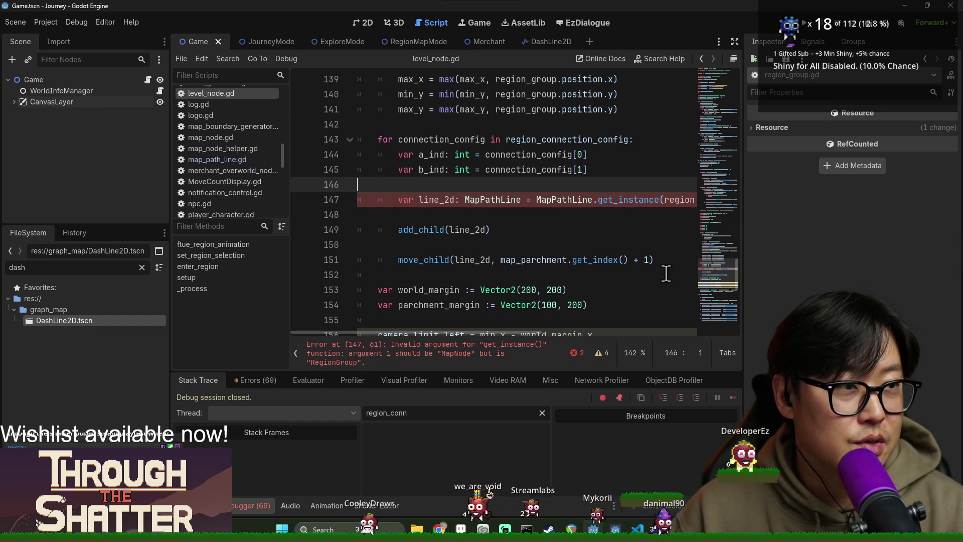
scroll(635, 272, "up", 3)
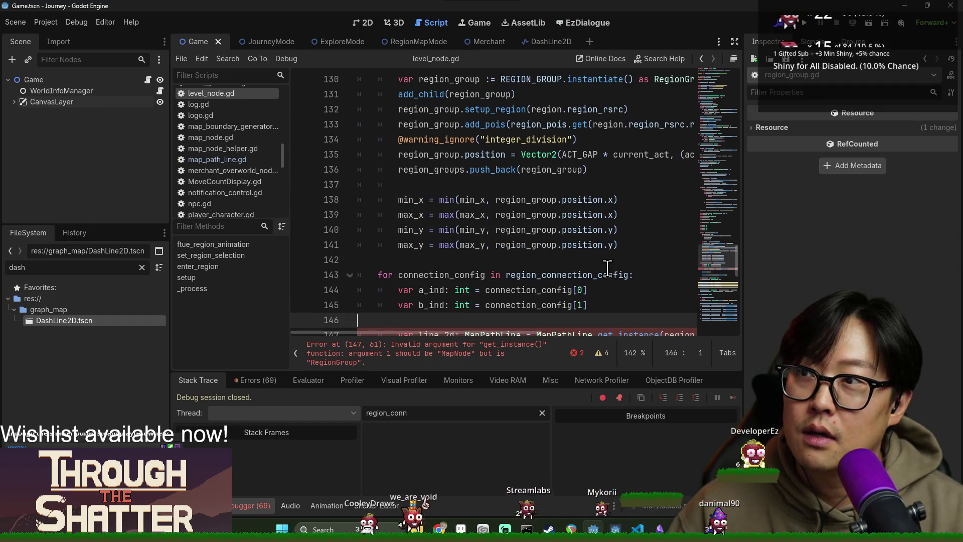
mouse_move(607, 268)
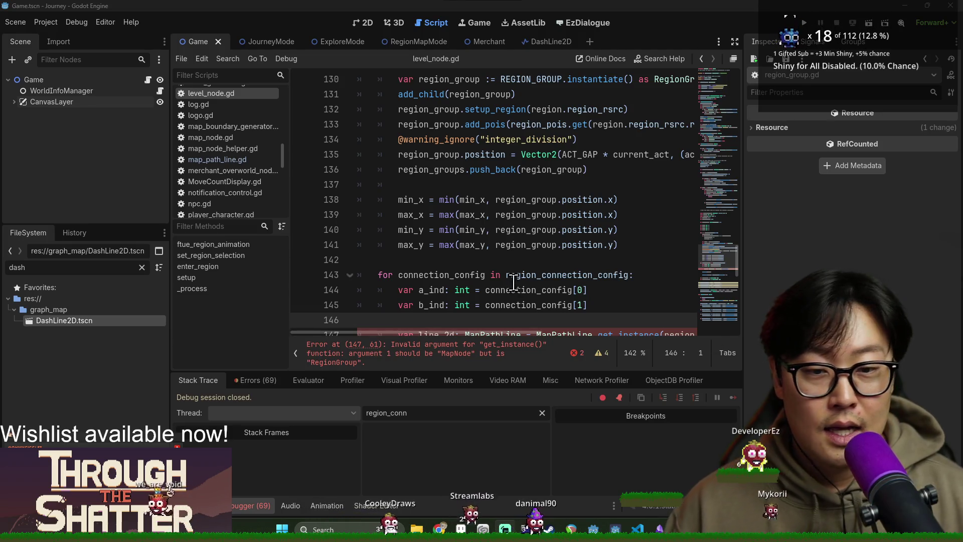
Review the connection loop around lines 143–147, then bring up the Through the Shatter Steam page.
left_click(587, 275)
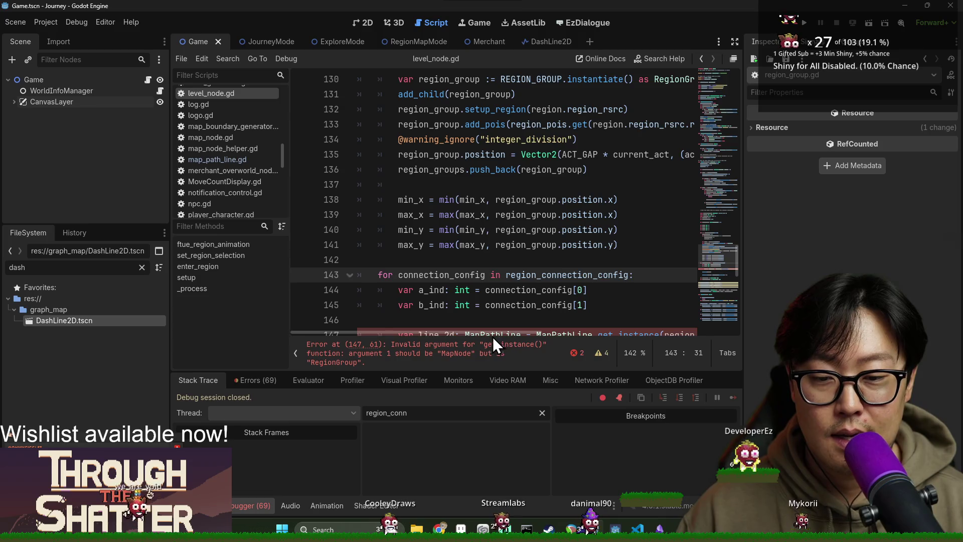
scroll(456, 298, "down", 1)
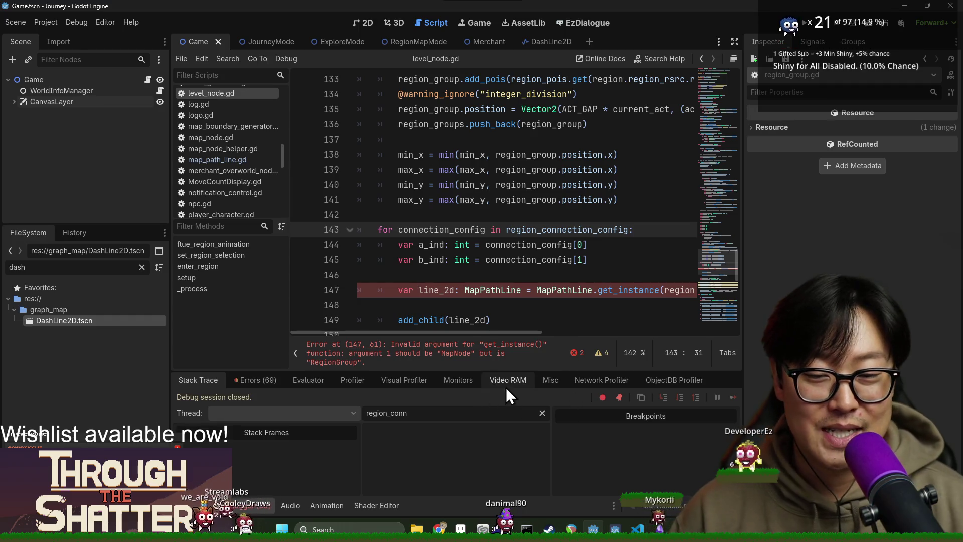
scroll(482, 312, "down", 1)
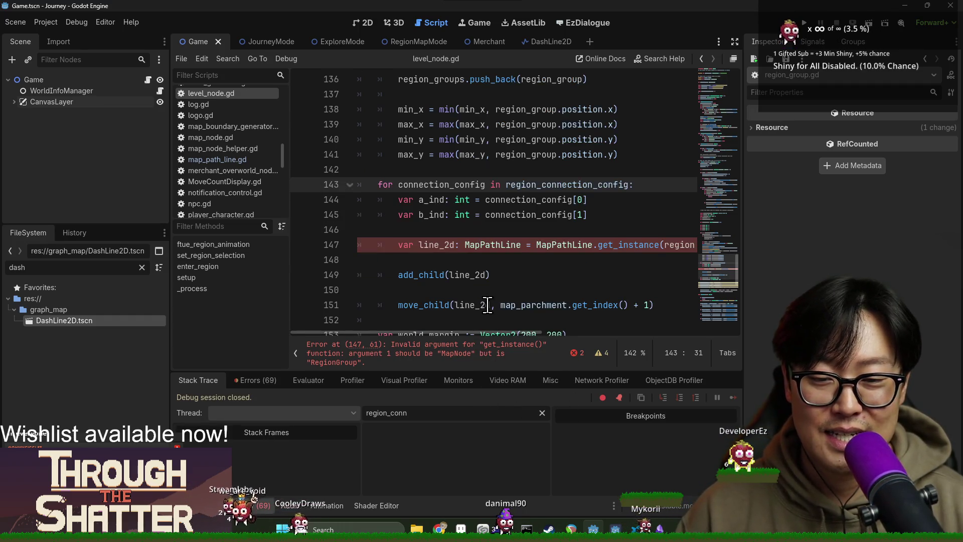
left_click(456, 246)
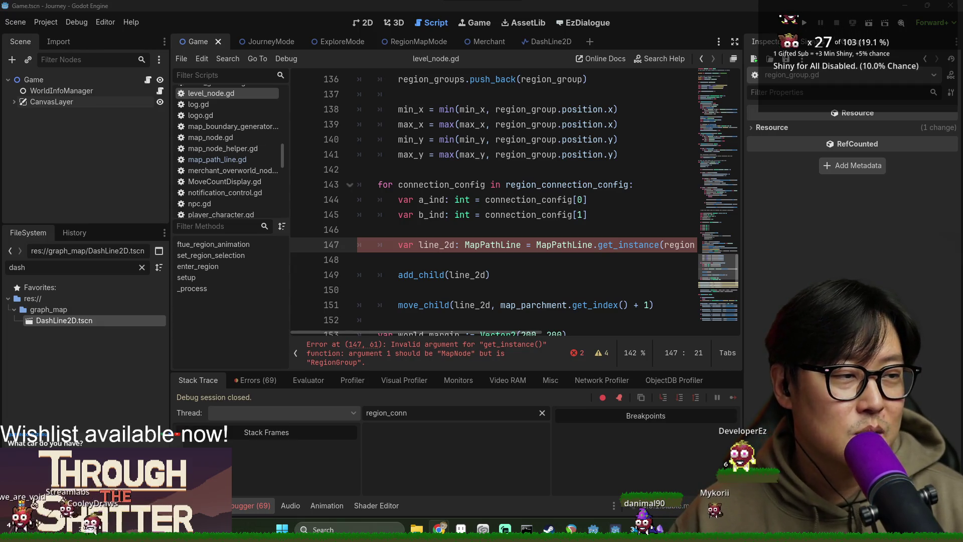
left_click(358, 229)
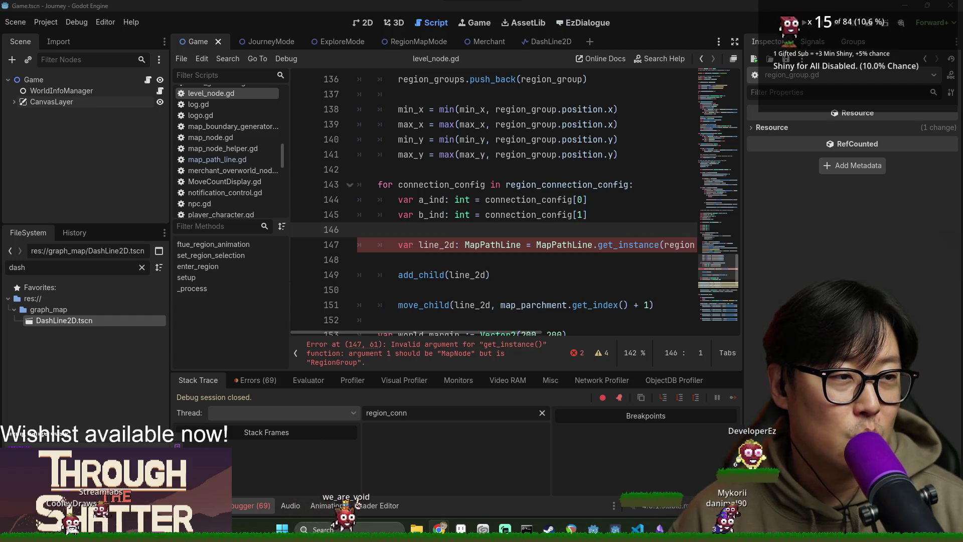
key("alt+Tab")
left_click_drag(401, 66, 323, 2)
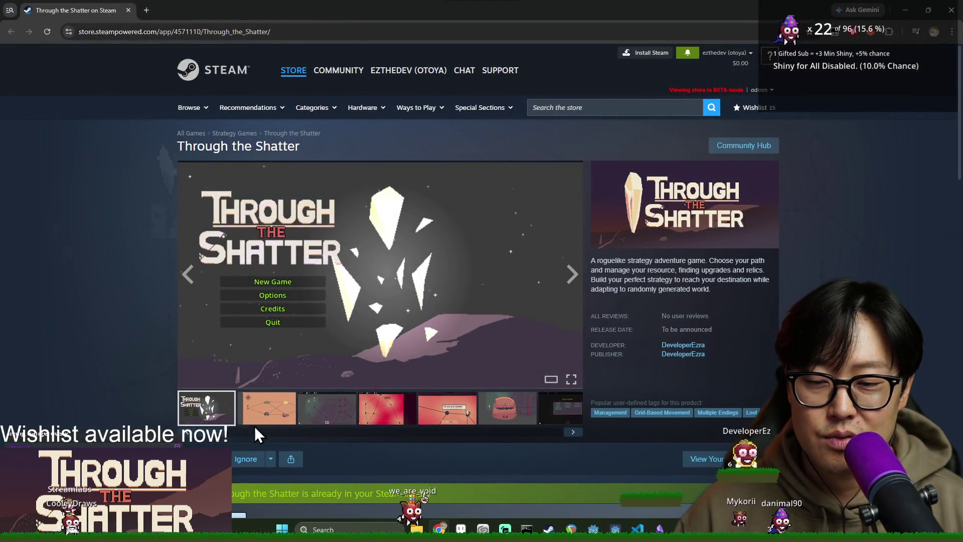
Browse the Through the Shatter screenshots, returning to the dashed map-path one, then close the browser.
left_click(293, 416)
left_click(332, 422)
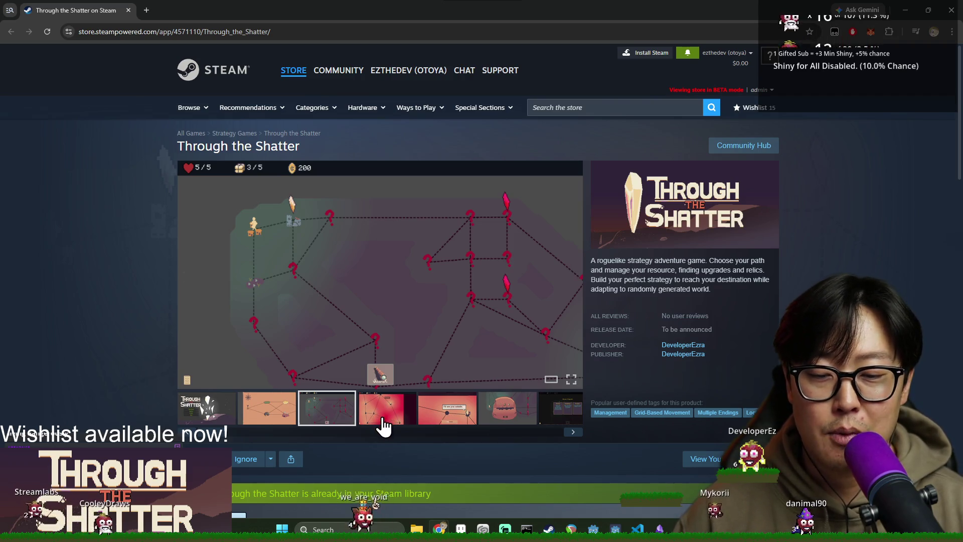
left_click(491, 419)
left_click(397, 417)
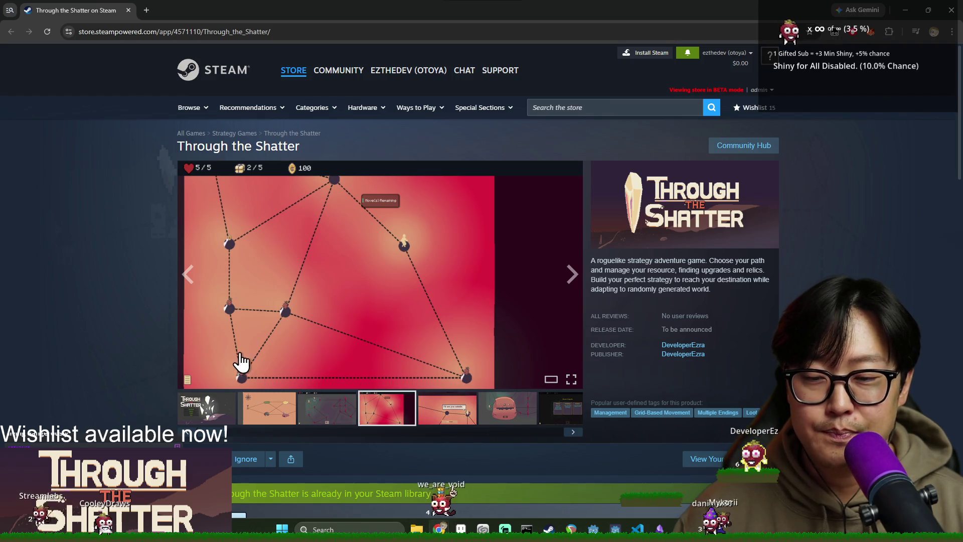
left_click(446, 420)
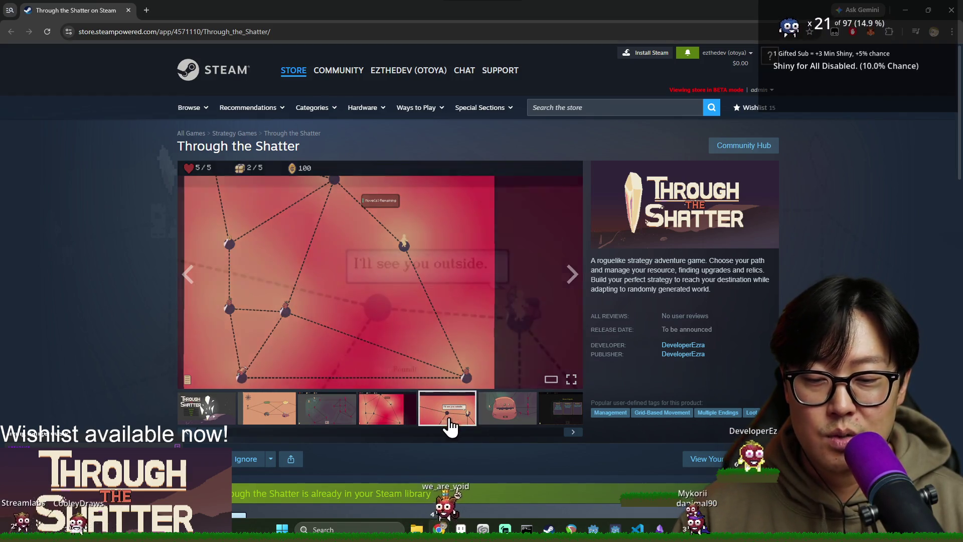
left_click(351, 406)
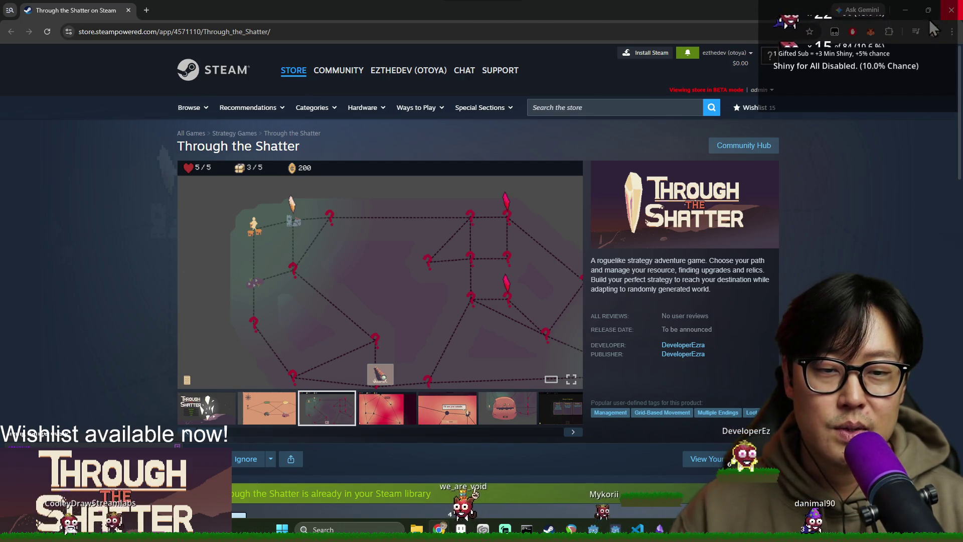
left_click(954, 15)
mouse_move(483, 332)
left_mouse_down()
mouse_move(555, 335)
mouse_move(480, 335)
mouse_move(539, 334)
left_mouse_up()
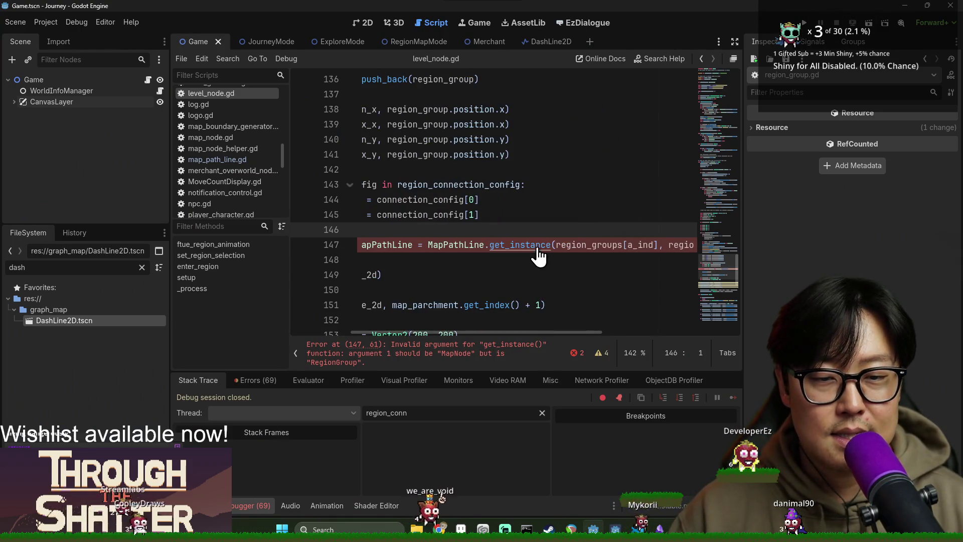
Go to the get_instance definition on line 7 of map_path_line.gd.
left_click(536, 245, "ctrl")
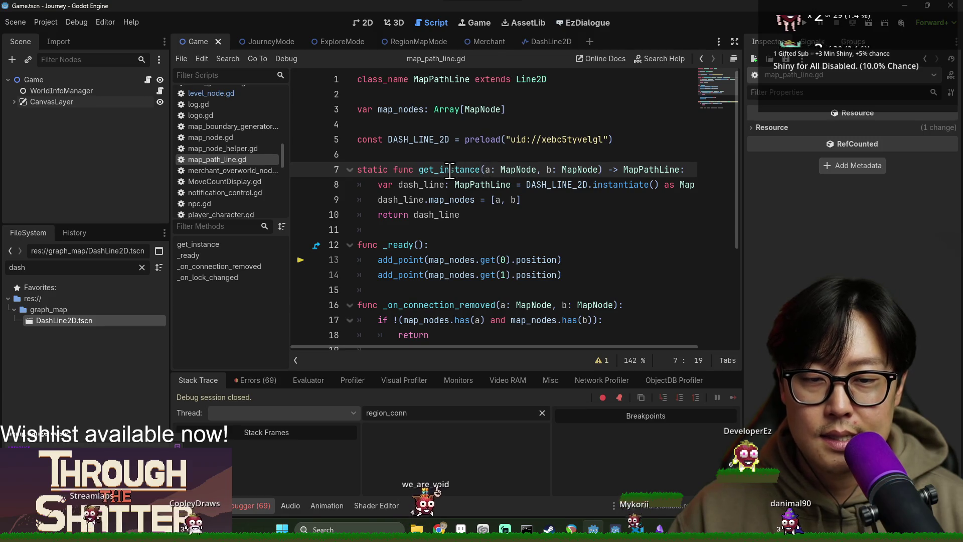
double_click(484, 169)
scroll(531, 257, "down", 4)
scroll(516, 273, "up", 3)
scroll(516, 273, "up", 1)
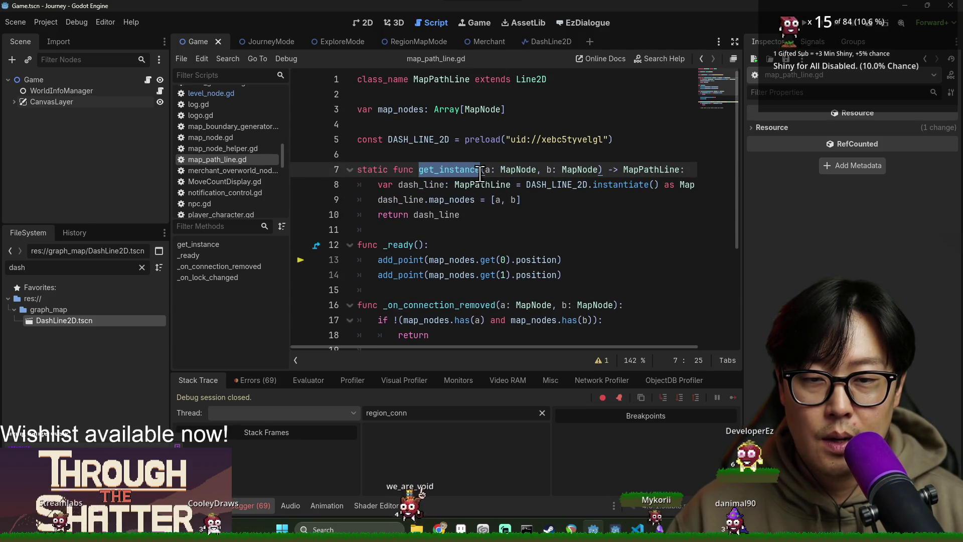
Change get_instance's parameter types and the map_nodes array type from MapNode to Node2D.
double_click(516, 169)
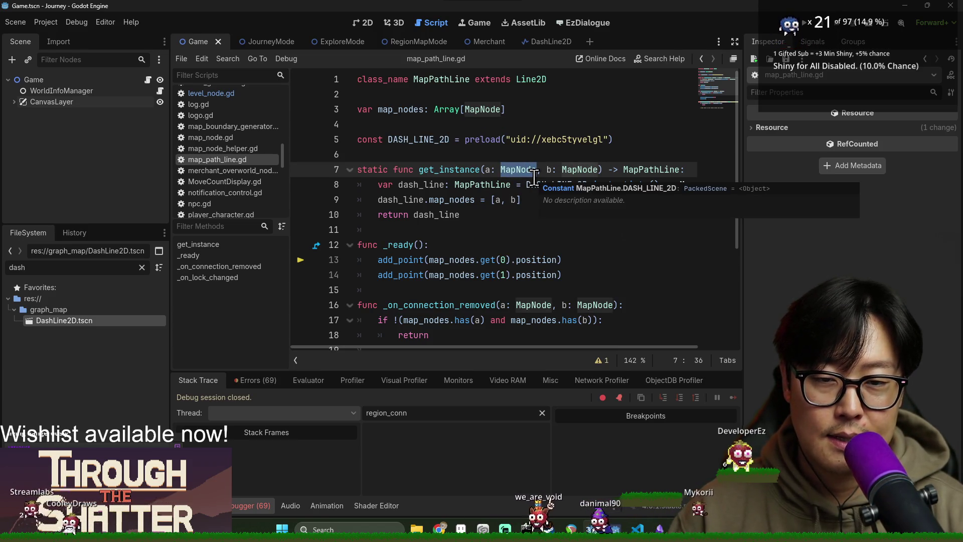
type("Node2D")
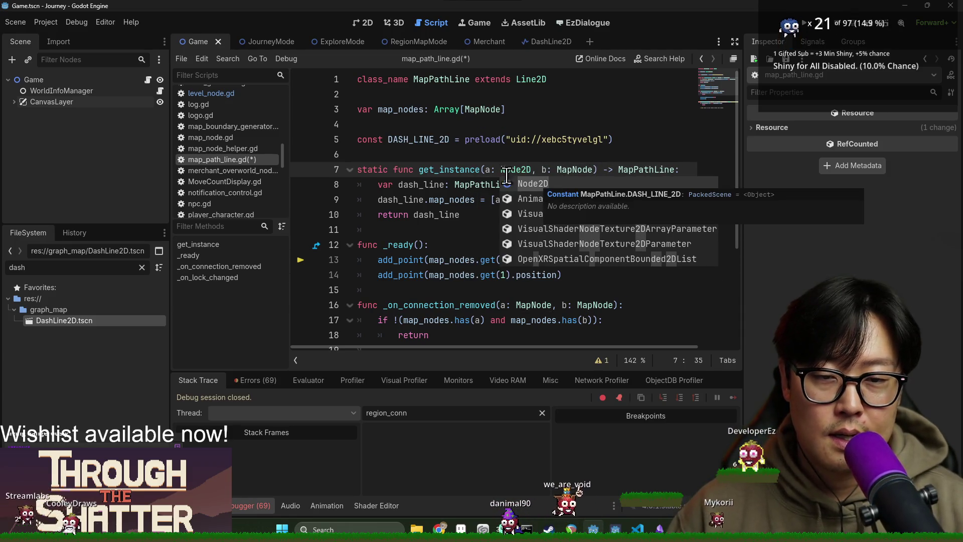
key("Escape")
double_click(566, 171)
type("Node2D")
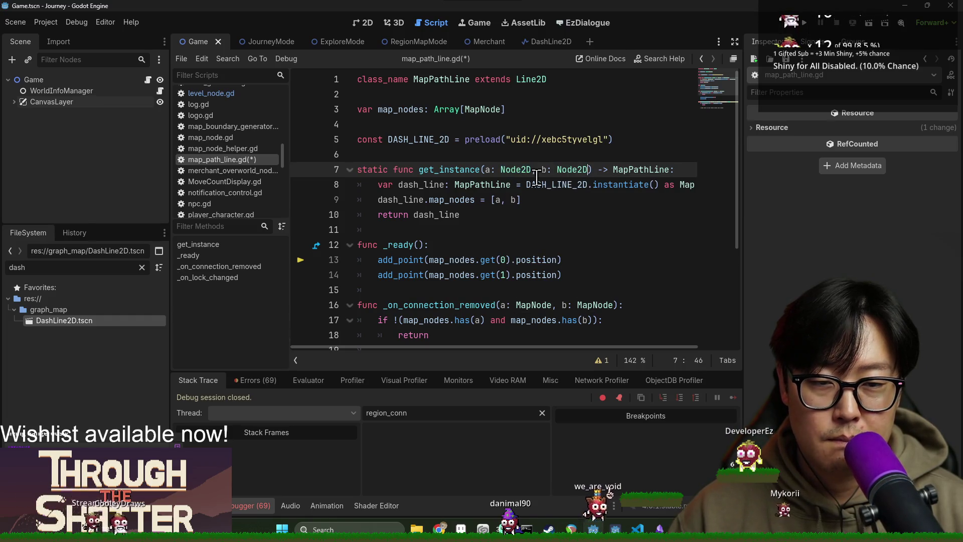
double_click(476, 110)
type("Node2D")
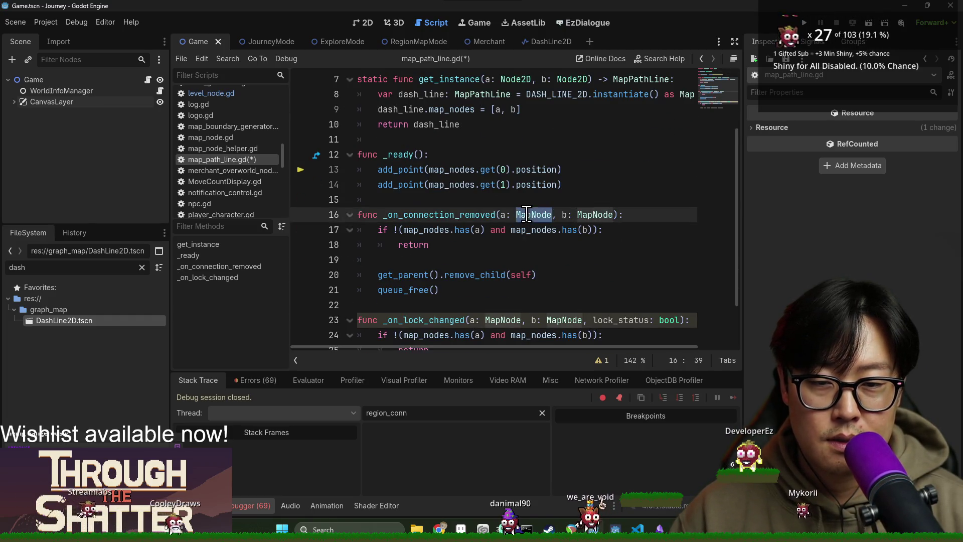
Check the remaining MapNode use on line 16, save map_path_line.gd, and return to level_node.gd.
double_click(527, 211)
scroll(580, 266, "down", 2)
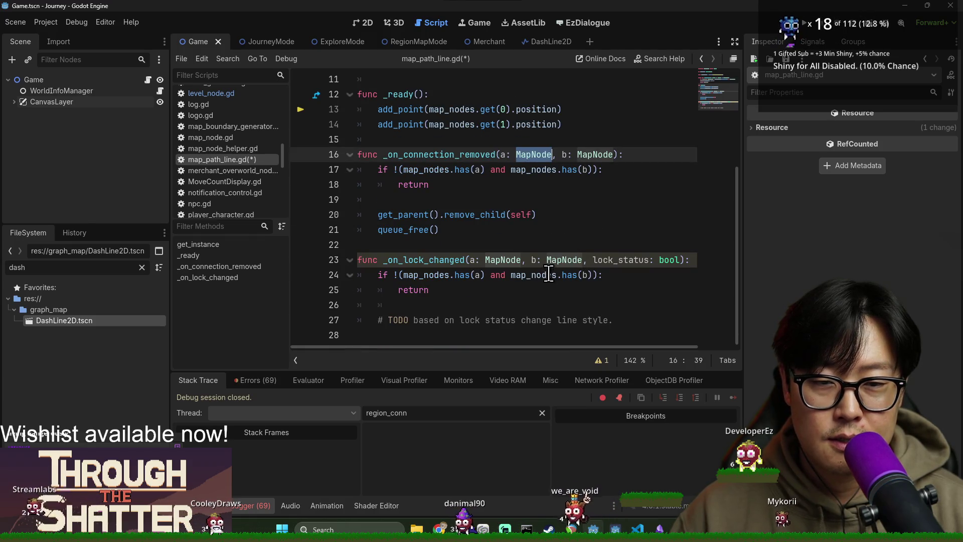
key("shift+F3")
key("ctrl+s")
key("alt+Left")
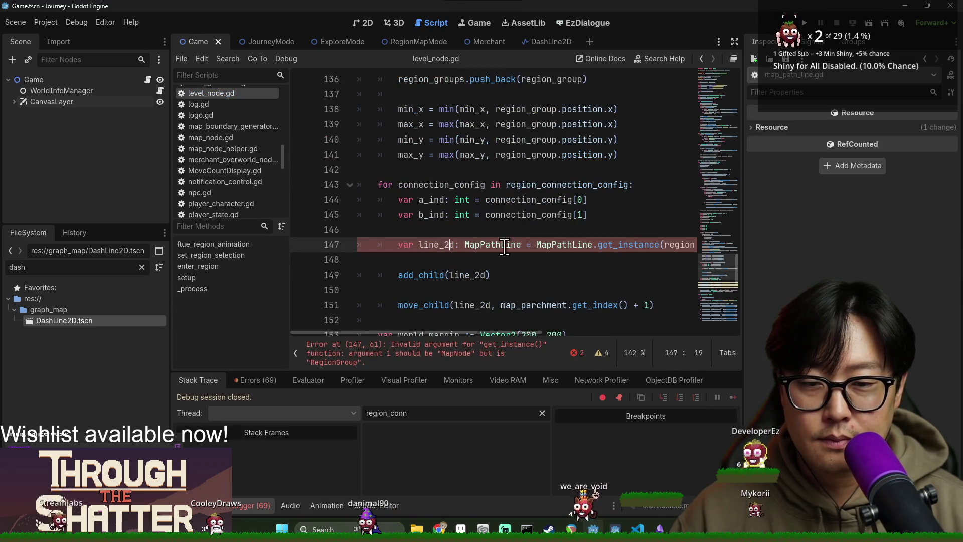
Undo line 147 back to DASH_LINE_2D.instantiate() with its add_point lines and save level_node.gd.
left_click(576, 259)
mouse_move(506, 333)
left_mouse_down()
mouse_move(669, 333)
mouse_move(545, 328)
left_mouse_up()
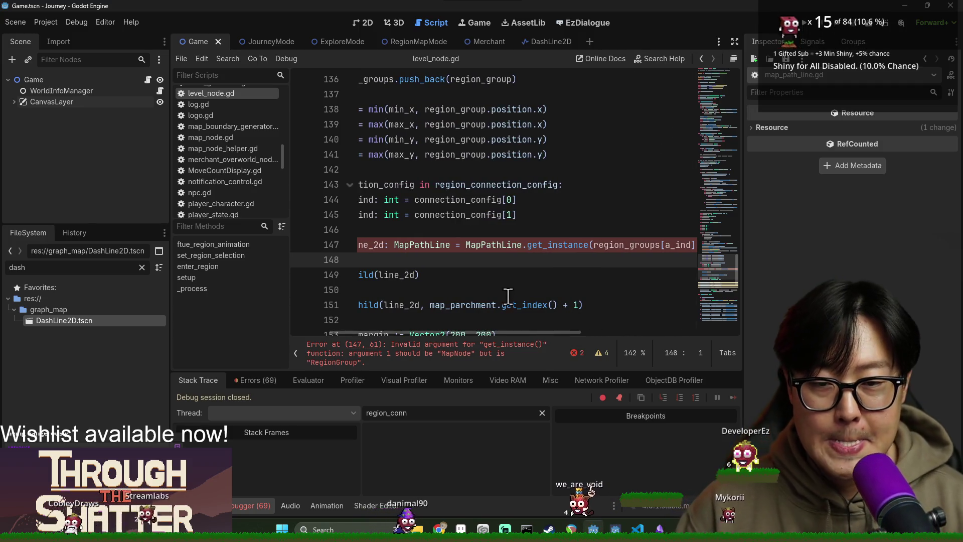
key("ctrl+z")
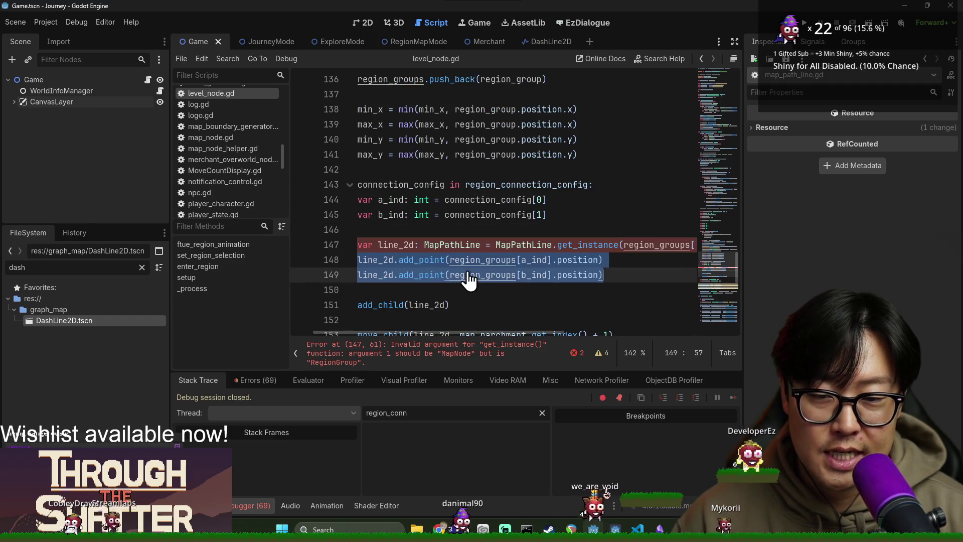
key("ctrl+z")
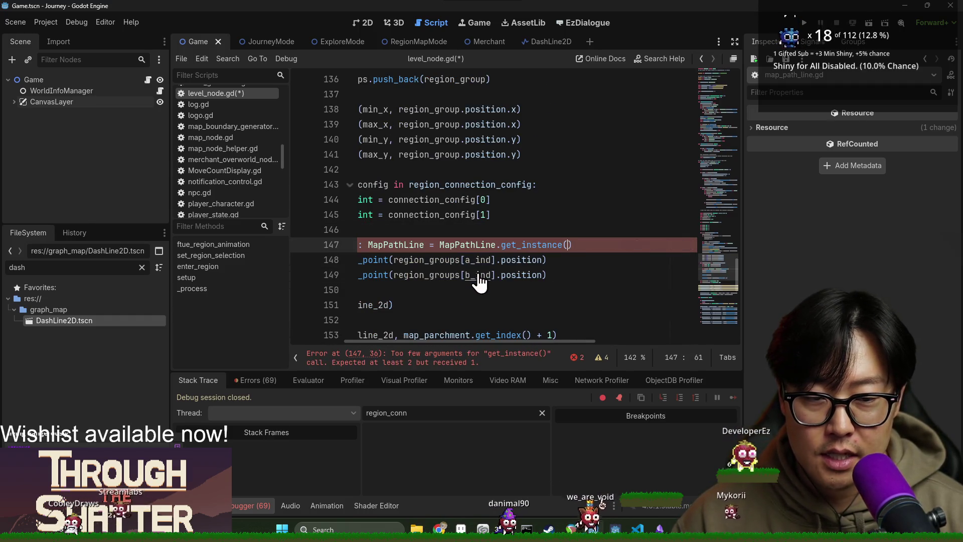
key("ctrl+s")
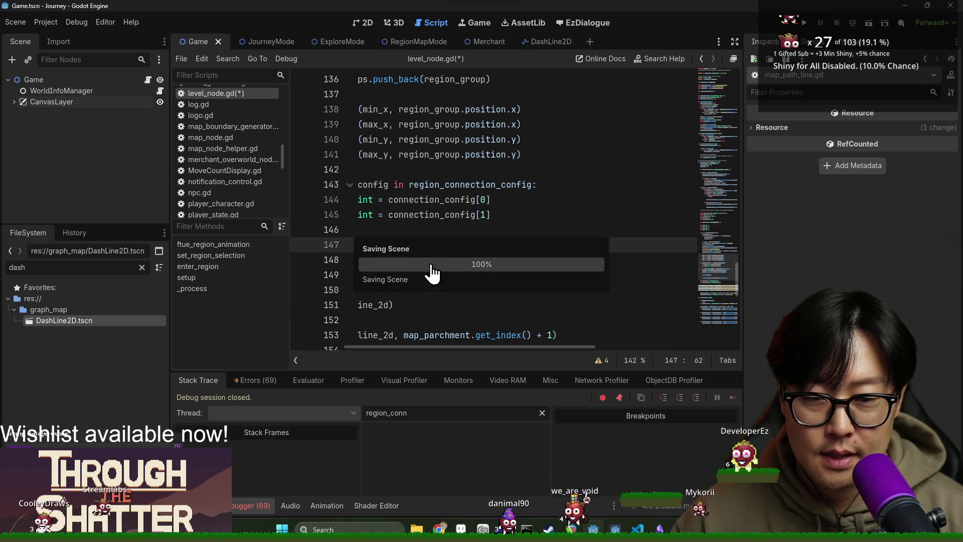
Go to the DASH_LINE_2D constant on line 14 and open the DashLine2D scene's script.
left_click(414, 216)
scroll(474, 346, "left", 3)
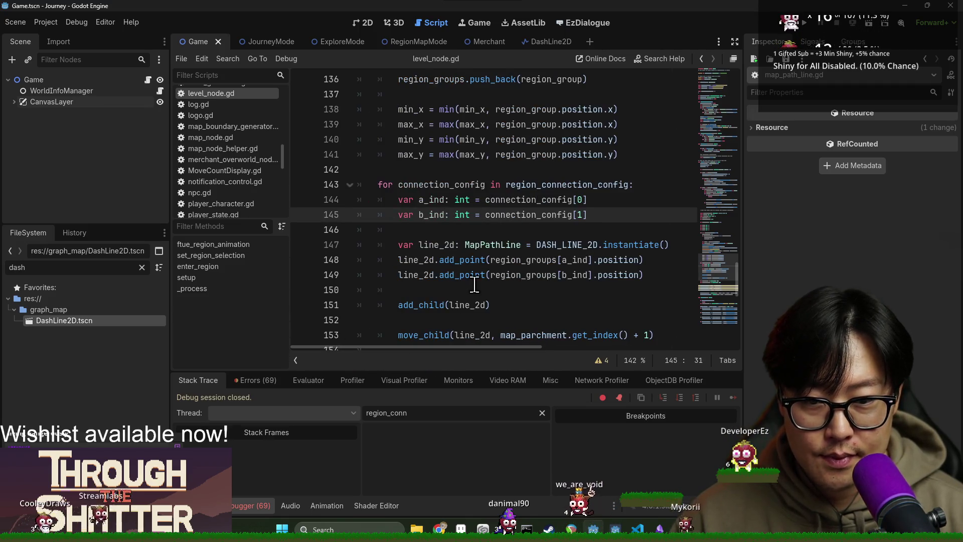
left_click(592, 253, "ctrl")
scroll(426, 250, "down", 2)
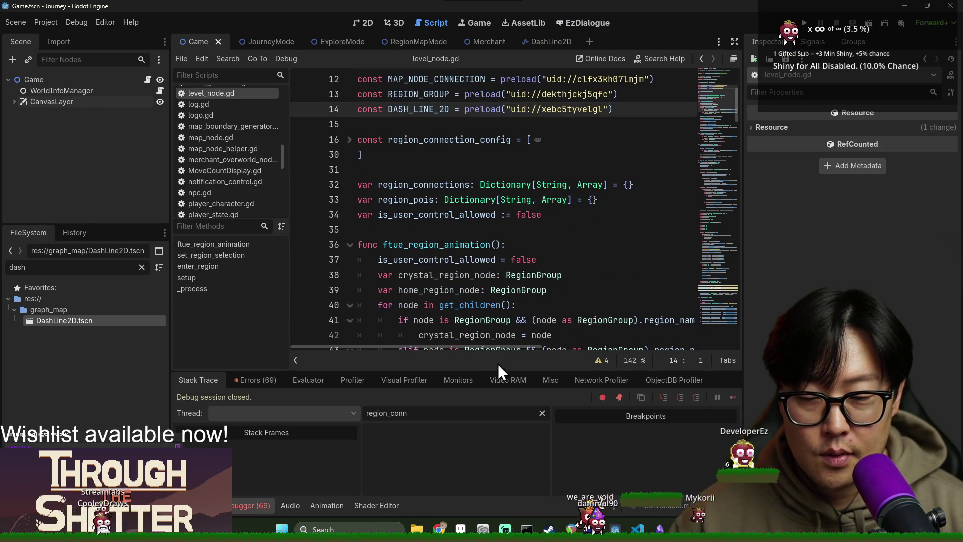
scroll(457, 136, "up", 1)
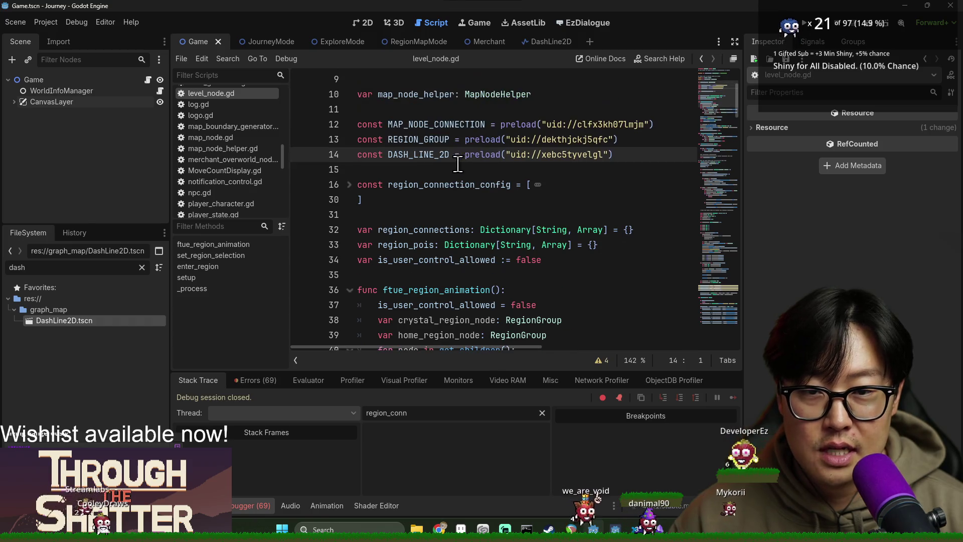
left_click(577, 155, "ctrl")
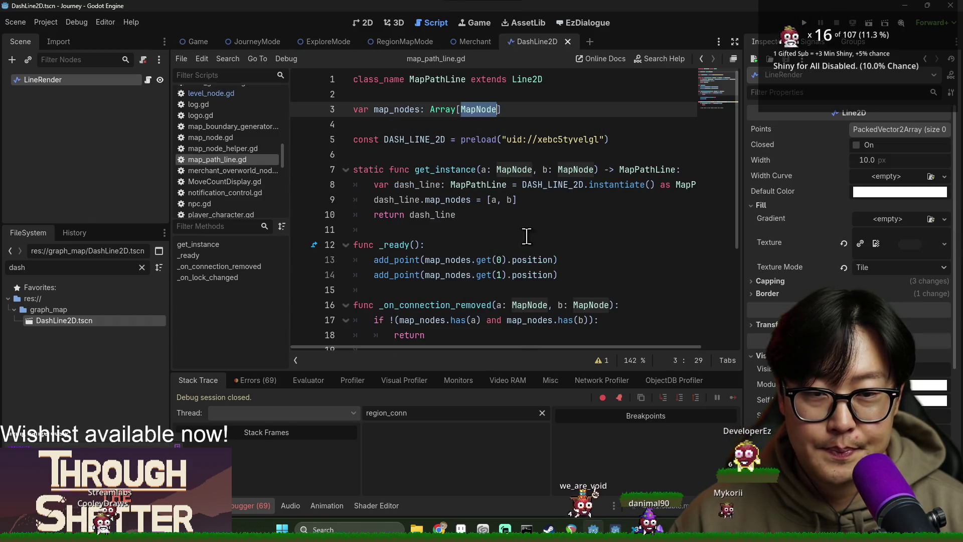
Add 'if map_nodes.is_empty(): return' at the top of _ready(), save, and run the project.
left_click(406, 260)
key("ctrl+Right")
key("ctrl+shift+Right")
left_click(458, 246)
key("Return")
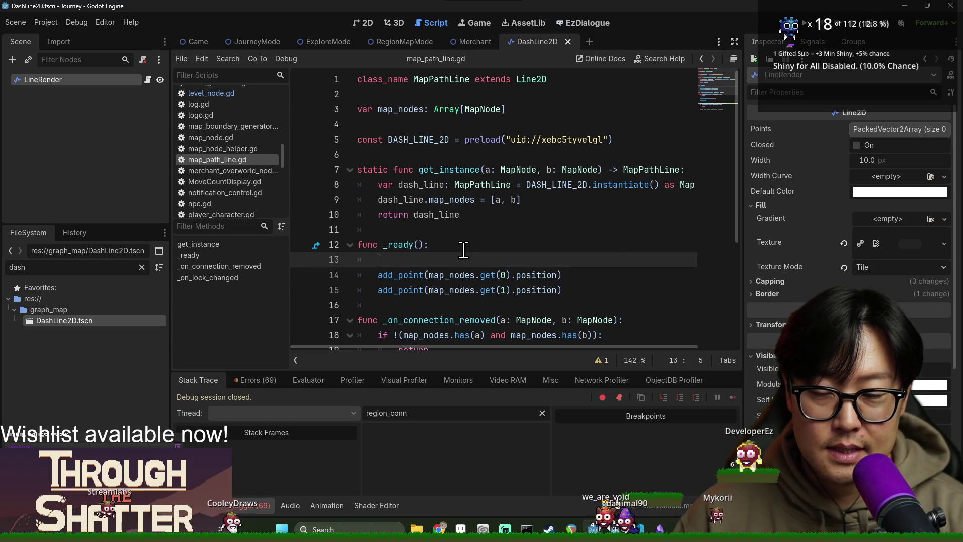
type("if map_nodes.")
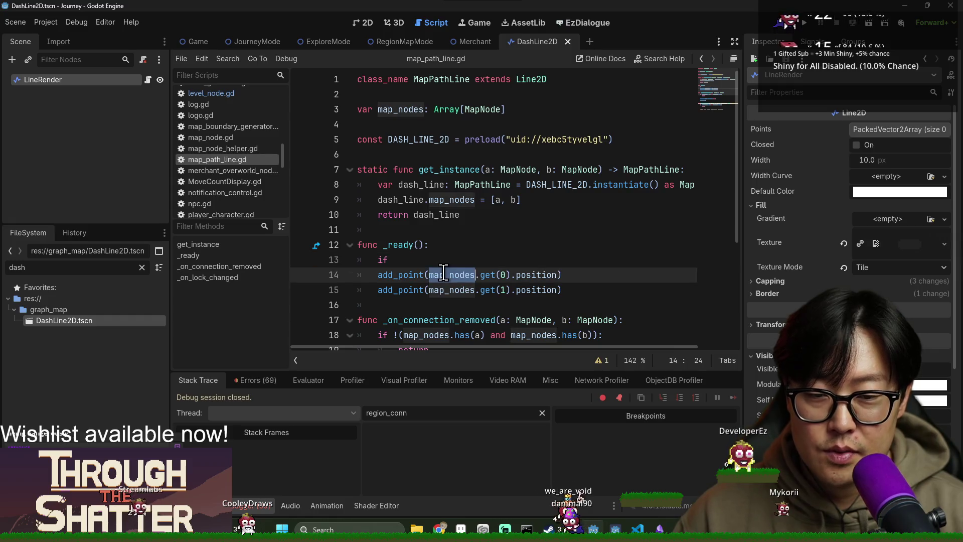
type("is_e")
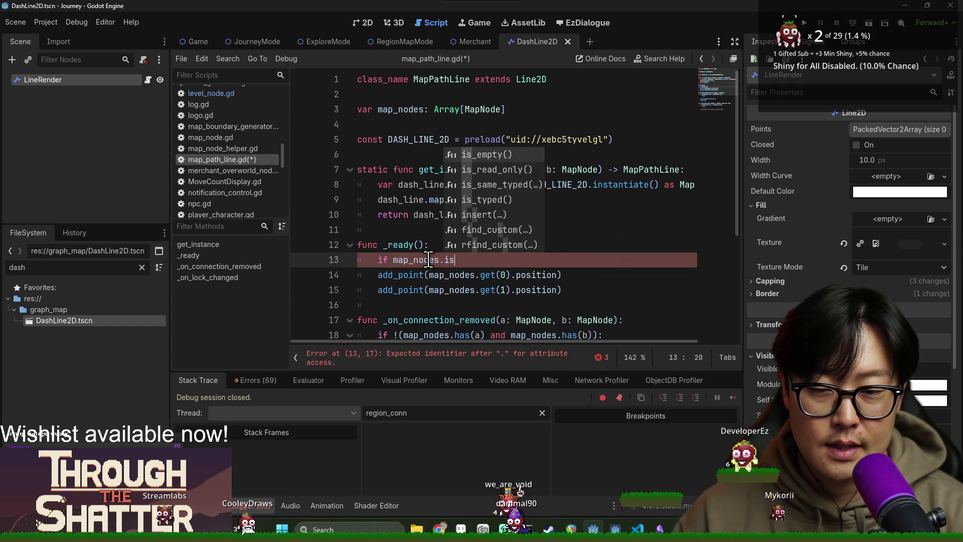
key("Return")
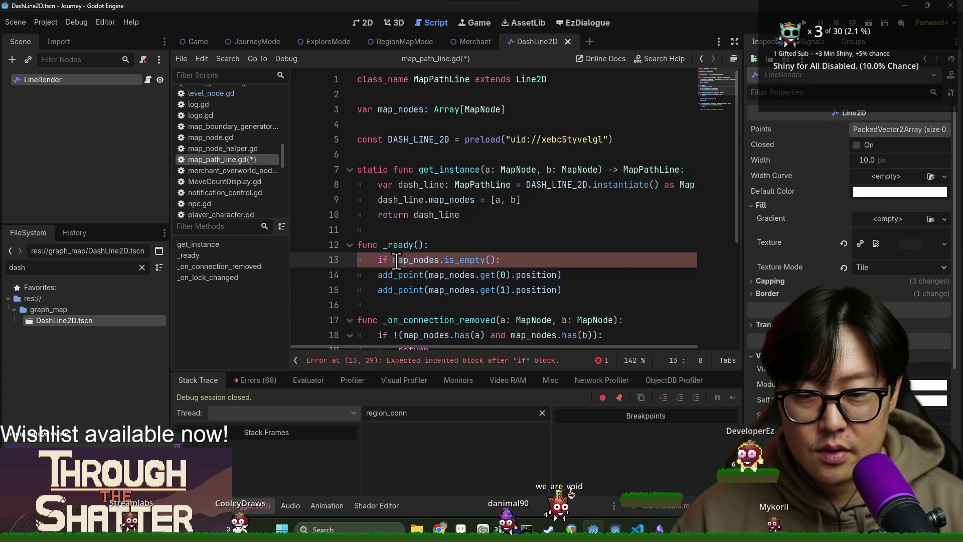
left_click(528, 259)
key("Return")
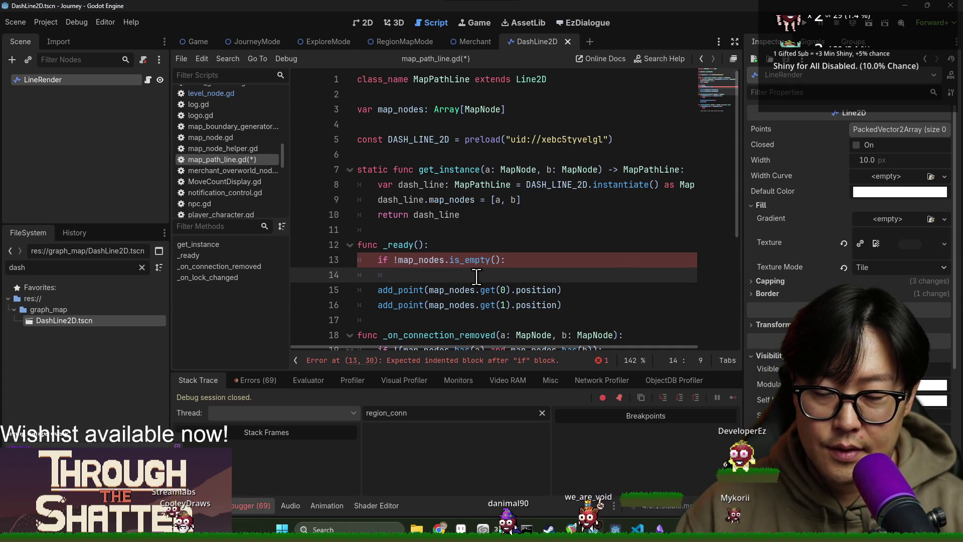
type("return")
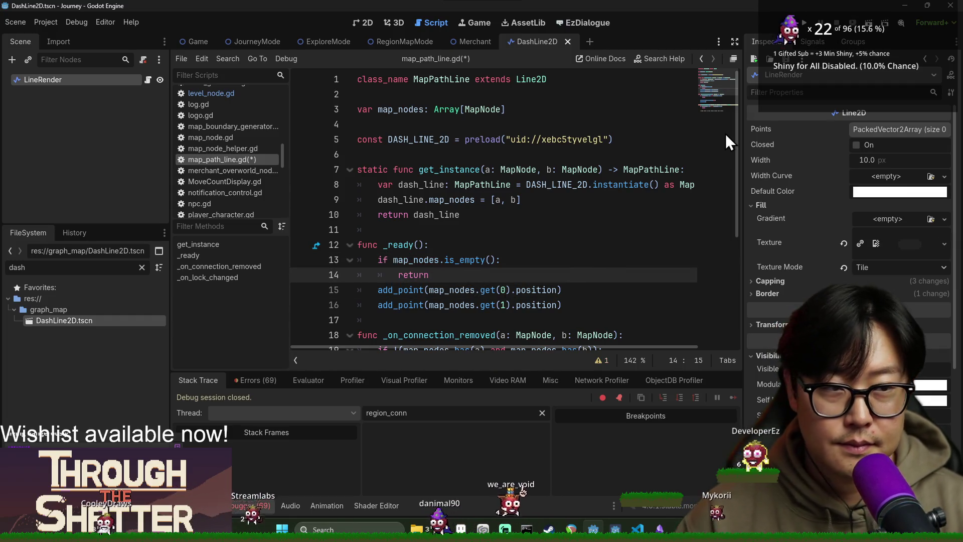
key("ctrl+s")
left_click(809, 24)
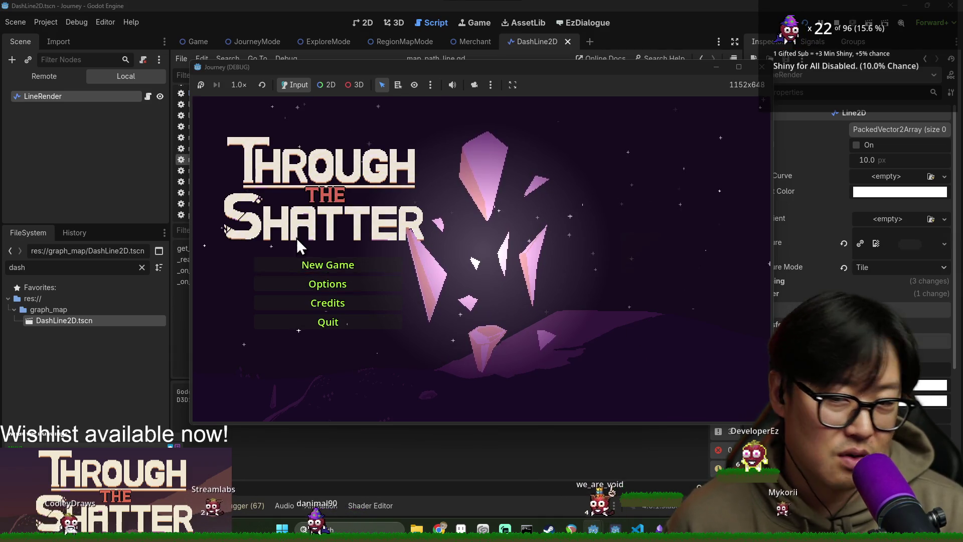
Start a New Game from the Through the Shatter title menu.
left_click(339, 262)
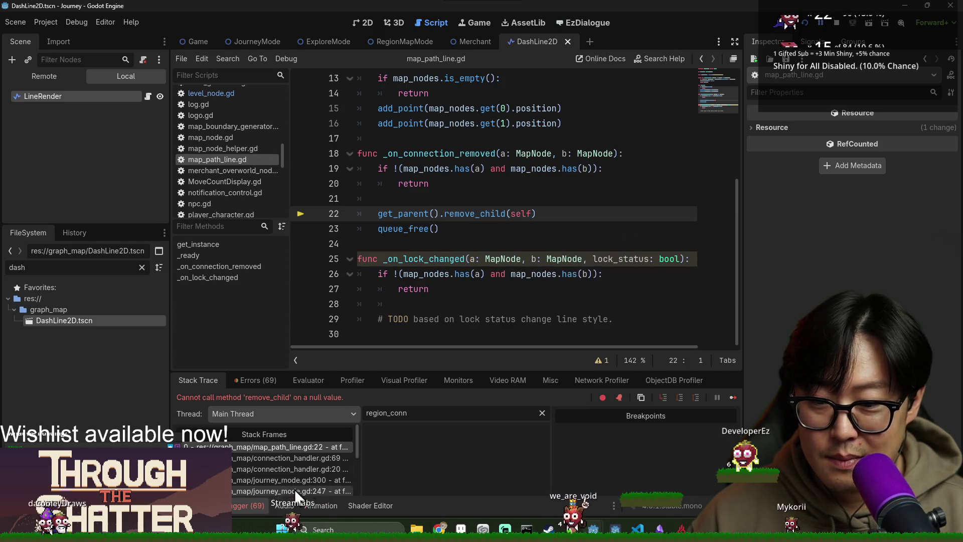
Inspect the connection_handler.gd caller frames at lines 69 and 20, then return to the failing map_path_line.gd line.
left_click(301, 460)
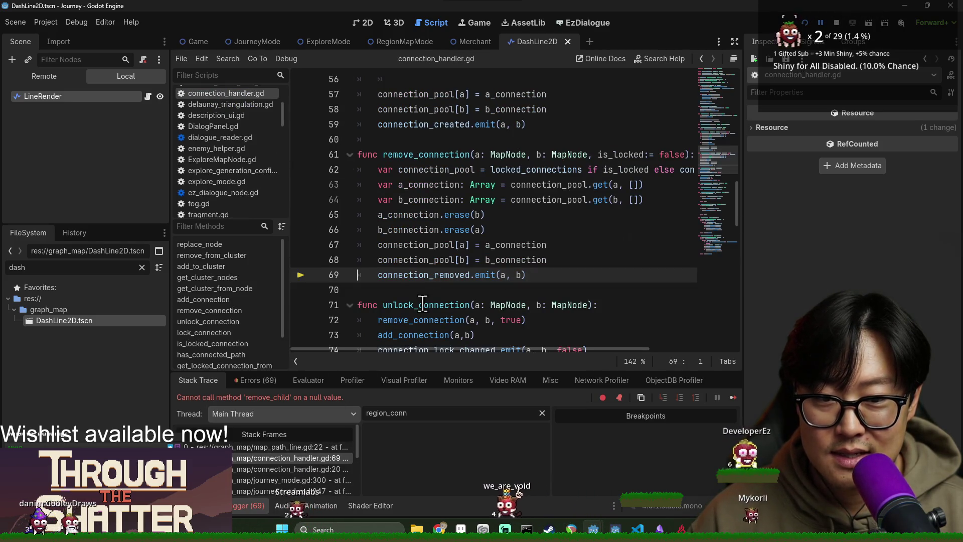
left_click(291, 474)
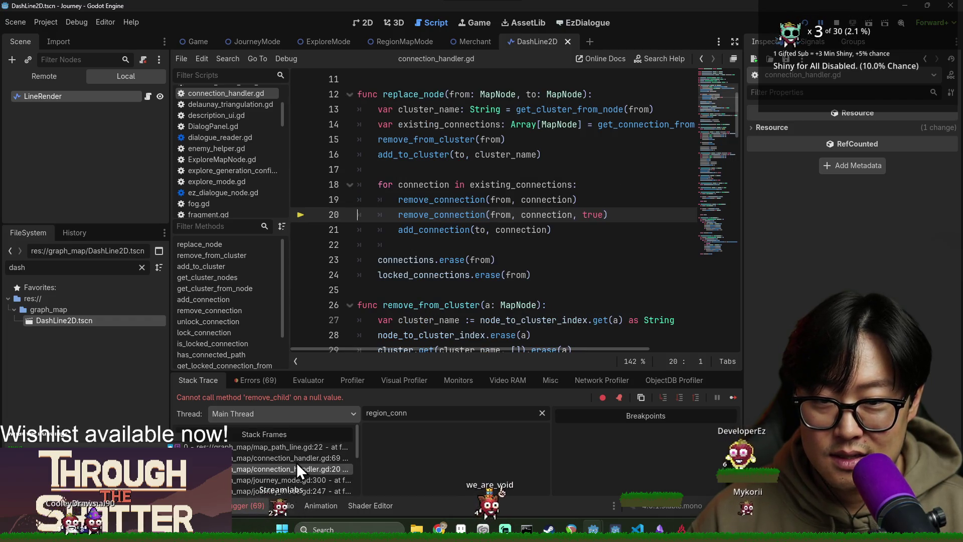
left_click(299, 453)
left_click(299, 450)
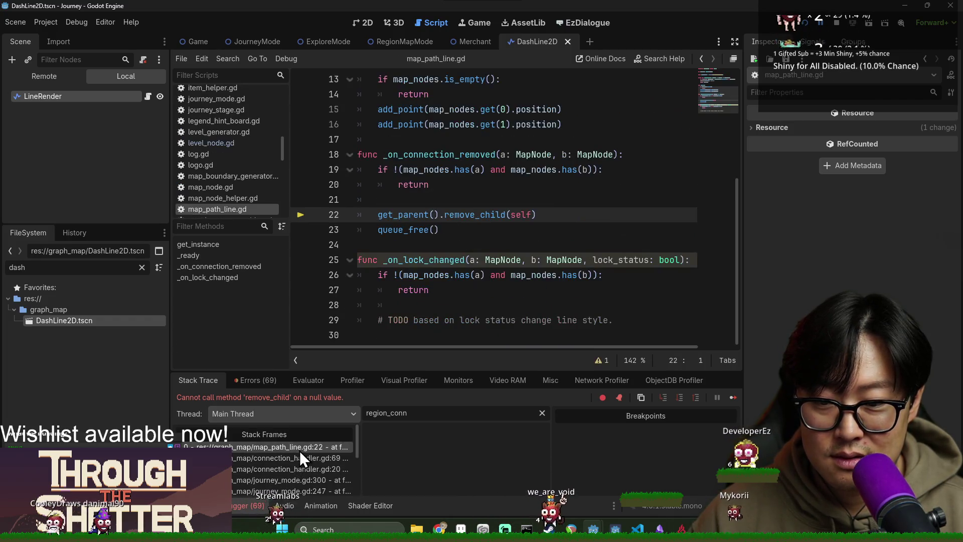
Begin writing a parent check above remove_child and stop the running debug game.
mouse_move(424, 281)
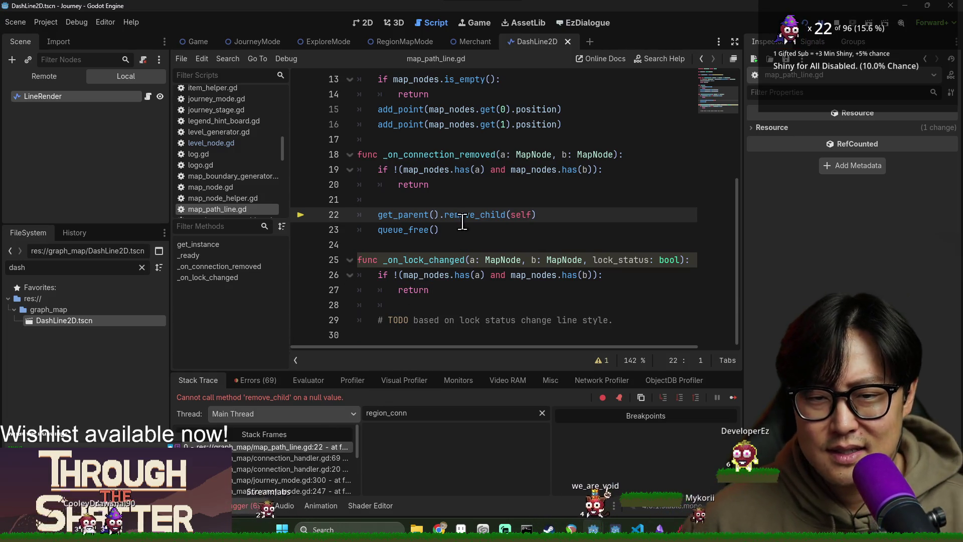
mouse_move(419, 214)
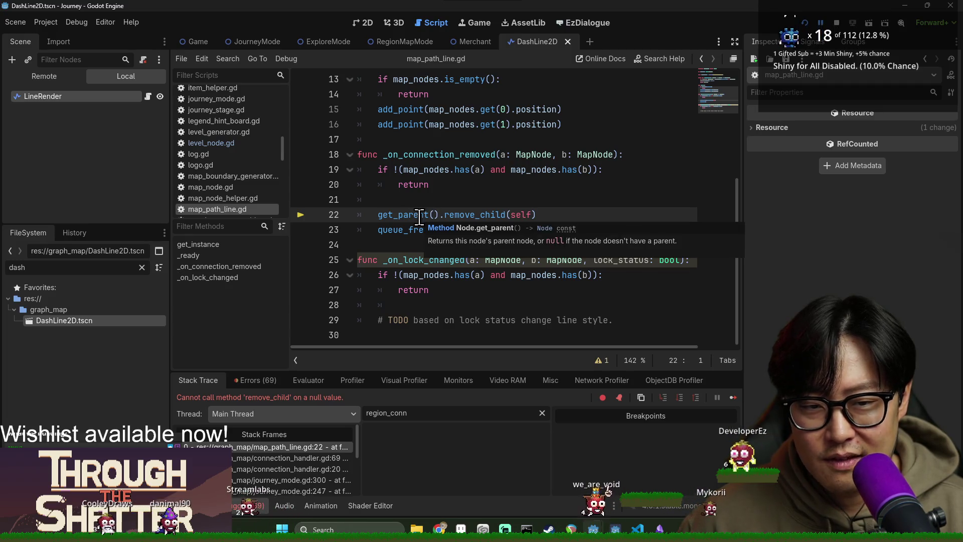
left_click(434, 201)
type("if has_")
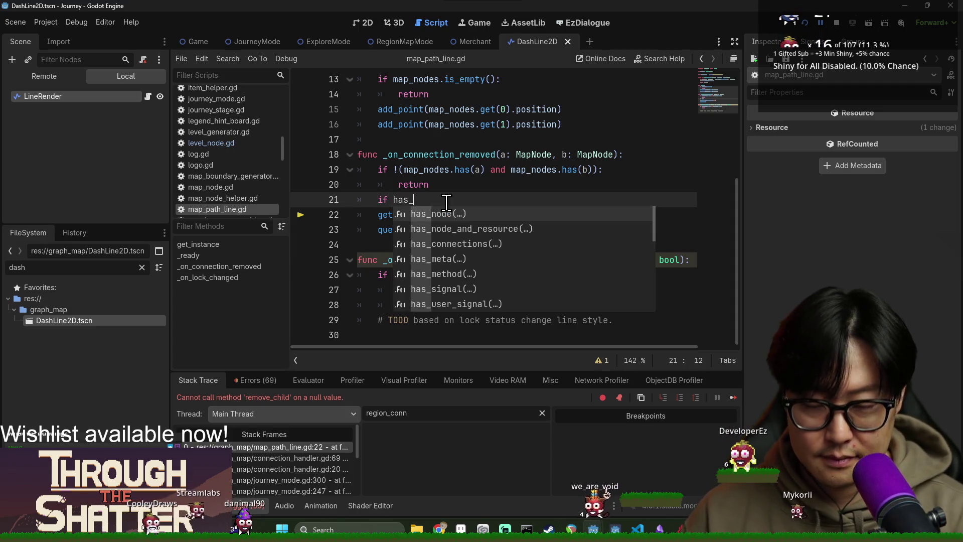
type("parent(")
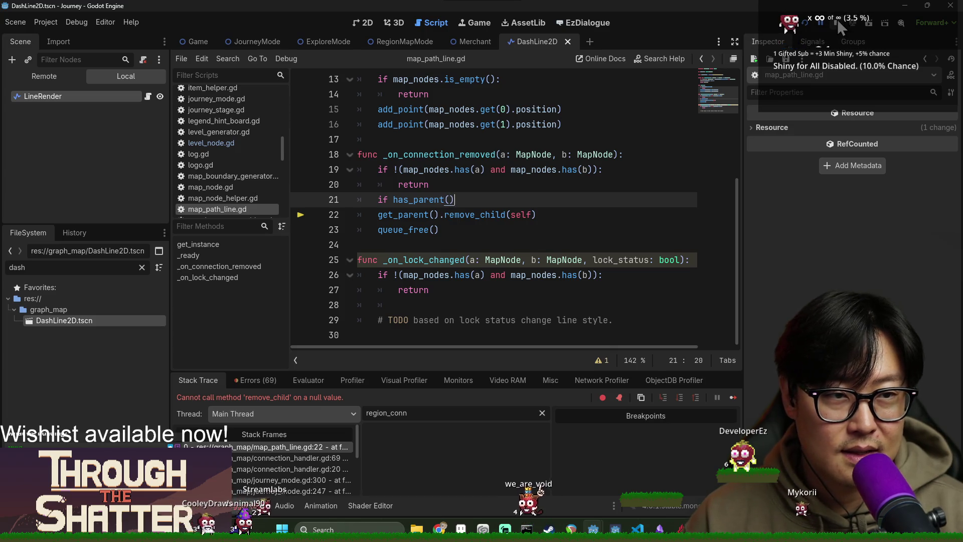
left_click(837, 24)
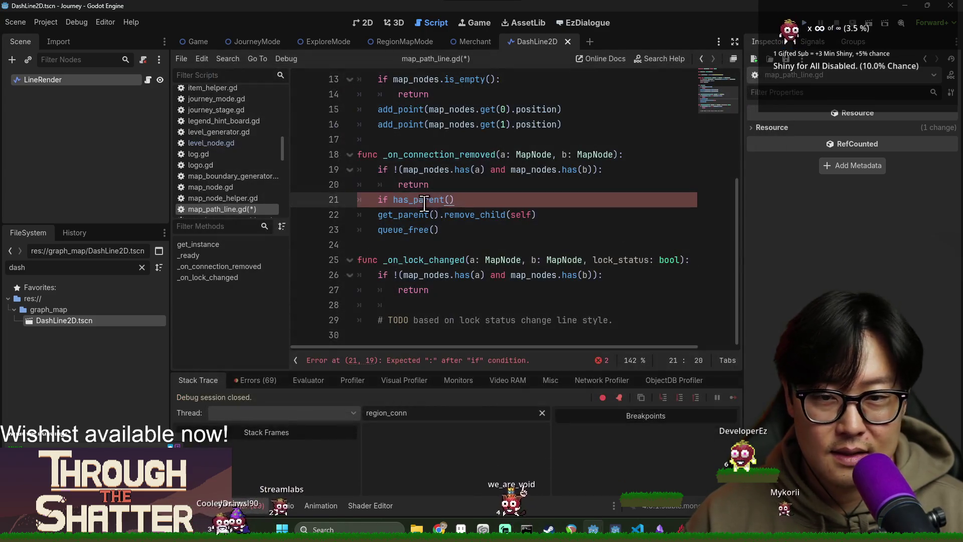
Make the guard 'if !get_parent(): return' before remove_child in _on_connection_removed.
double_click(412, 200)
key("BackSpace")
type("get")
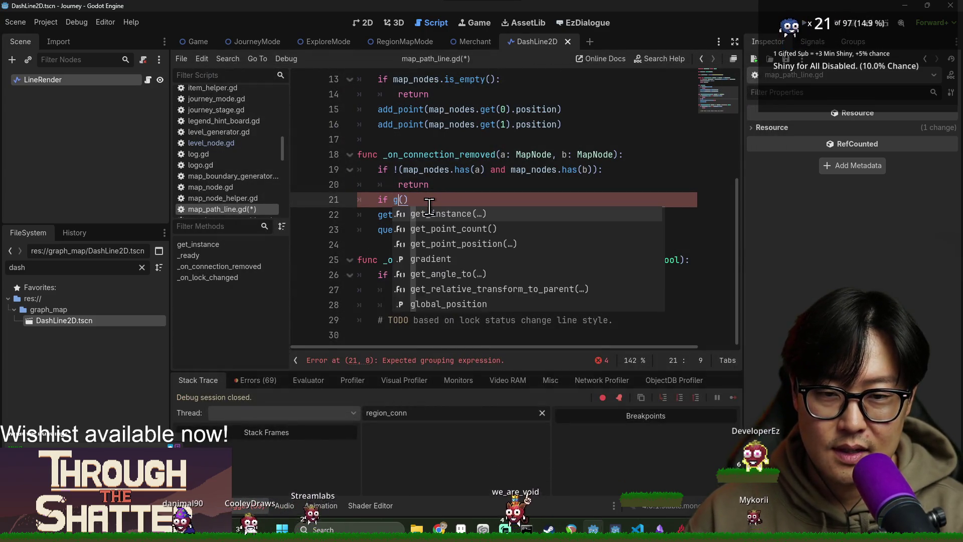
type("_pare")
key("Return")
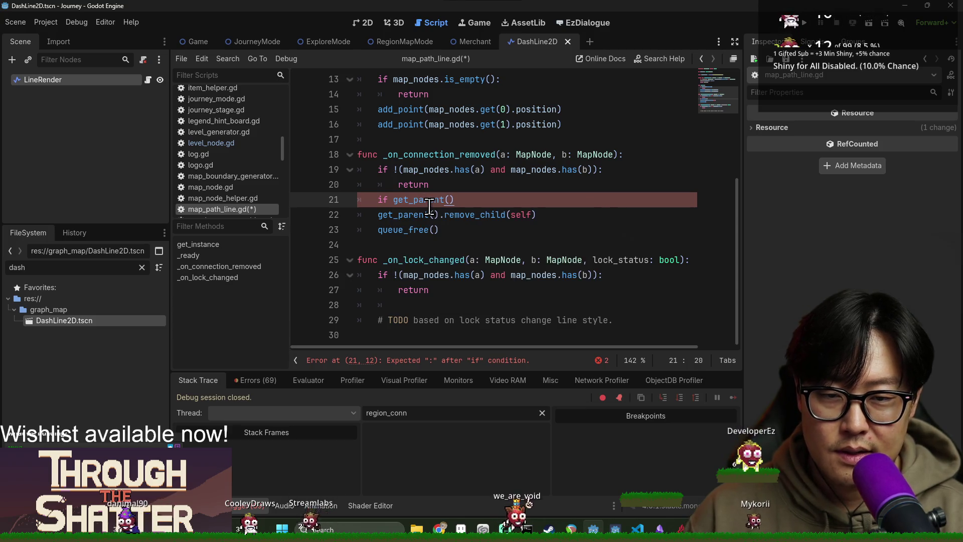
key("Return")
type("return")
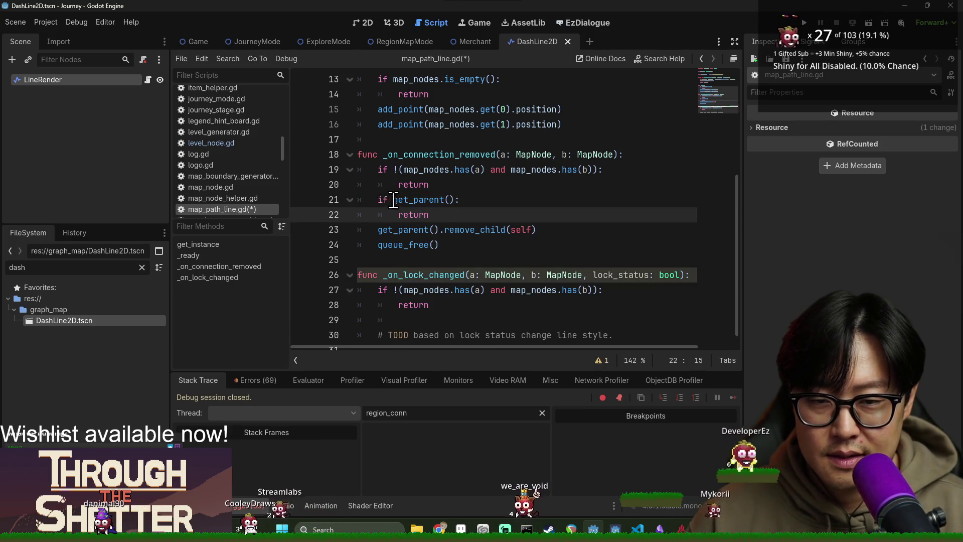
left_click(393, 200)
type("!")
Add blank lines after the return statements, save map_path_line.gd, and relaunch the game.
key("Up")
key("End")
left_click(452, 210)
key("Return")
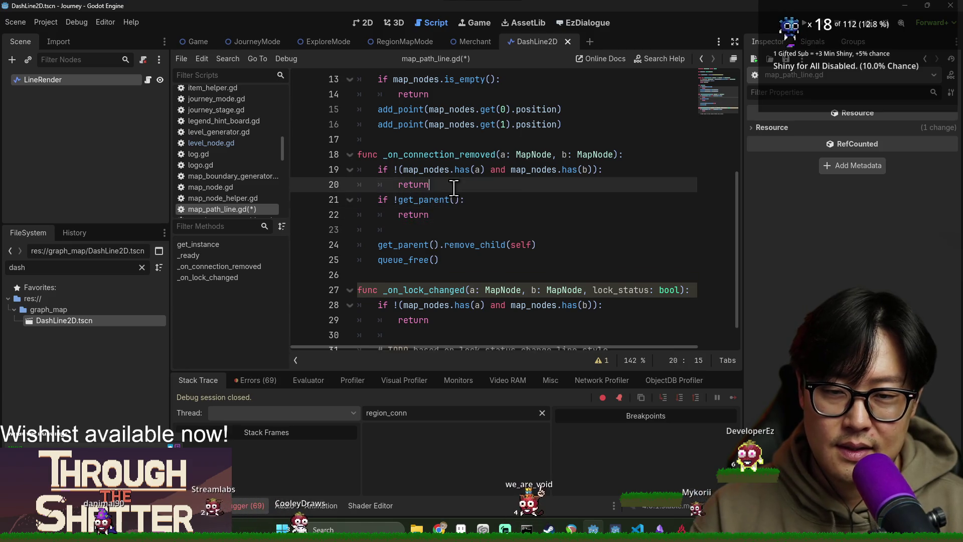
left_click(456, 186)
key("Return")
key("ctrl+s")
left_click(808, 28)
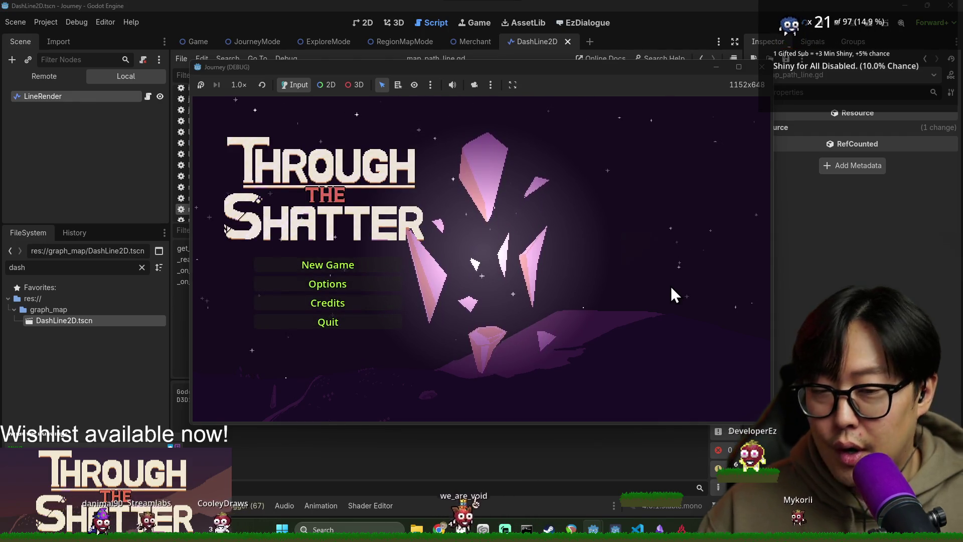
Start a new game, walk to the meat location, dismiss the limited-moves tutorial, and move down a node.
left_click(364, 268)
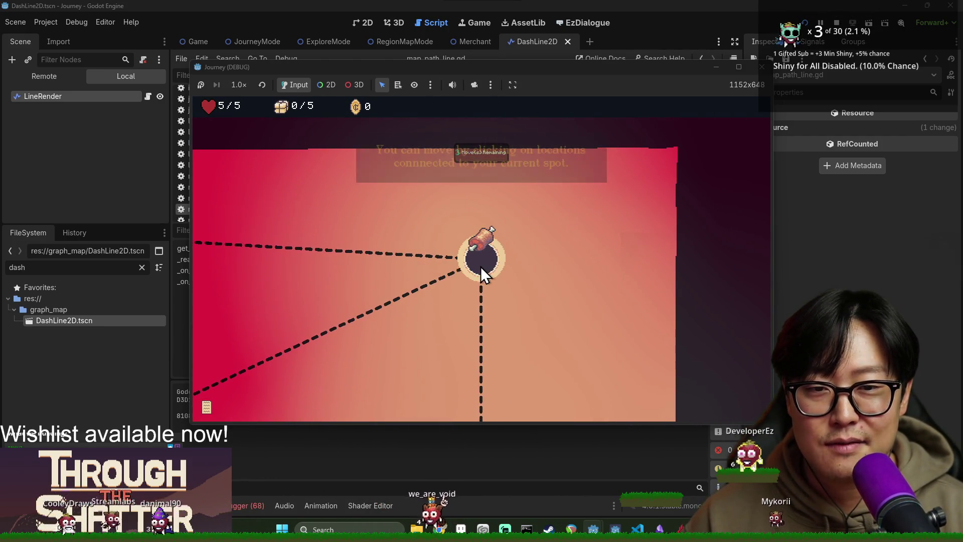
left_click(485, 266)
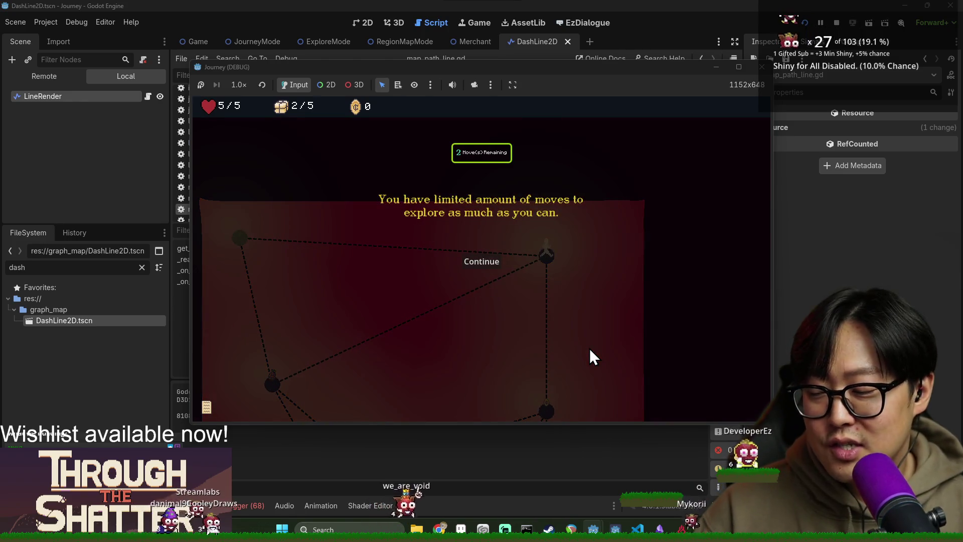
left_click(501, 256)
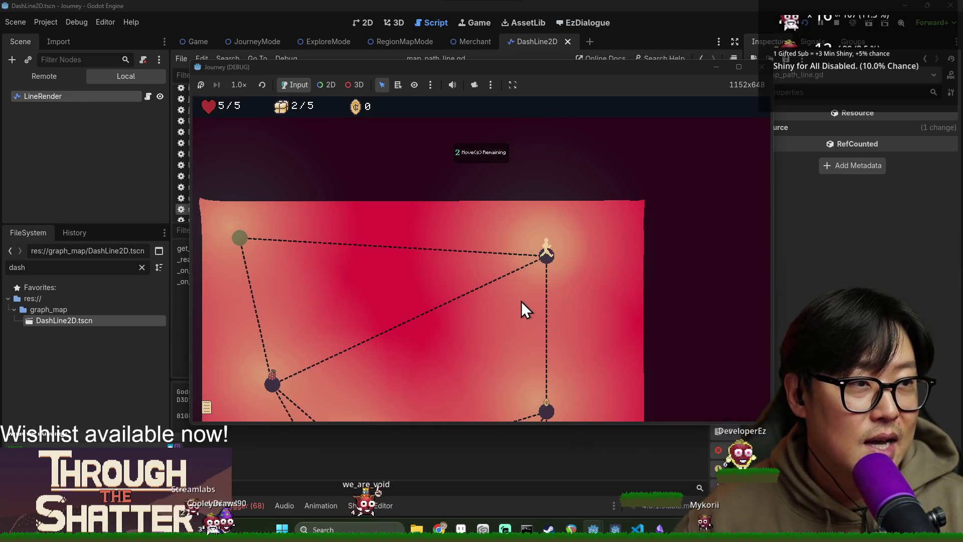
left_click_drag(545, 401, 543, 329)
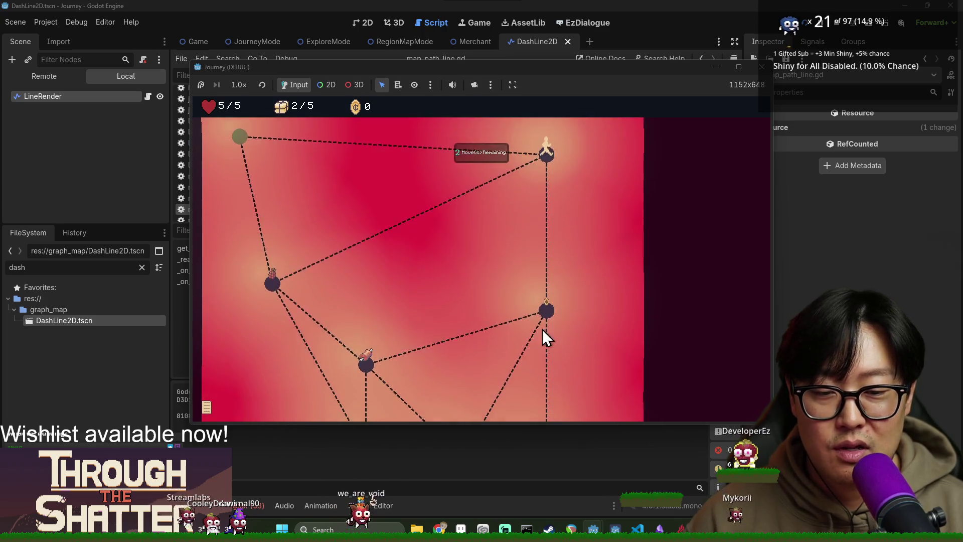
left_click(545, 326)
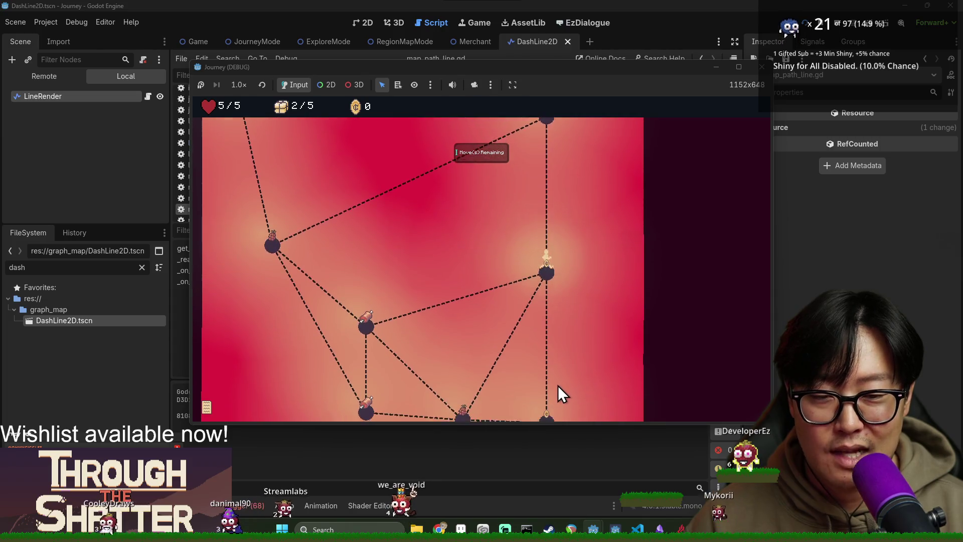
Walk to the bottom node, dismiss the provision and exit tutorials, and travel toward the top-left node.
left_click(547, 353)
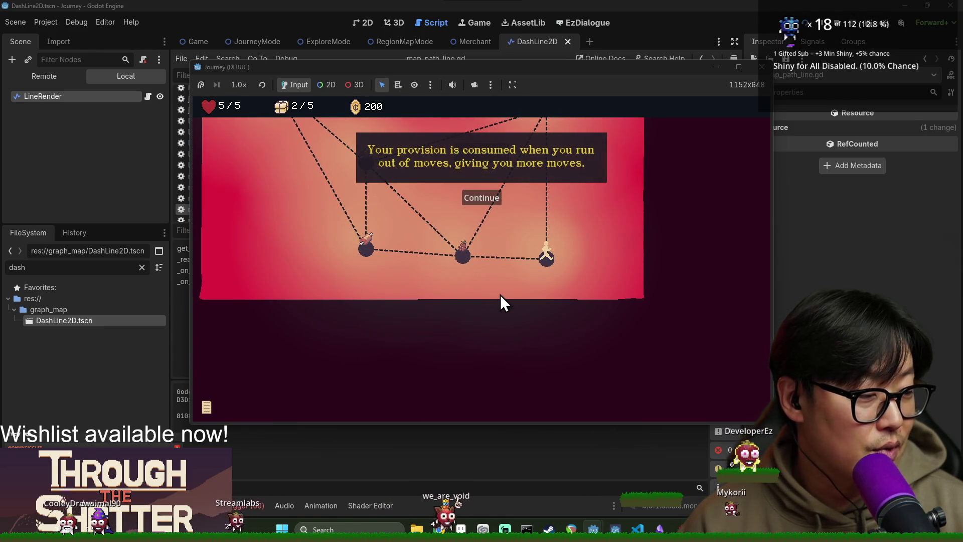
left_click(474, 252)
left_click(467, 257)
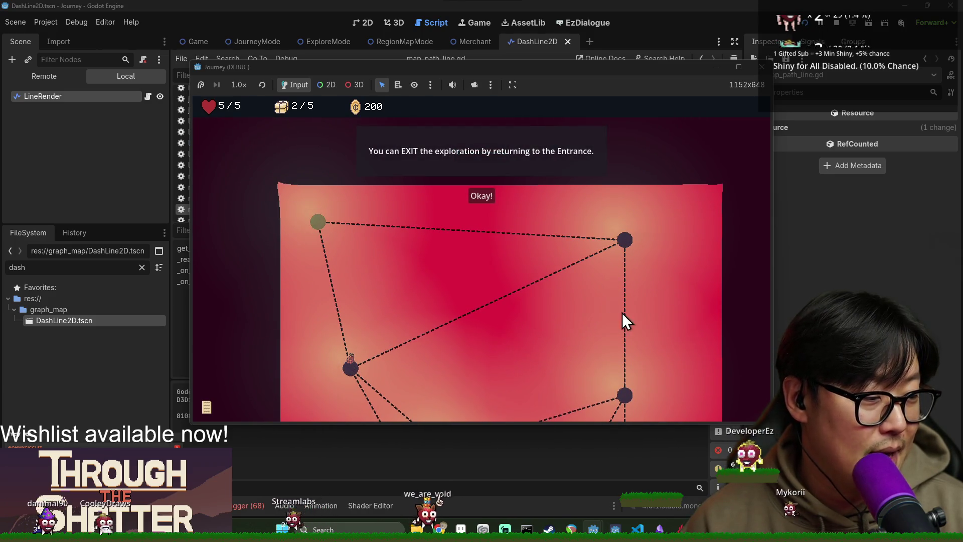
left_click(477, 194)
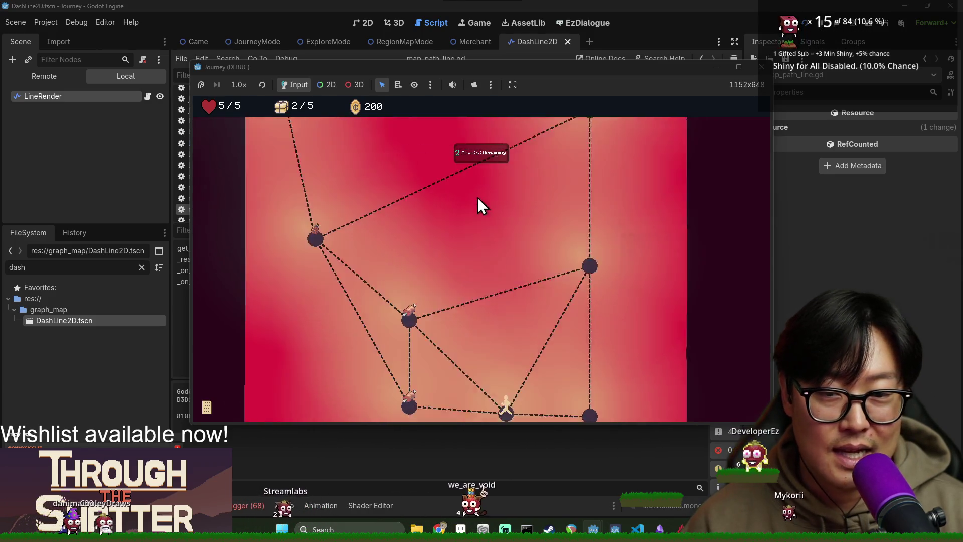
left_click(363, 249)
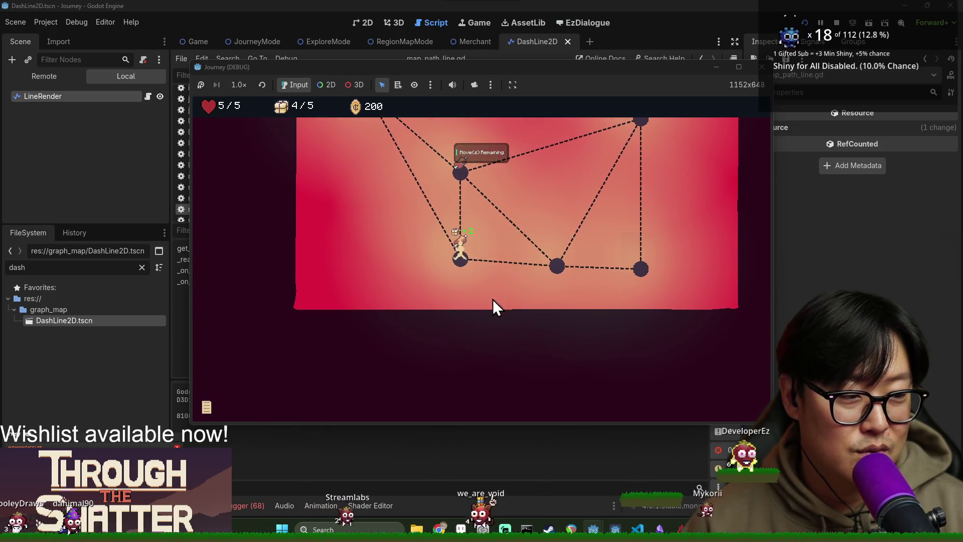
left_click(467, 205)
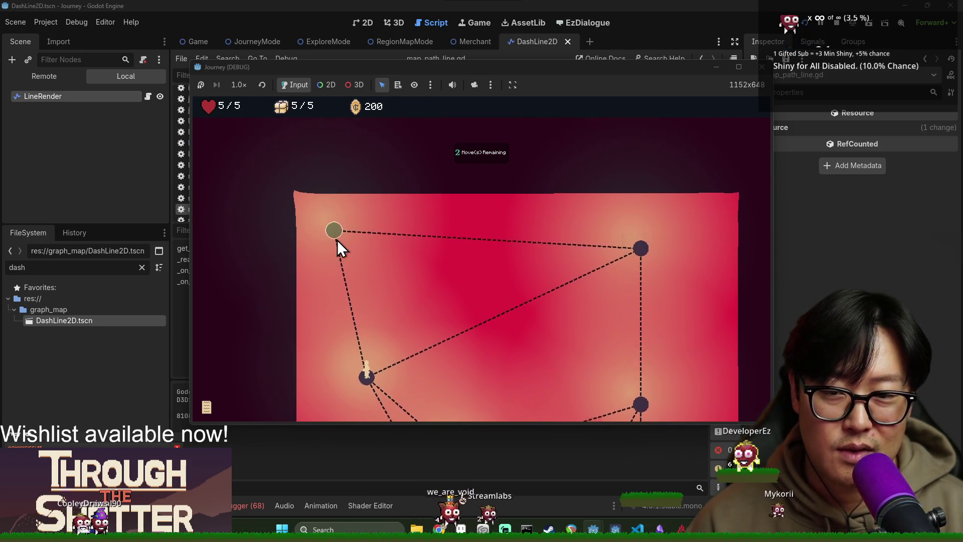
left_click(337, 240)
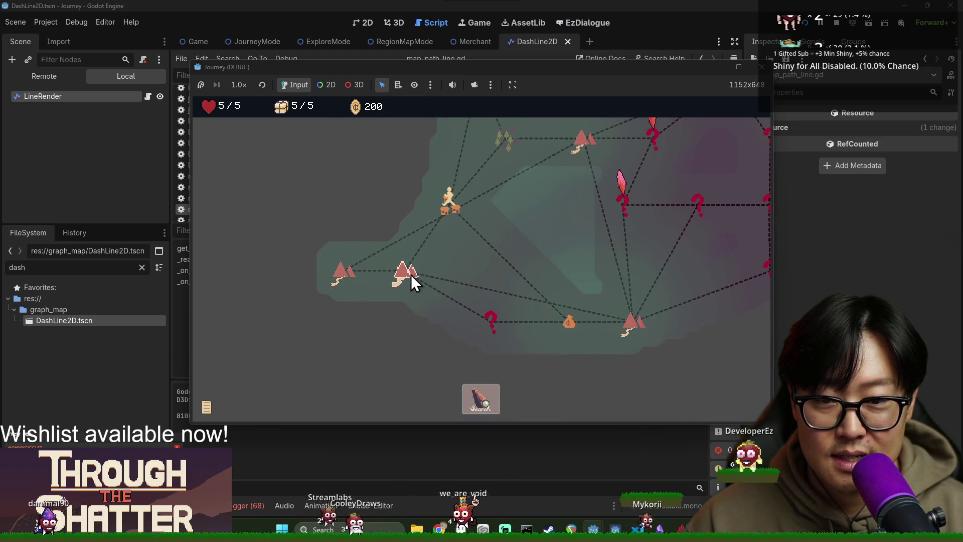
Pan around the region map's dashed paths, pick a node, stop the game with F8, and clear the dash file filter.
scroll(411, 275, "up", 3)
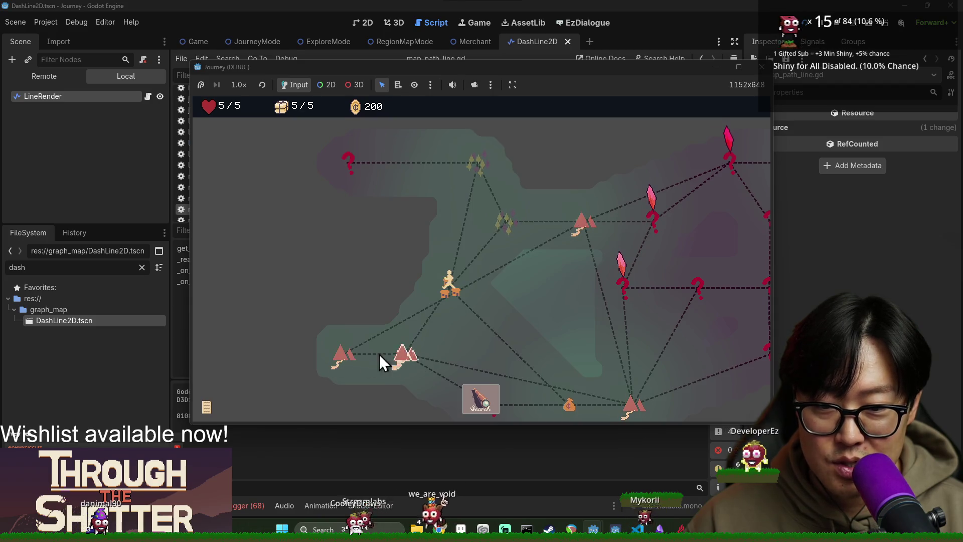
left_click_drag(402, 352, 393, 263)
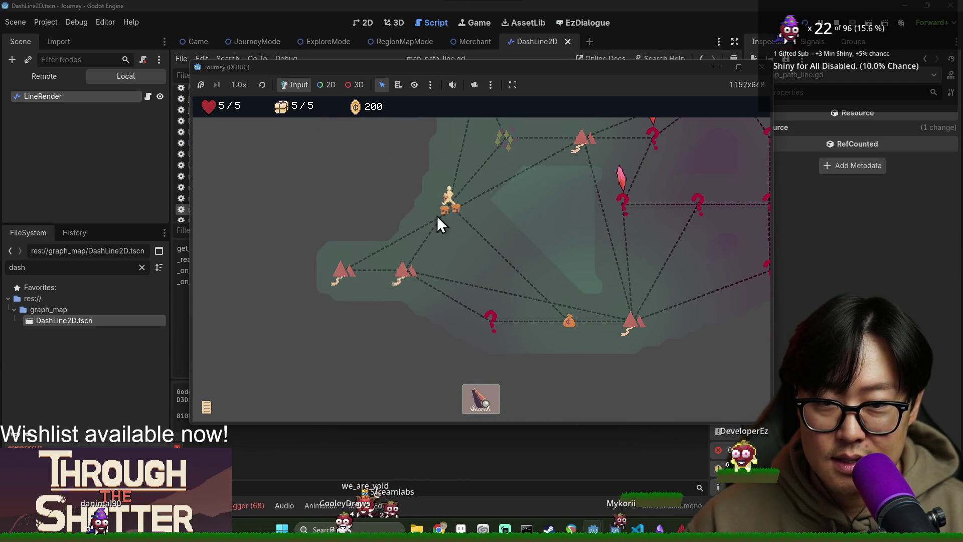
scroll(447, 207, "up", 4)
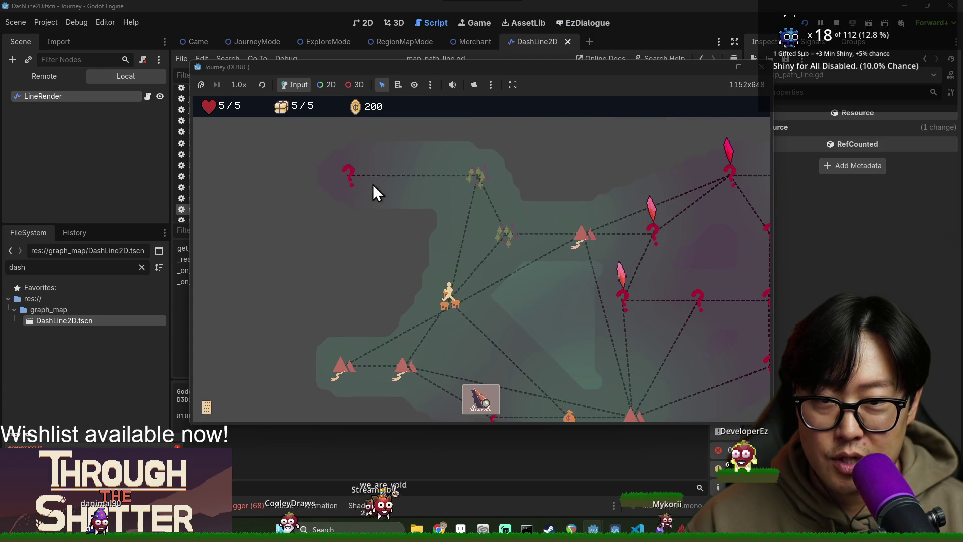
scroll(483, 240, "right", 4)
scroll(552, 210, "down", 4)
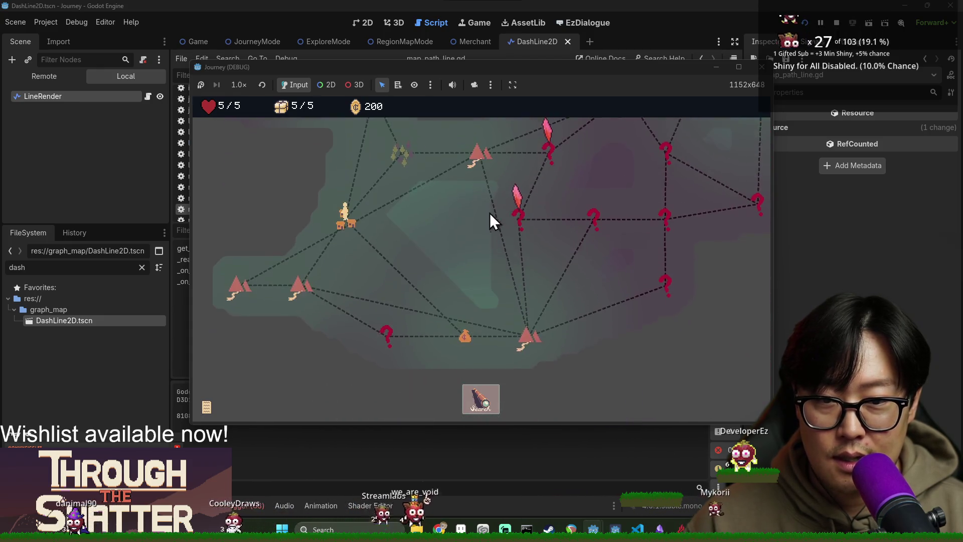
left_click(529, 326)
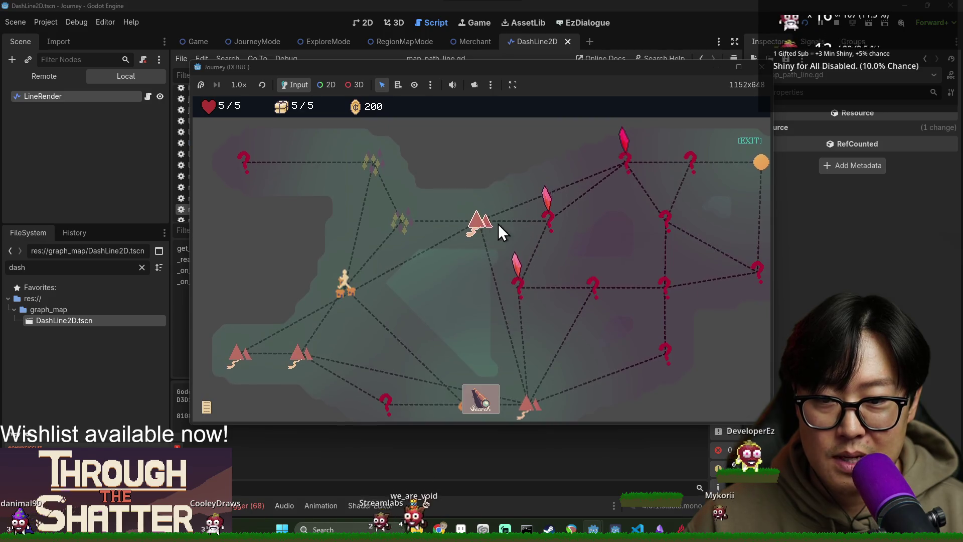
key("F8")
left_click(79, 286)
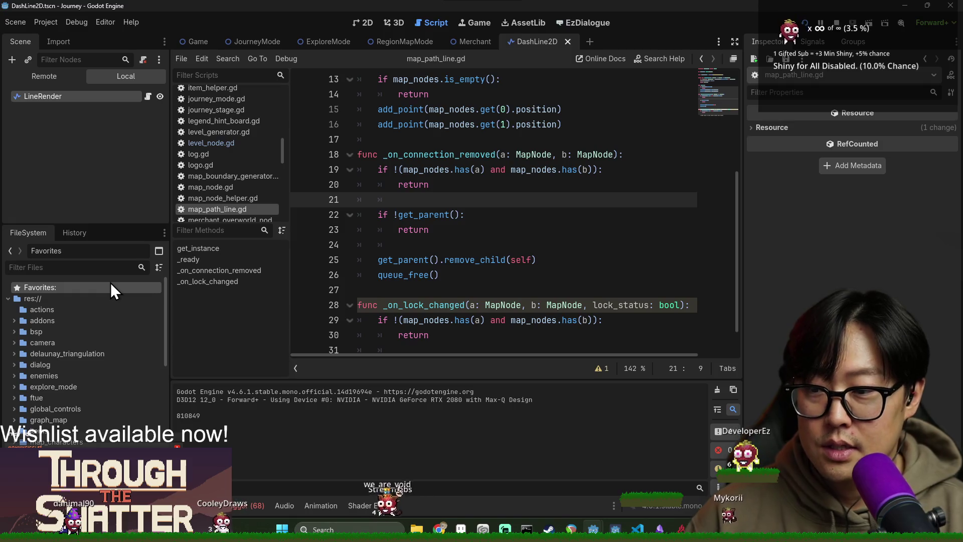
Filter the FileSystem for 'region', open RegionMapMode.tscn, and select the LevelGenerator node.
type("regiopn")
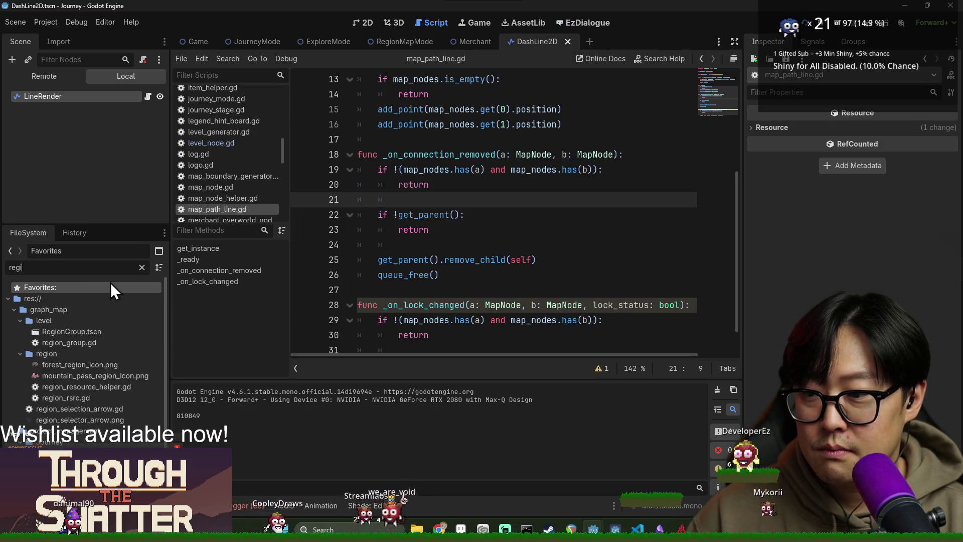
key("BackSpace")
key("BackSpace")
type("n")
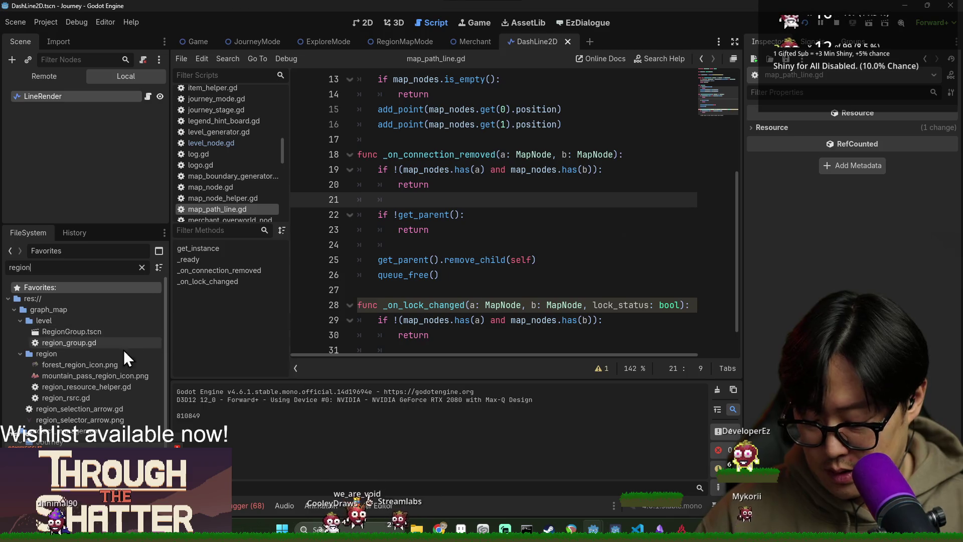
left_click(404, 41)
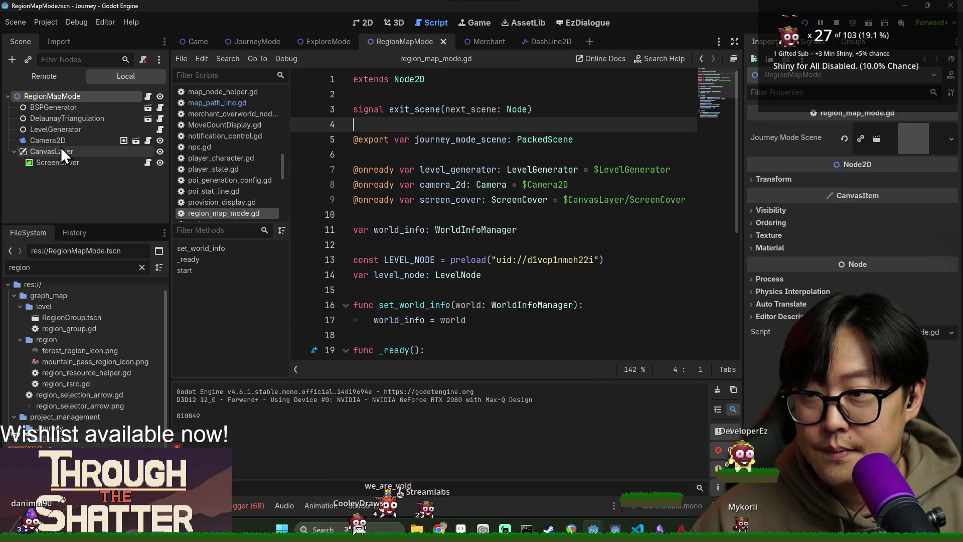
left_click(53, 129)
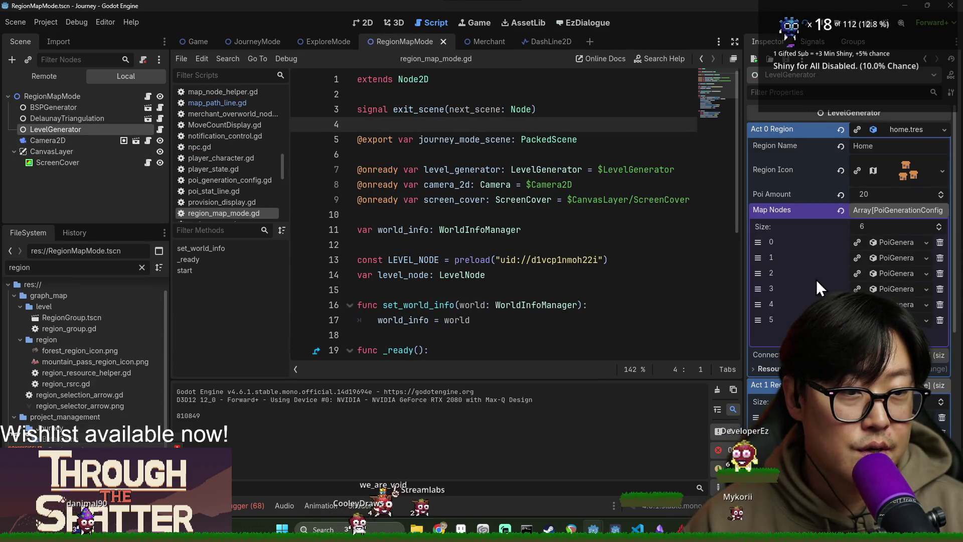
Expand and collapse Map Nodes entries 0 and 1 in the Inspector, leaving entry 0 open.
left_click(886, 241)
left_click(900, 246)
left_click(903, 254)
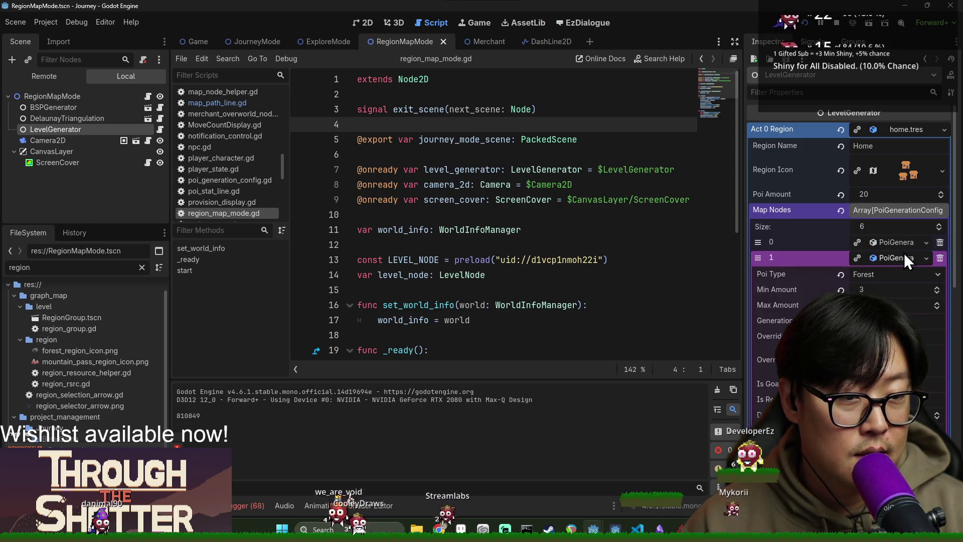
left_click(904, 254)
left_click(899, 243)
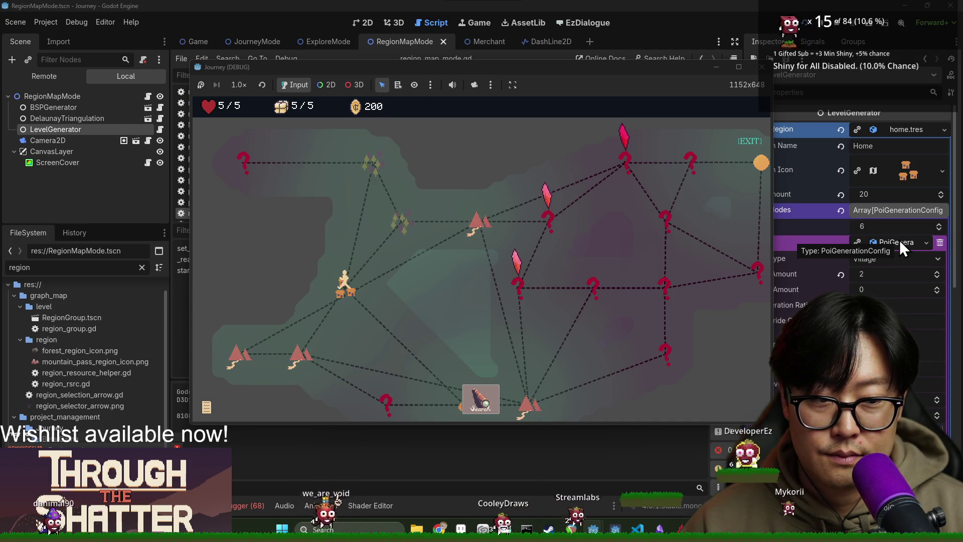
key("F8")
left_click(895, 242)
left_click(891, 243)
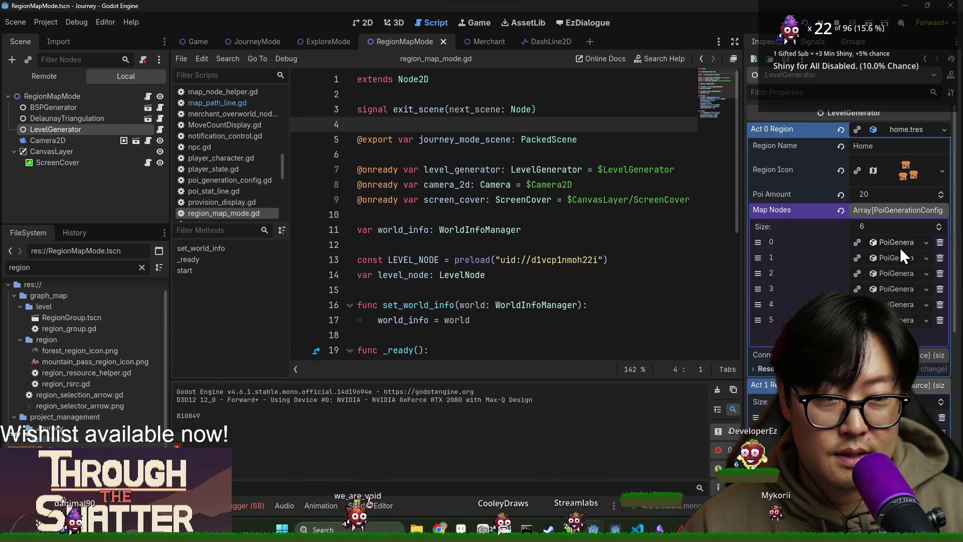
left_click(901, 257)
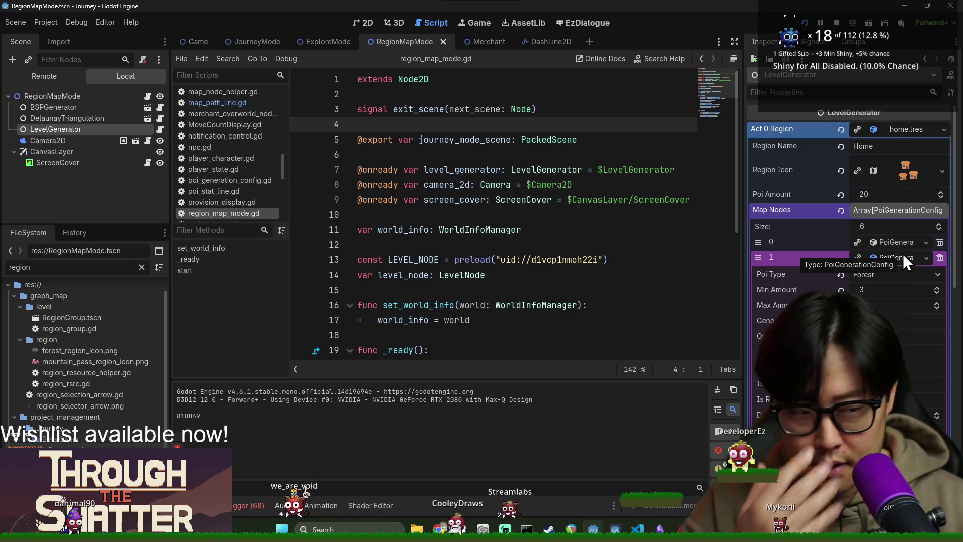
left_click(904, 254)
left_click(900, 276)
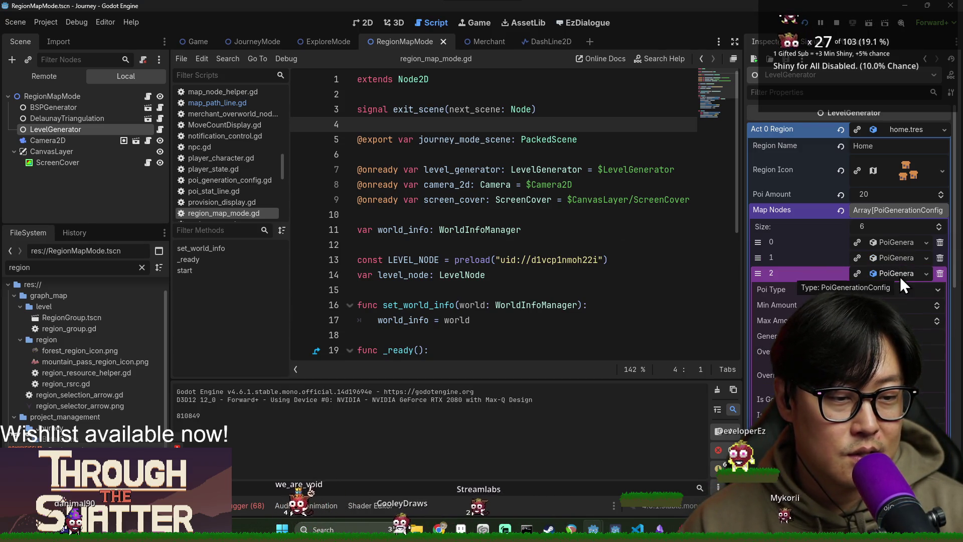
left_click(900, 276)
left_click(898, 292)
left_click(898, 292)
left_click(898, 304)
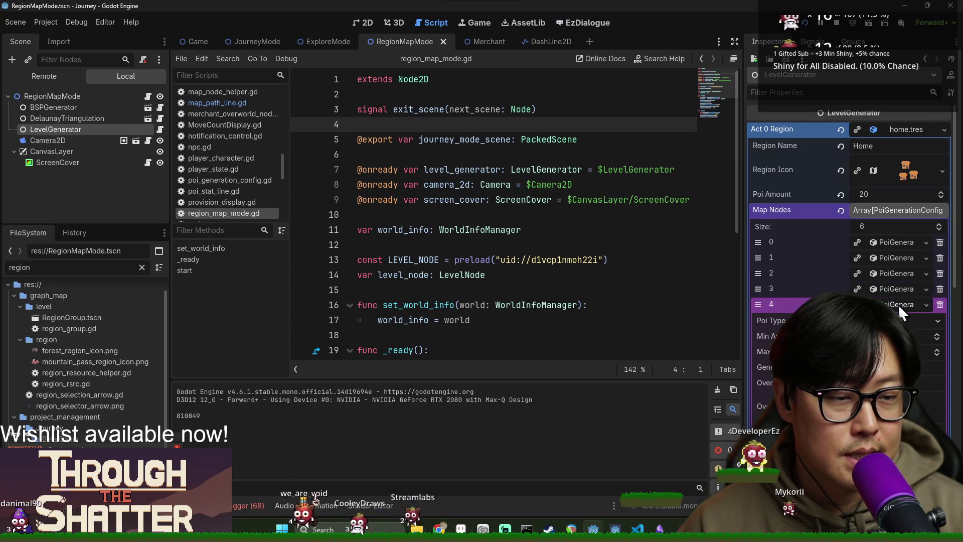
key("F6")
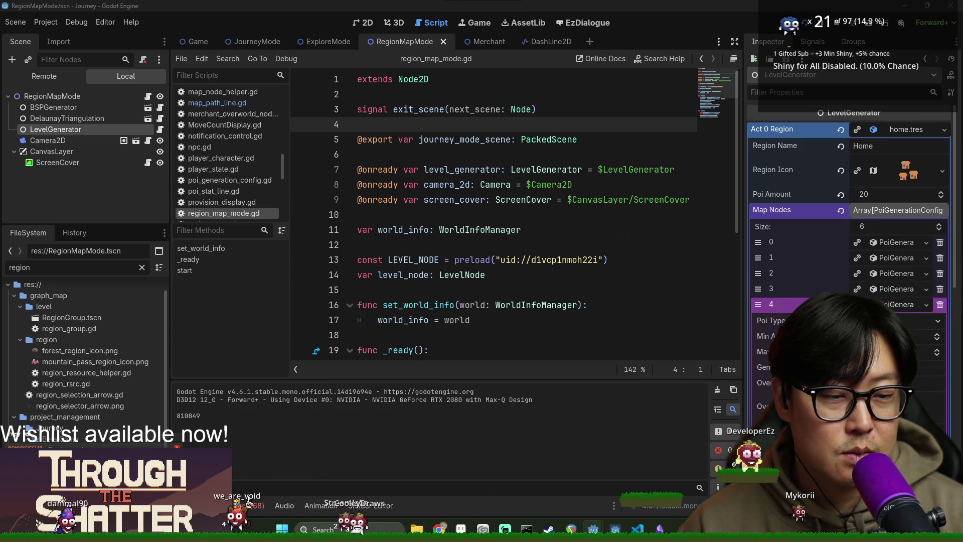
key("F8")
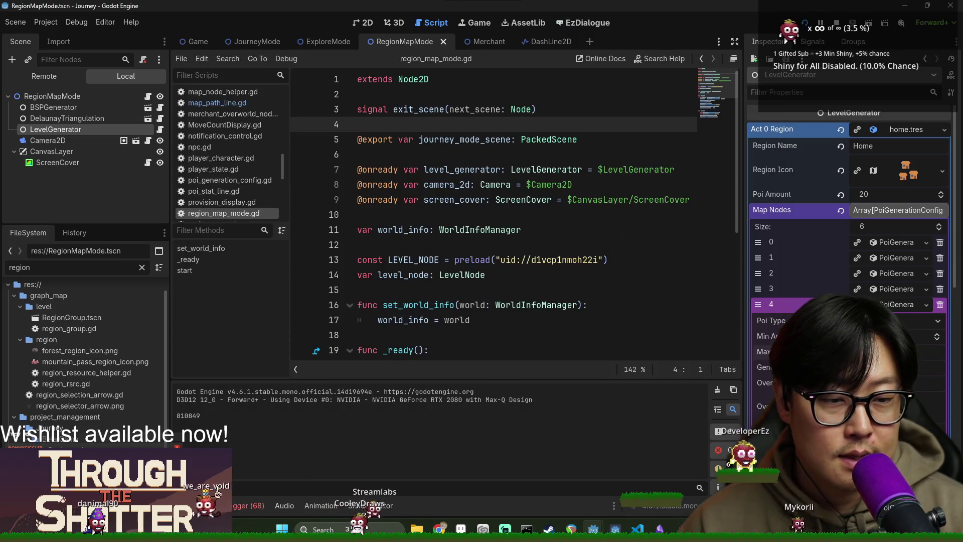
key("F6")
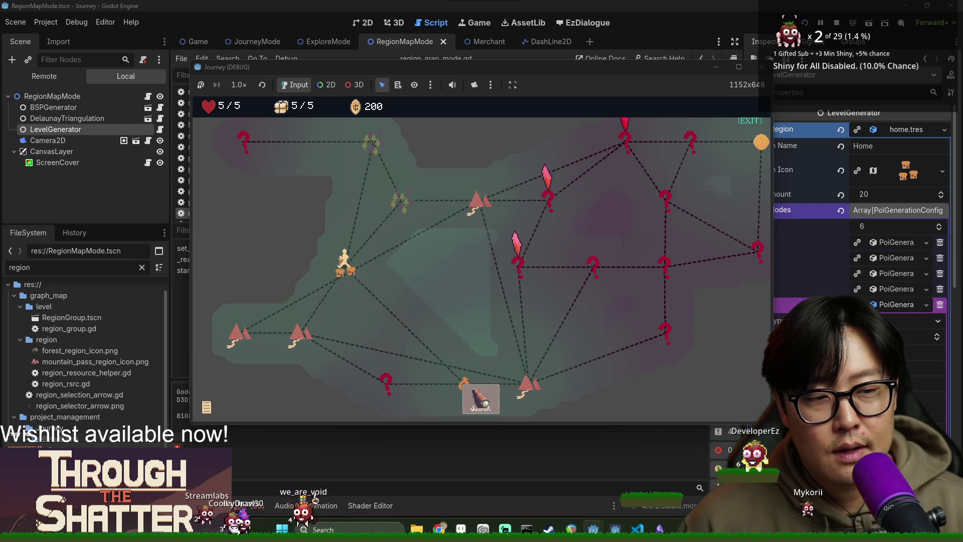
key("F8")
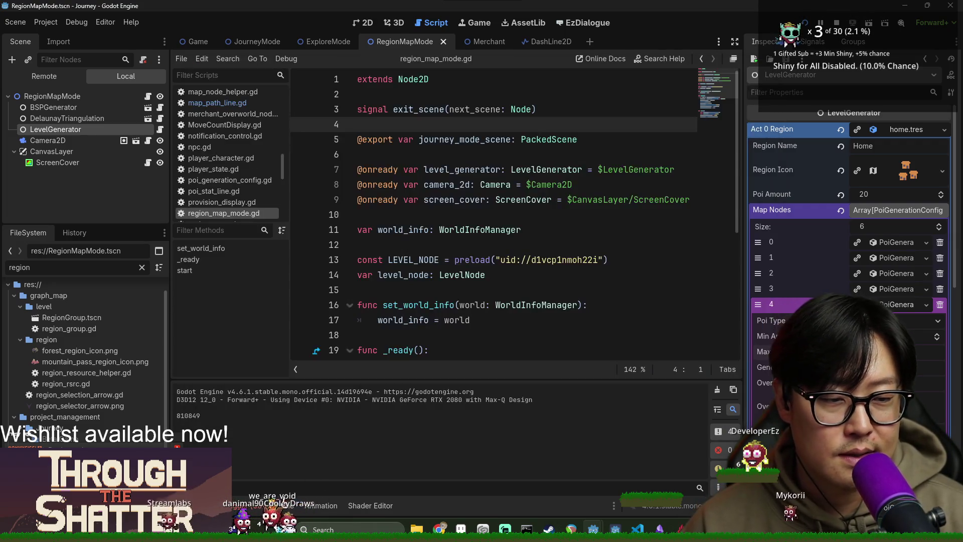